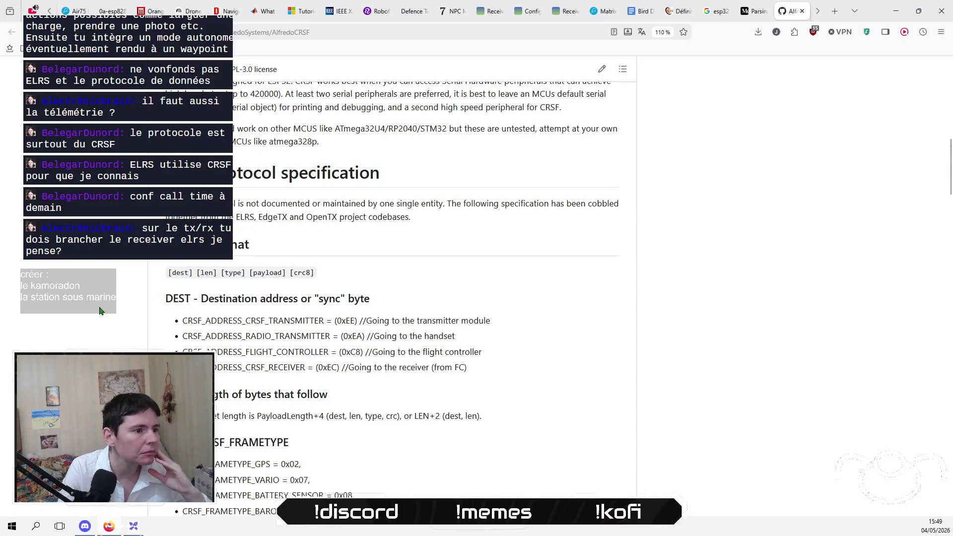
Step: Scroll the AlfredoCRSF README down to the CRSF Packet Format section
{"action": "scroll", "coordinate": [100, 311], "scroll_direction": "down", "scroll_amount": 2}
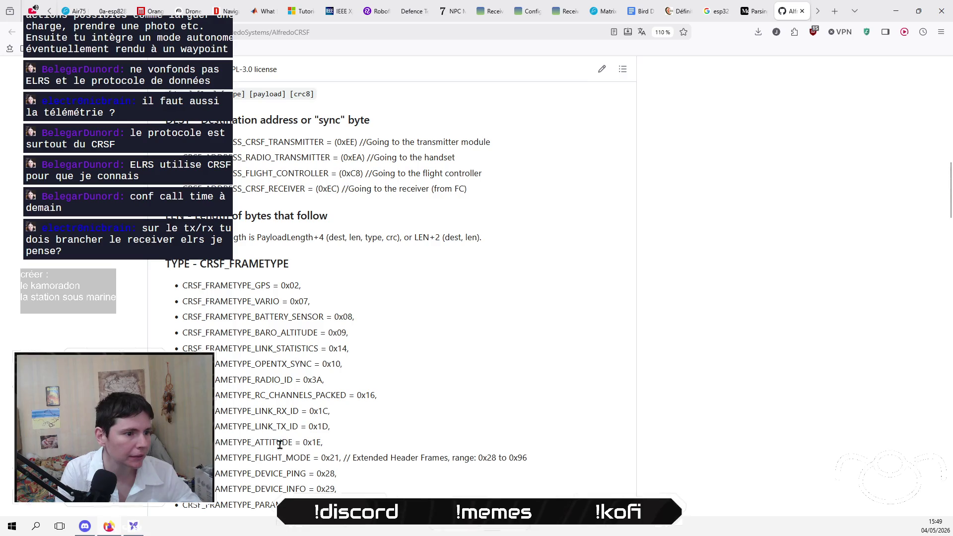
{"action": "scroll", "coordinate": [392, 298], "scroll_direction": "down", "scroll_amount": 12}
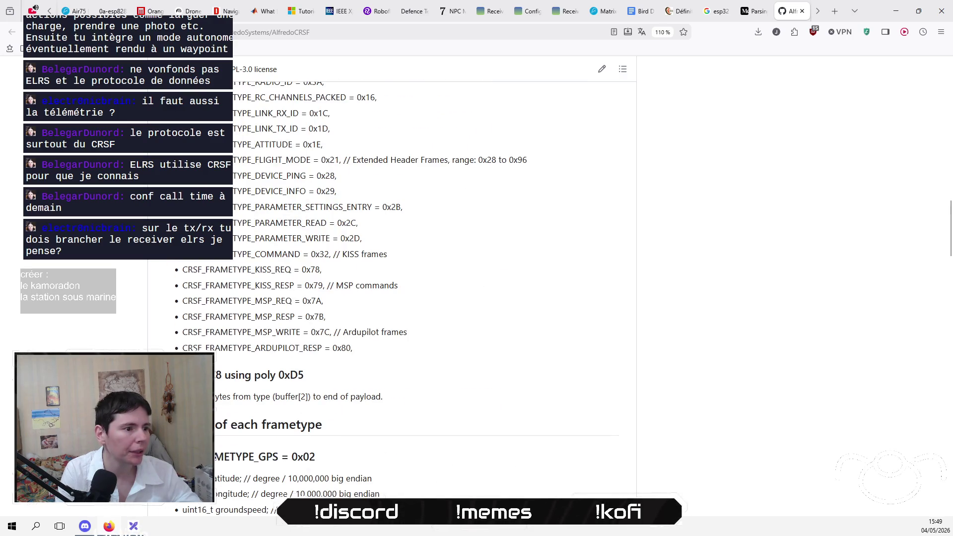
{"action": "scroll", "coordinate": [392, 297], "scroll_direction": "down", "scroll_amount": 15}
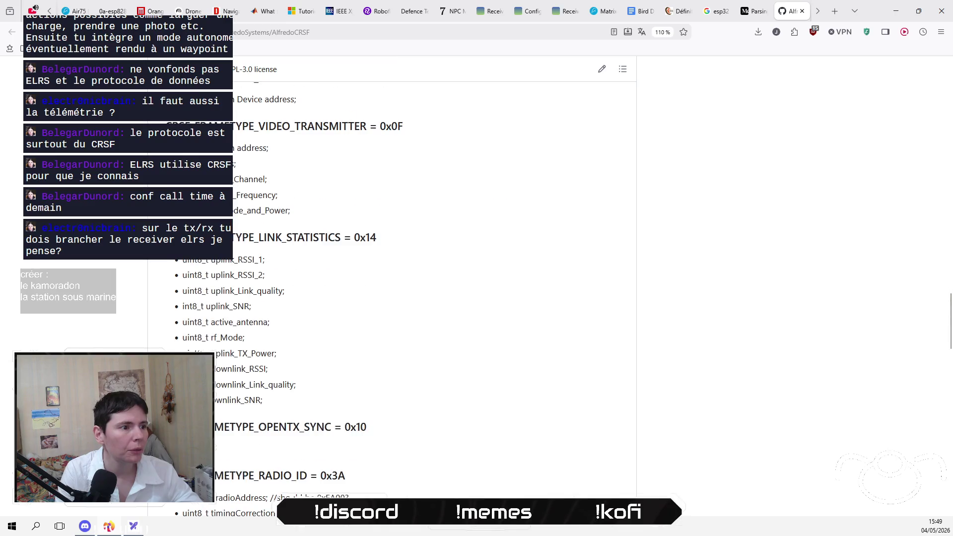
{"action": "scroll", "coordinate": [201, 506], "scroll_direction": "down", "scroll_amount": 6}
{"action": "scroll", "coordinate": [201, 506], "scroll_direction": "down", "scroll_amount": 12}
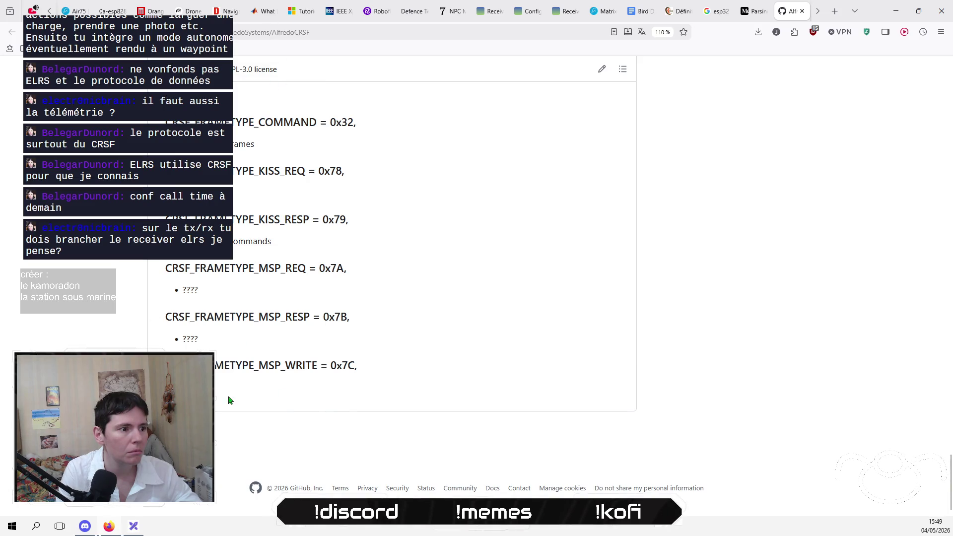
{"action": "mouse_move", "coordinate": [231, 397]}
{"action": "left_mouse_down"}
{"action": "mouse_move", "coordinate": [251, 172]}
{"action": "mouse_move", "coordinate": [278, 343]}
{"action": "left_mouse_up"}
{"action": "scroll", "coordinate": [278, 343], "scroll_direction": "up", "scroll_amount": 20}
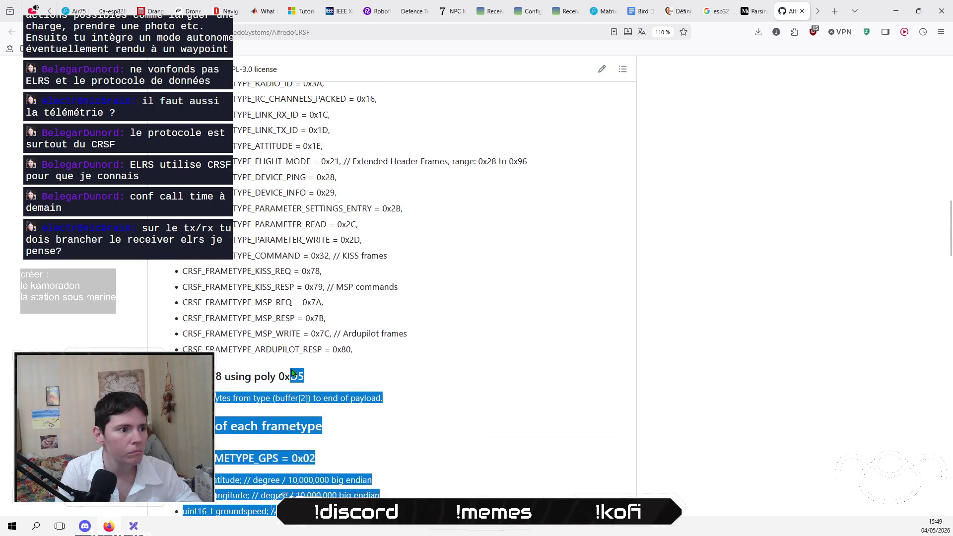
{"action": "scroll", "coordinate": [291, 360], "scroll_direction": "up", "scroll_amount": 6}
Step: Copy the README text from the Packet Format header layout through the CRSF_FRAMETYPE list
{"action": "left_click", "coordinate": [198, 355], "text": "shift"}
{"action": "mouse_move", "coordinate": [182, 351]}
{"action": "left_mouse_down"}
{"action": "mouse_move", "coordinate": [157, 305]}
{"action": "mouse_move", "coordinate": [165, 304]}
{"action": "left_mouse_up"}
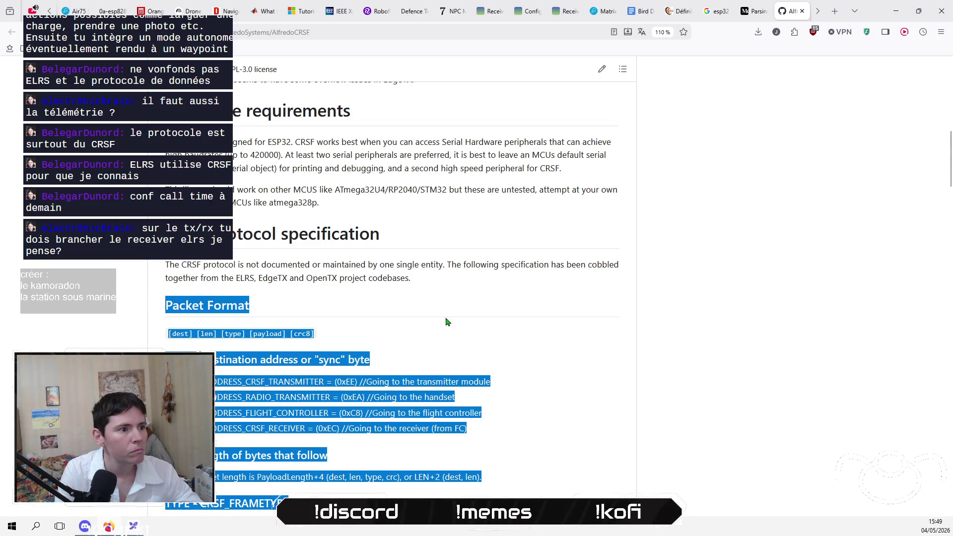
{"action": "right_click", "coordinate": [232, 308]}
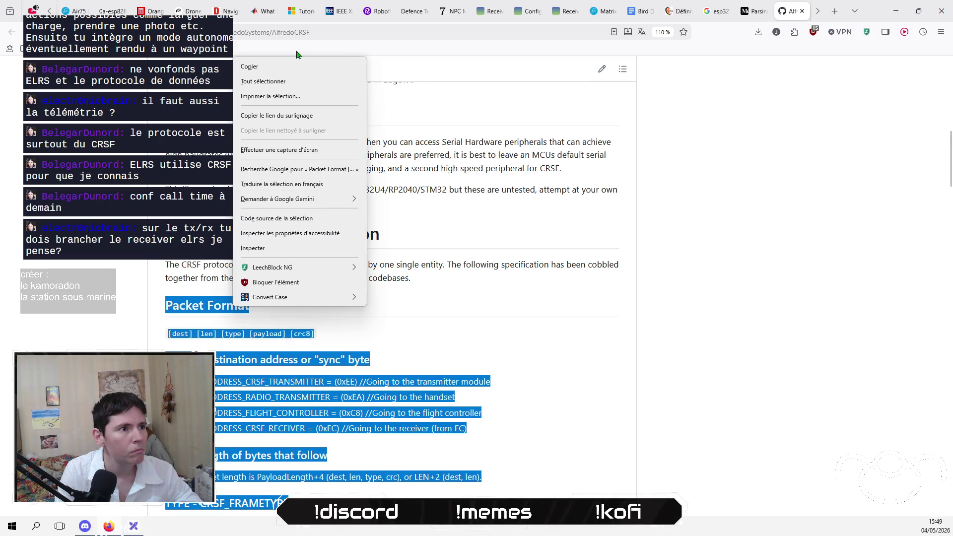
{"action": "left_click", "coordinate": [297, 66]}
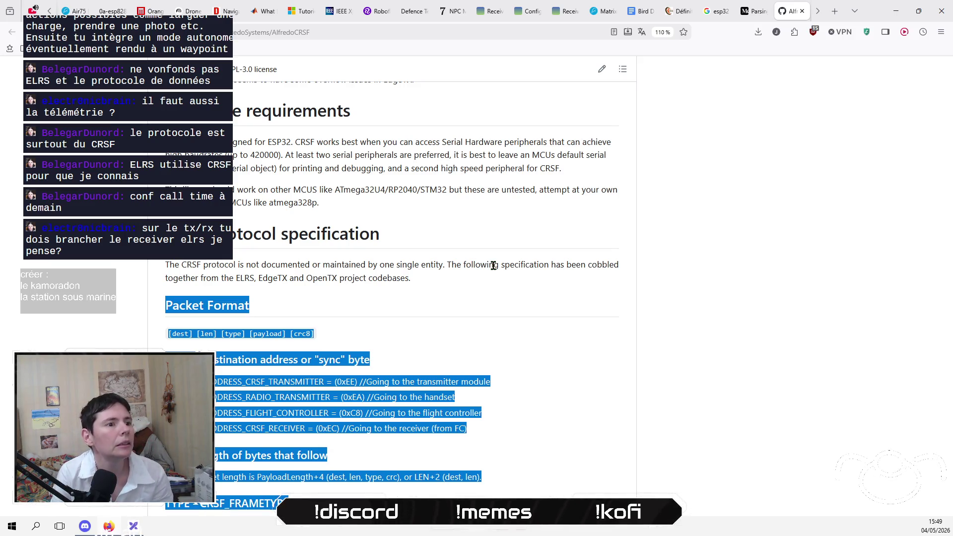
{"action": "key", "text": "ctrl+Tab"}
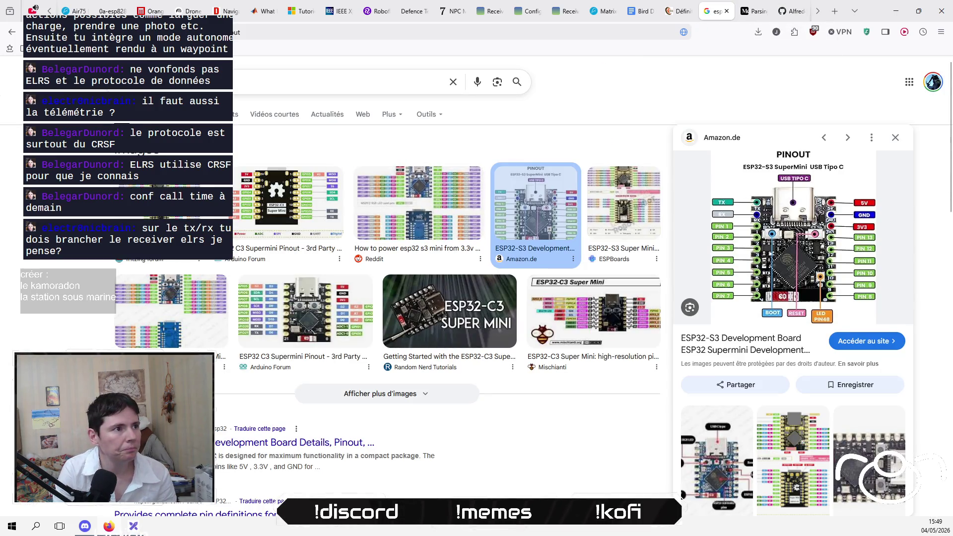
Step: Search Google for 'elrs crsf'
{"action": "left_click", "coordinate": [106, 89]}
{"action": "type", "text": "elr"}
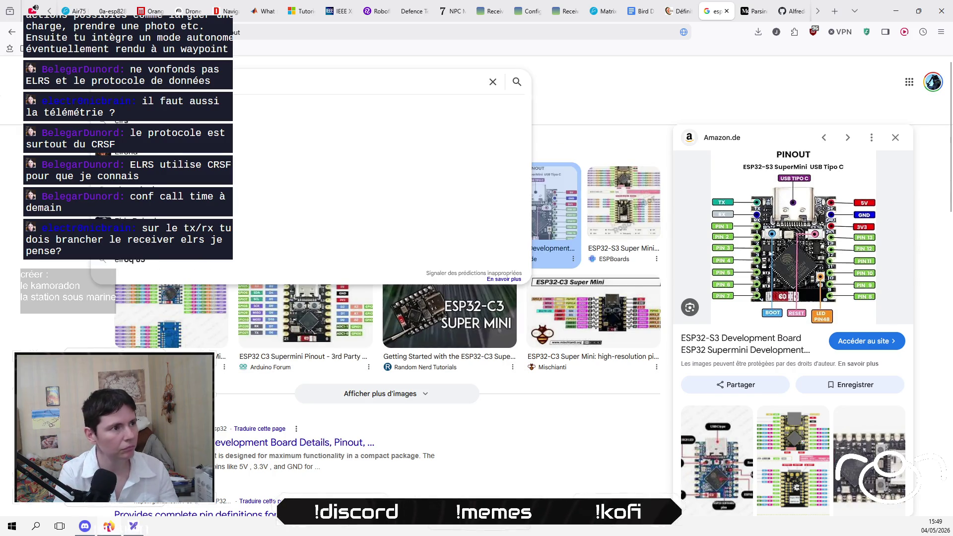
{"action": "type", "text": "s"}
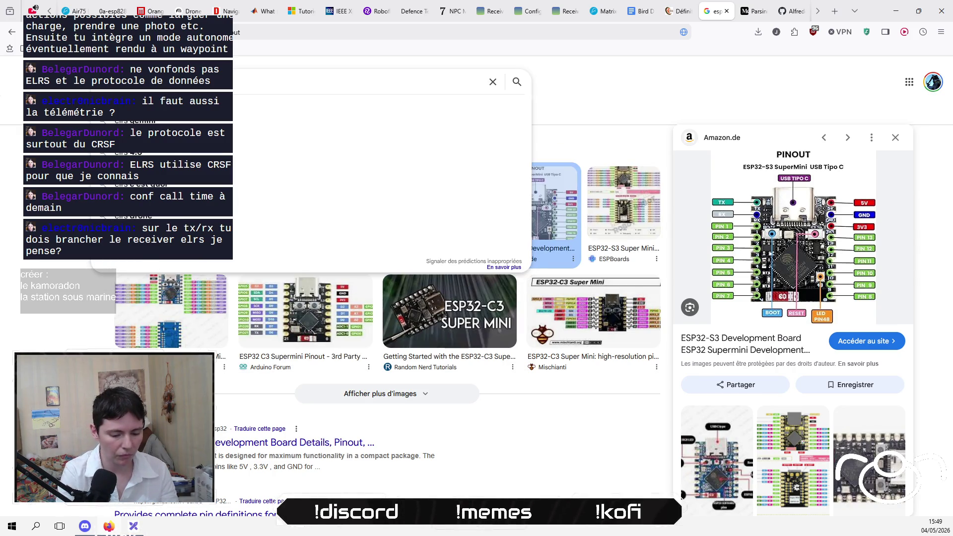
{"action": "type", "text": " crsf"}
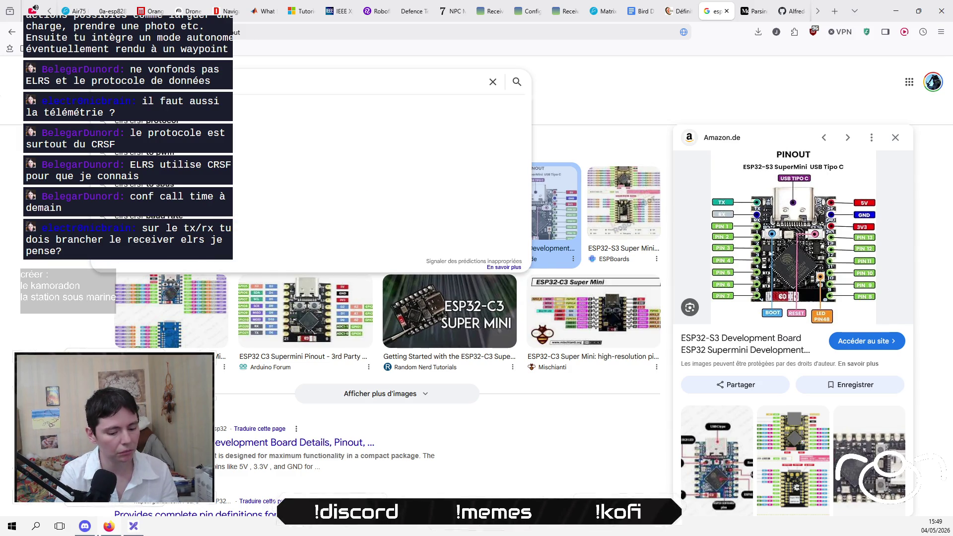
{"action": "key", "text": "Escape"}
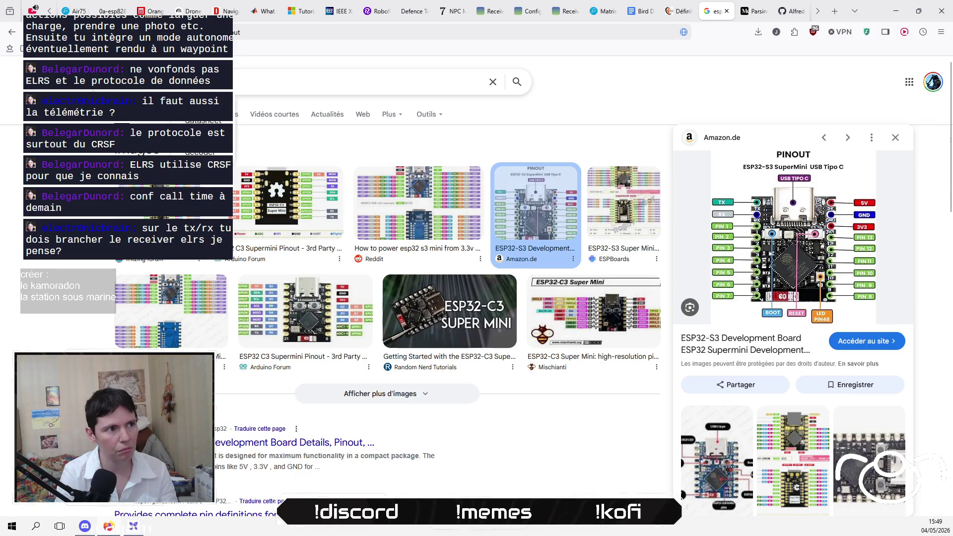
{"action": "key", "text": "Return"}
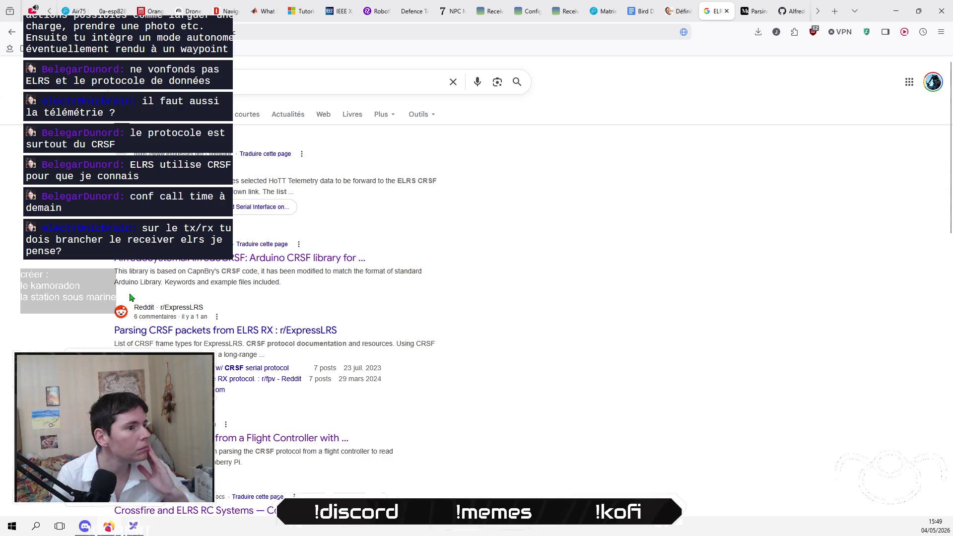
Step: Open the PX4 CRSF Telemetry result in a new tab
{"action": "scroll", "coordinate": [498, 334], "scroll_direction": "down", "scroll_amount": 6}
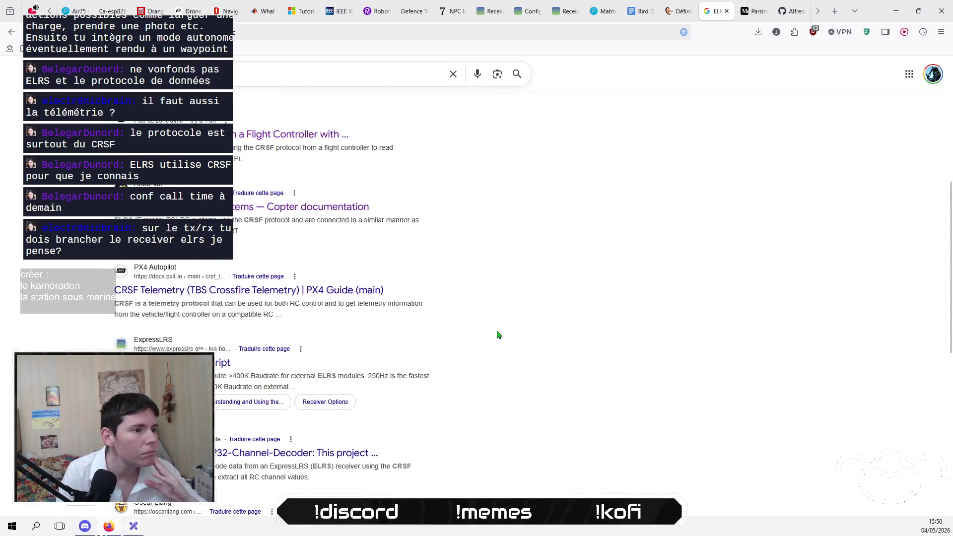
{"action": "right_click", "coordinate": [333, 296]}
{"action": "left_click", "coordinate": [431, 11]}
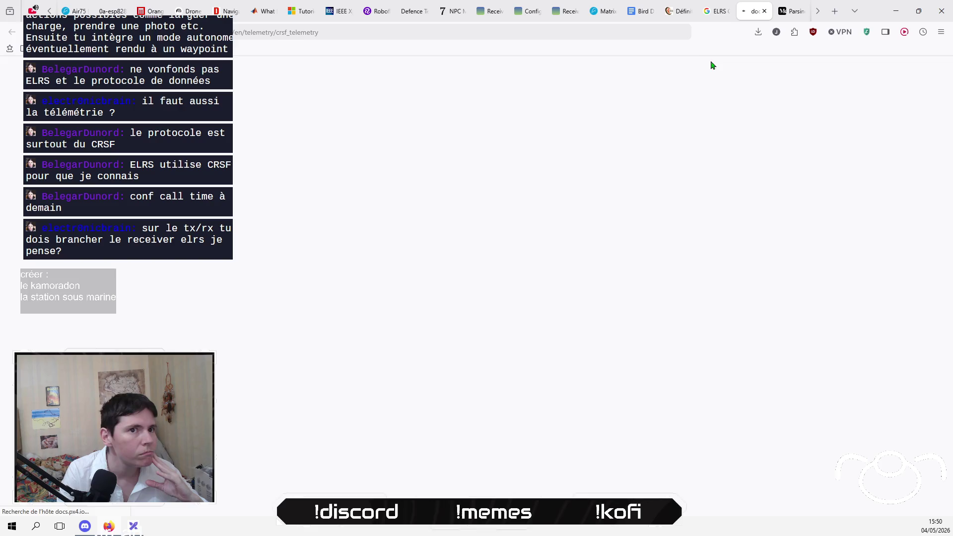
Step: Go to the PX4 CRSF (TBS Crossfire) Telemetry page, skim it, and select its URL
{"action": "scroll", "coordinate": [439, 289], "scroll_direction": "down", "scroll_amount": 4}
{"action": "scroll", "coordinate": [264, 287], "scroll_direction": "down", "scroll_amount": 2}
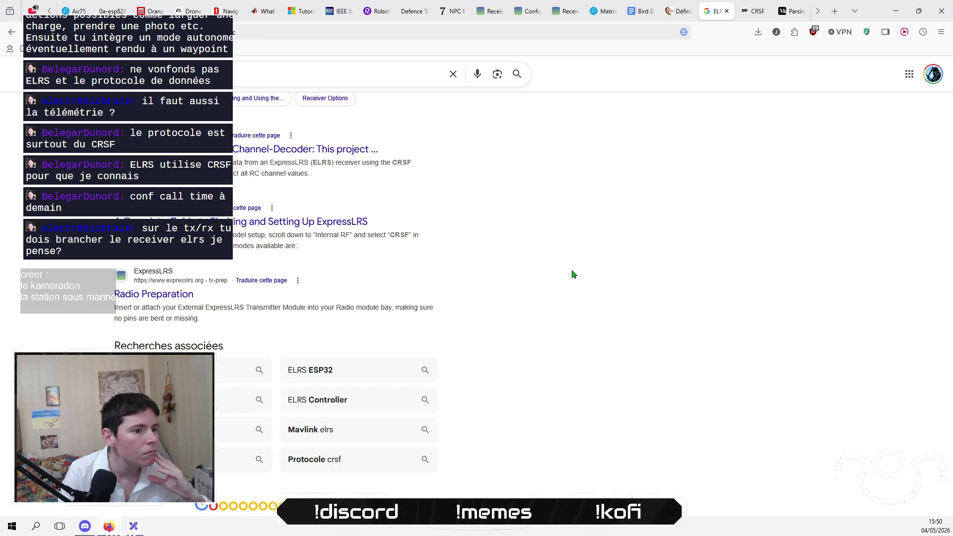
{"action": "left_click", "coordinate": [249, 72]}
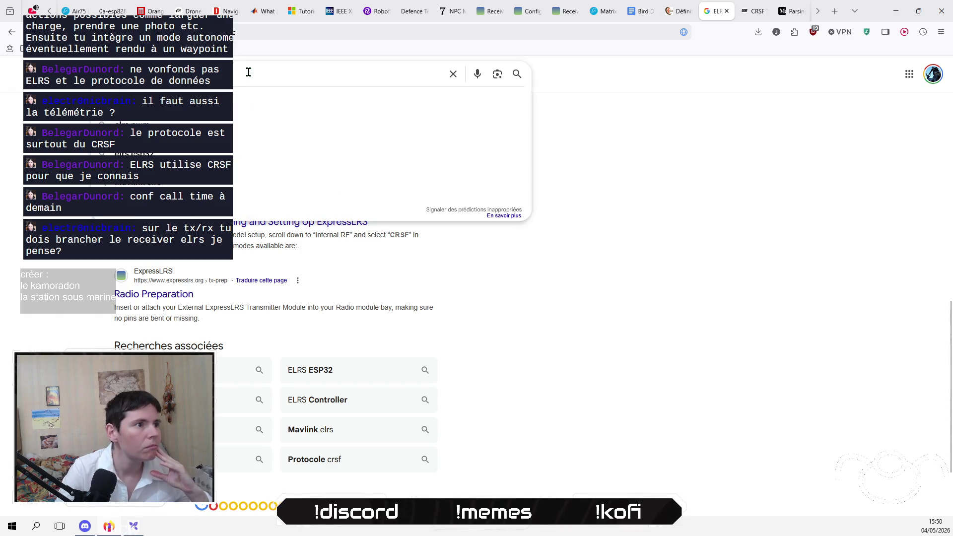
{"action": "left_click", "coordinate": [752, 10]}
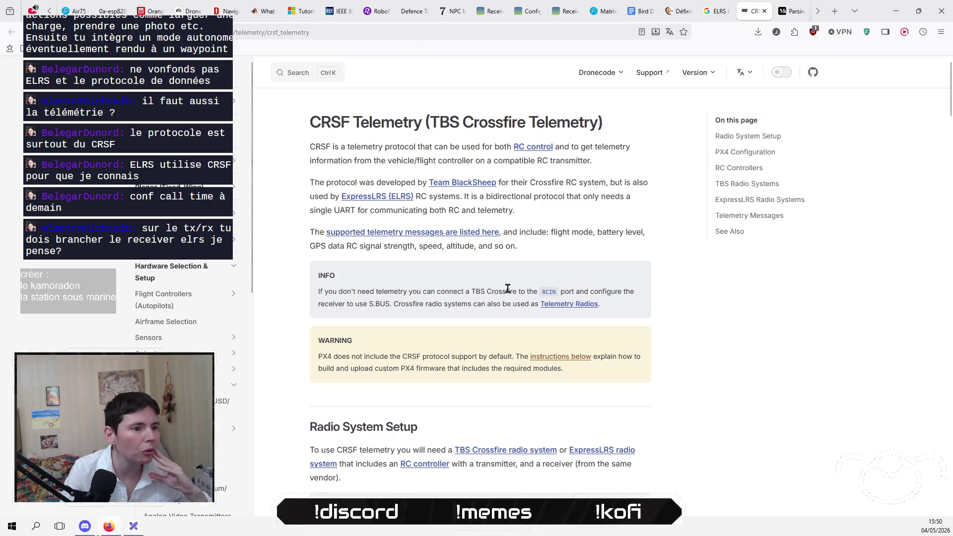
{"action": "scroll", "coordinate": [546, 278], "scroll_direction": "down", "scroll_amount": 10}
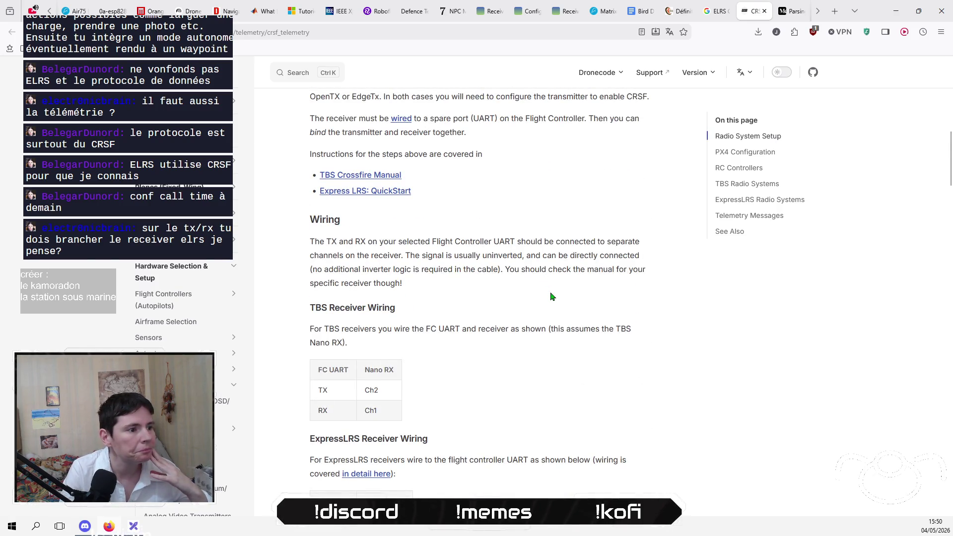
{"action": "scroll", "coordinate": [551, 296], "scroll_direction": "up", "scroll_amount": 10}
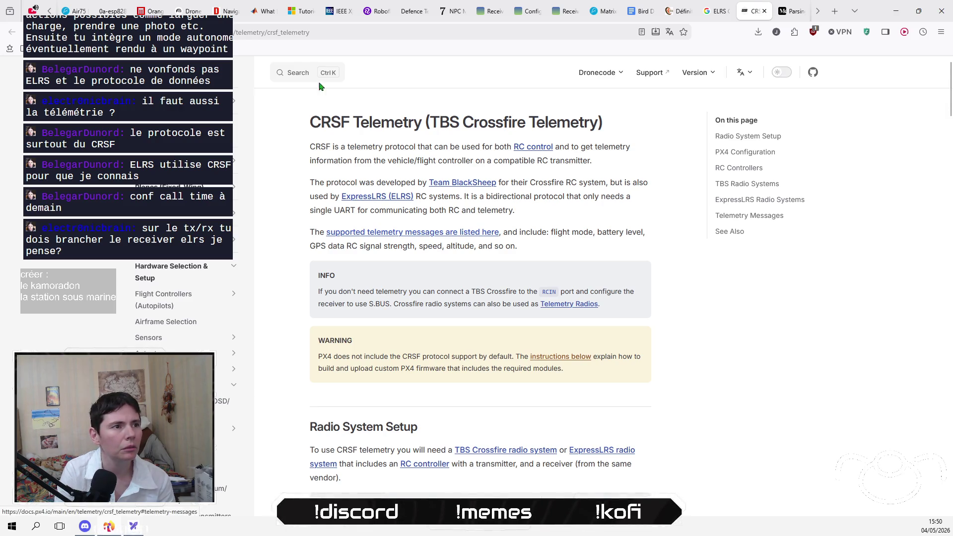
{"action": "left_click", "coordinate": [314, 32]}
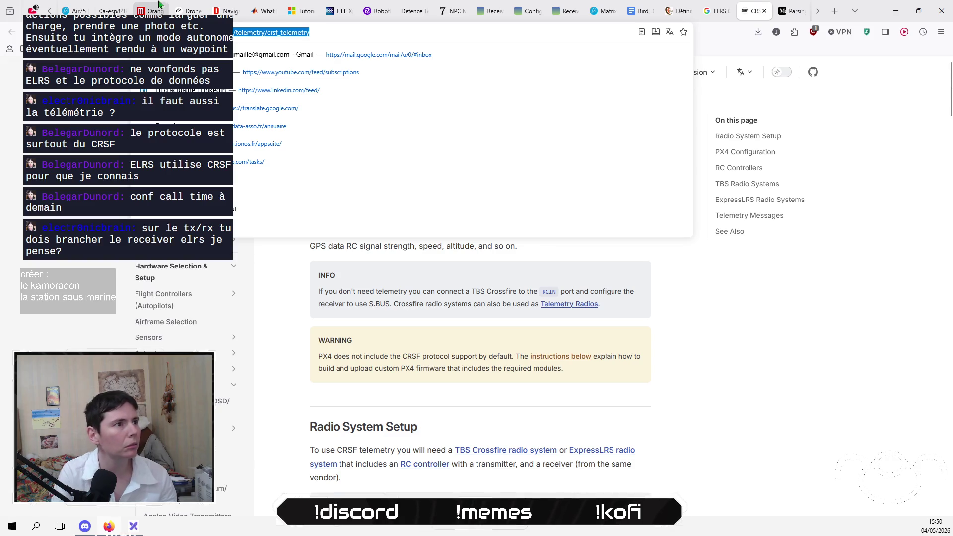
Step: Add the PX4 CRSF Telemetry URL to the NotebookLM notebook as a website source
{"action": "left_click", "coordinate": [188, 10]}
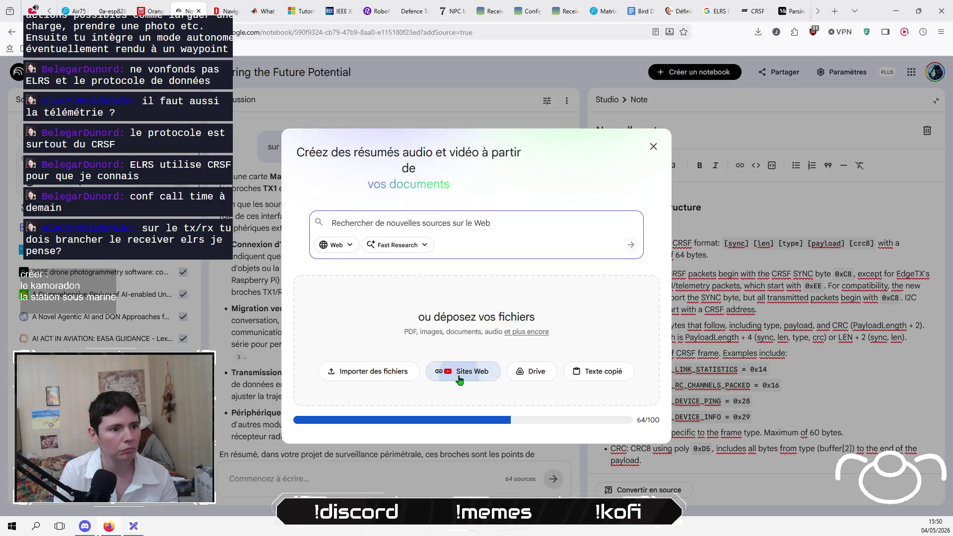
{"action": "left_click", "coordinate": [455, 370]}
{"action": "type", "text": "https://docs.px4.io/main/en/telemetry/crsf_telemetry"}
{"action": "left_click", "coordinate": [633, 408]}
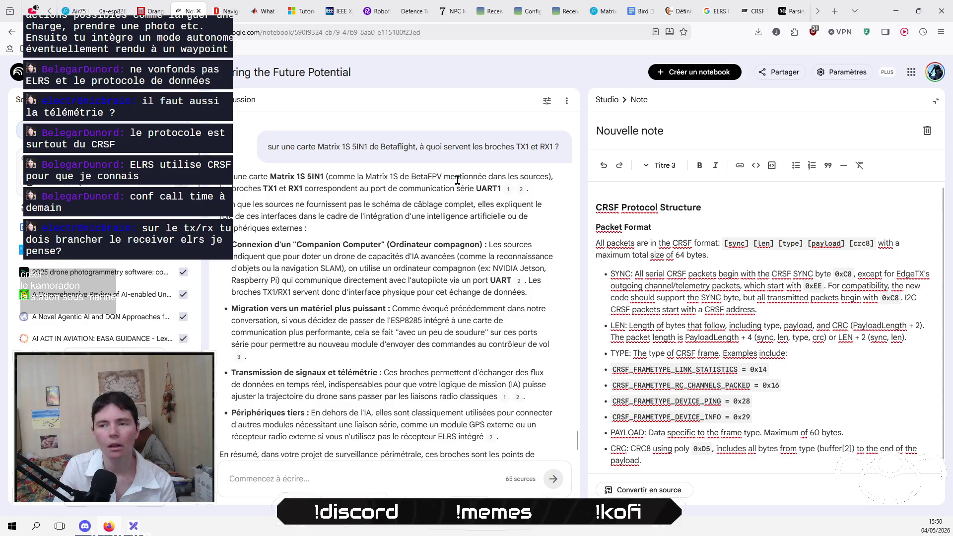
Step: Return to the PX4 page and jump to its list of supported telemetry messages
{"action": "left_click", "coordinate": [785, 11]}
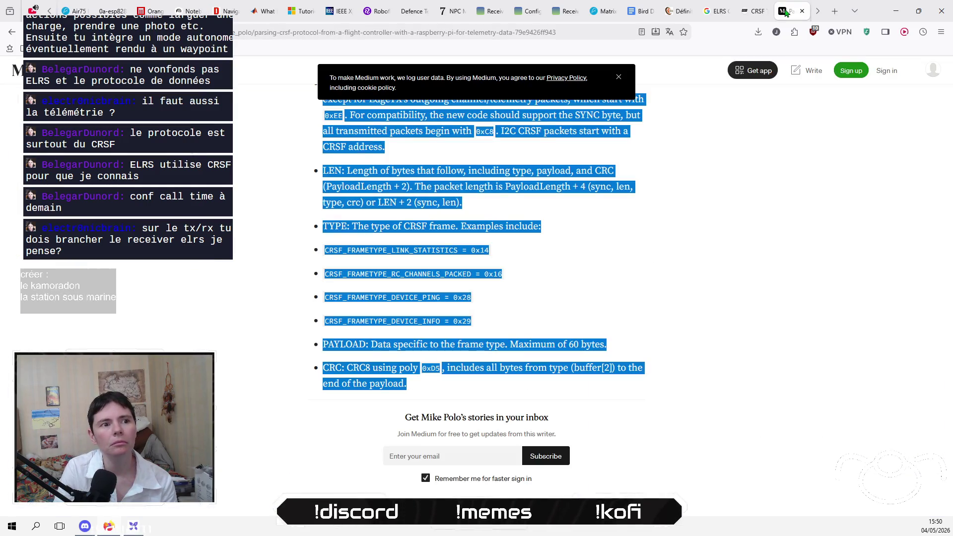
{"action": "left_click", "coordinate": [755, 11]}
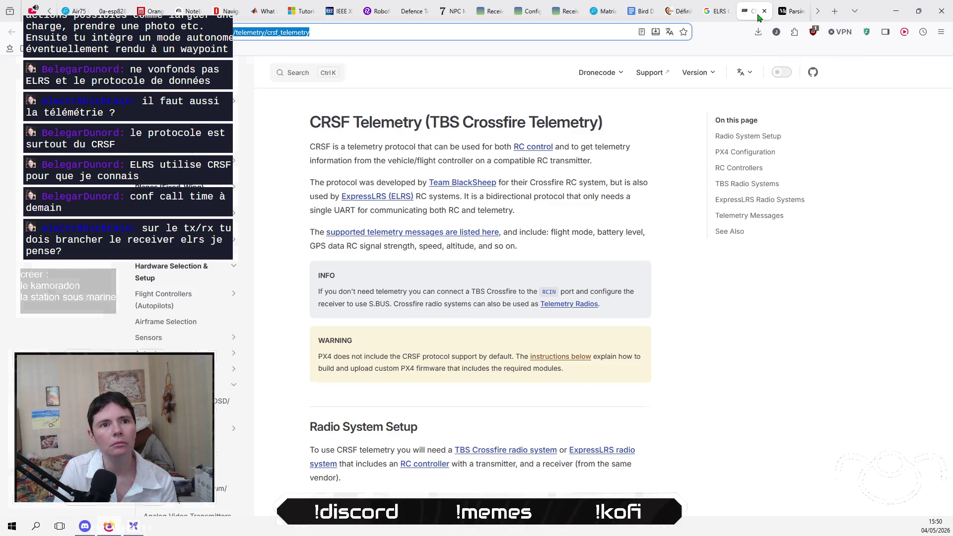
{"action": "left_click", "coordinate": [412, 233]}
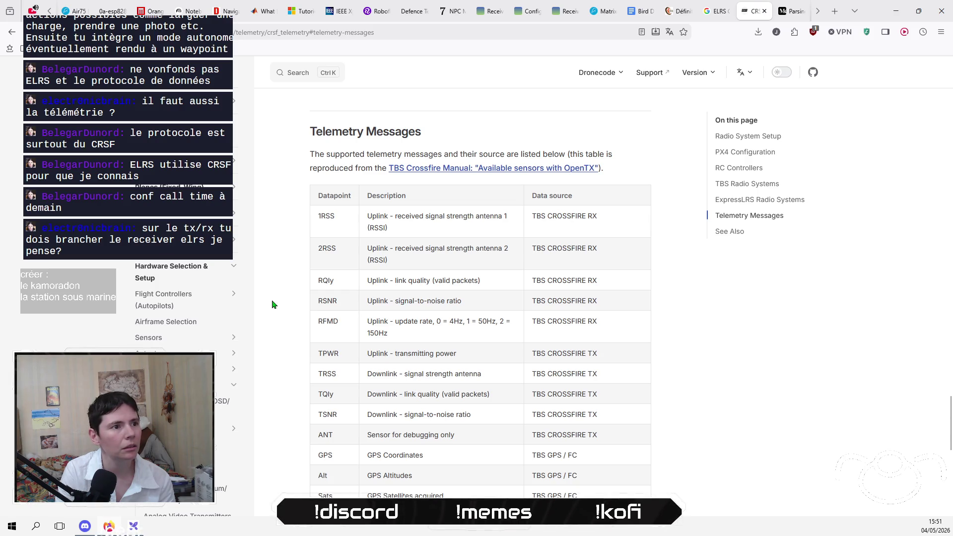
Step: Bring up the context menu for the TBS Crossfire Manual link in the PX4 docs
{"action": "right_click", "coordinate": [551, 171]}
Step: Open the TBS Crossfire manual PDF in a new tab and scroll through its pages
{"action": "left_click", "coordinate": [605, 177]}
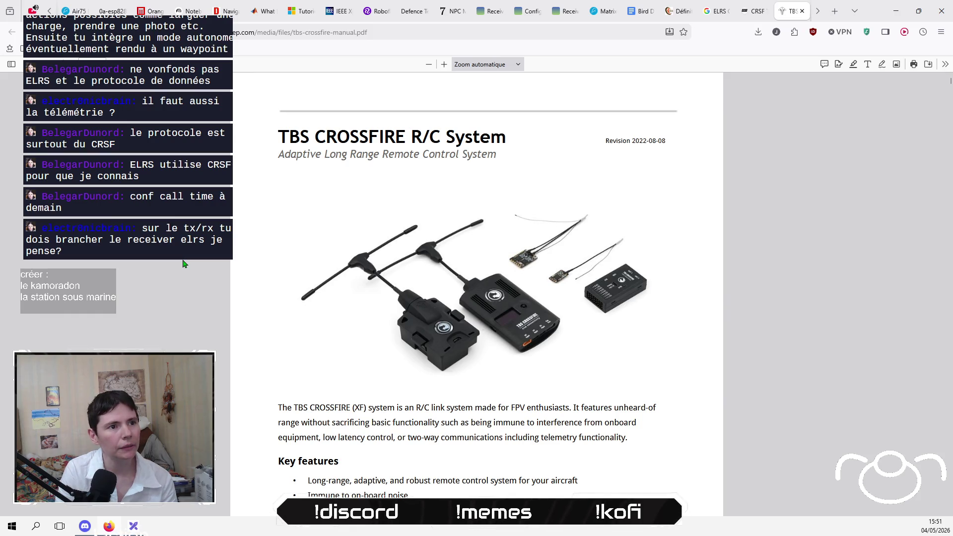
{"action": "scroll", "coordinate": [184, 263], "scroll_direction": "down", "scroll_amount": 10}
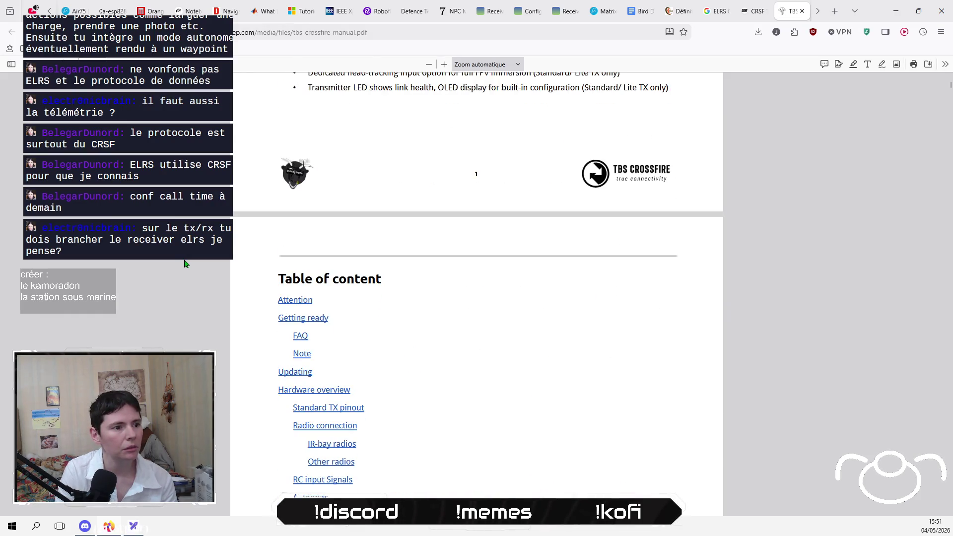
{"action": "scroll", "coordinate": [185, 263], "scroll_direction": "down", "scroll_amount": 5}
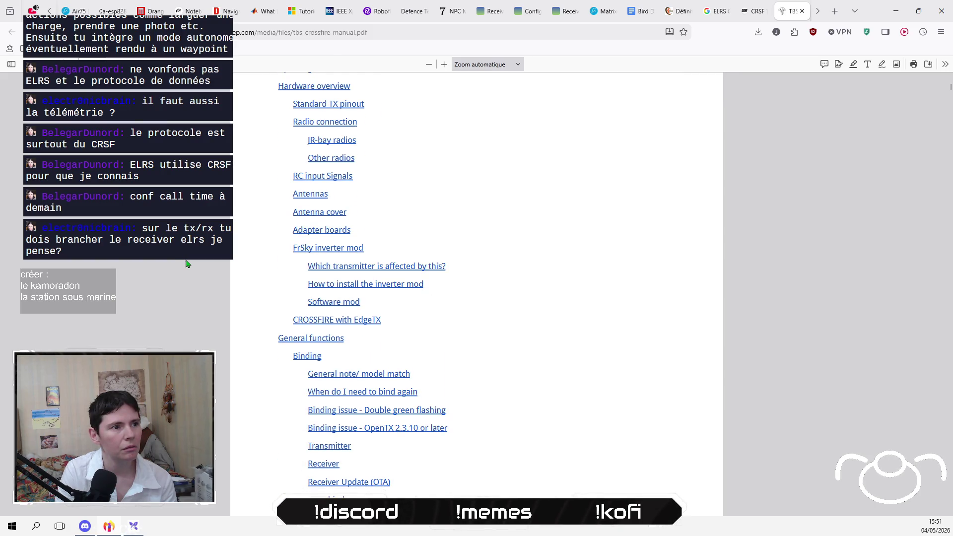
{"action": "scroll", "coordinate": [187, 264], "scroll_direction": "down", "scroll_amount": 4}
{"action": "scroll", "coordinate": [187, 263], "scroll_direction": "down", "scroll_amount": 20}
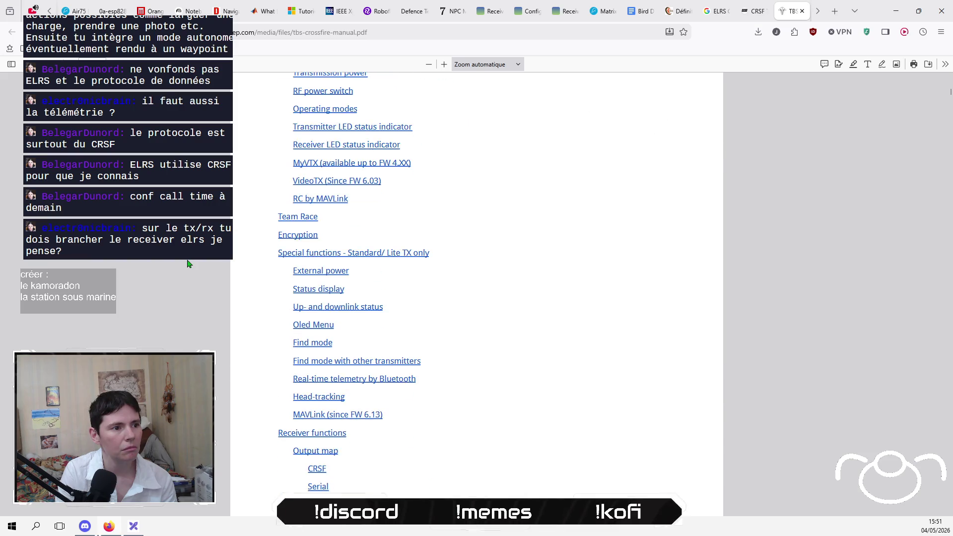
{"action": "scroll", "coordinate": [188, 265], "scroll_direction": "down", "scroll_amount": 18}
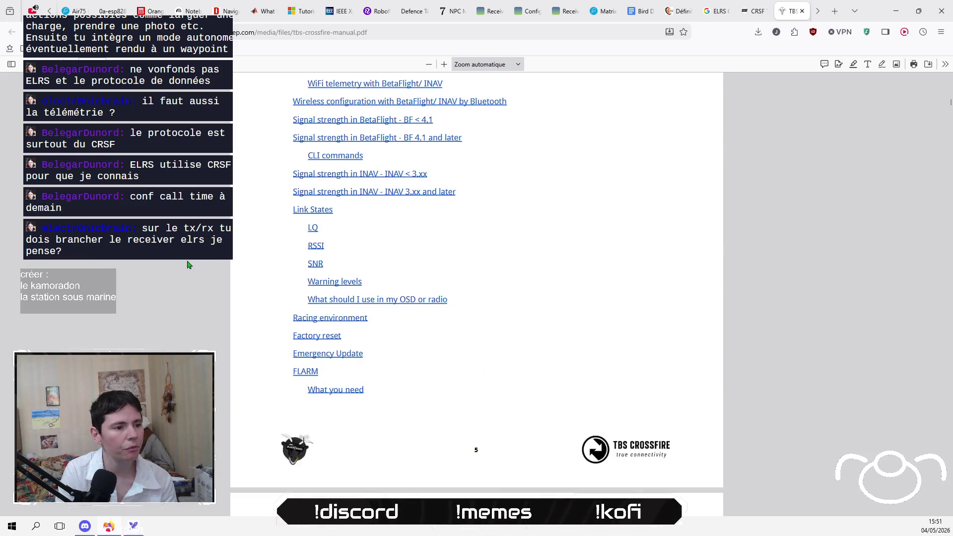
{"action": "scroll", "coordinate": [188, 265], "scroll_direction": "up", "scroll_amount": 4}
{"action": "scroll", "coordinate": [188, 264], "scroll_direction": "down", "scroll_amount": 20}
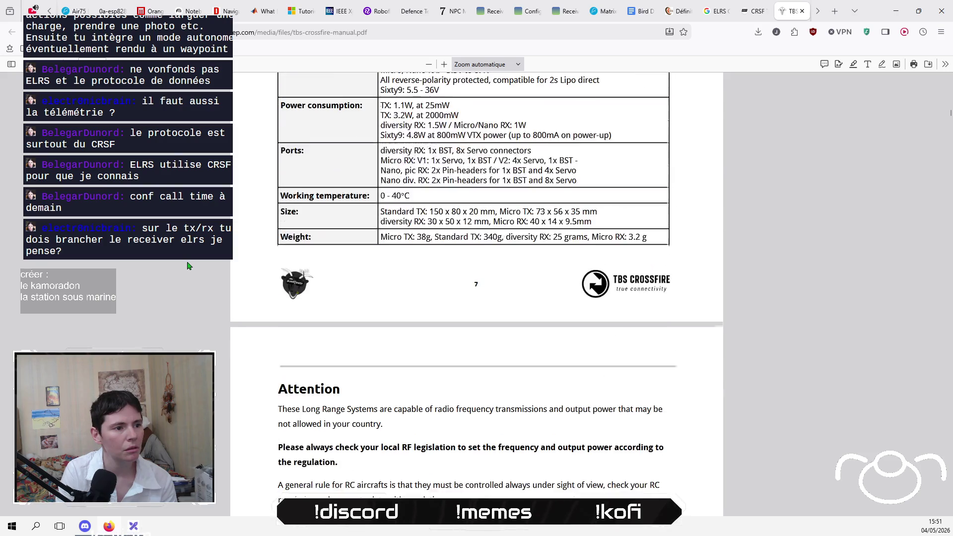
{"action": "scroll", "coordinate": [188, 265], "scroll_direction": "down", "scroll_amount": 15}
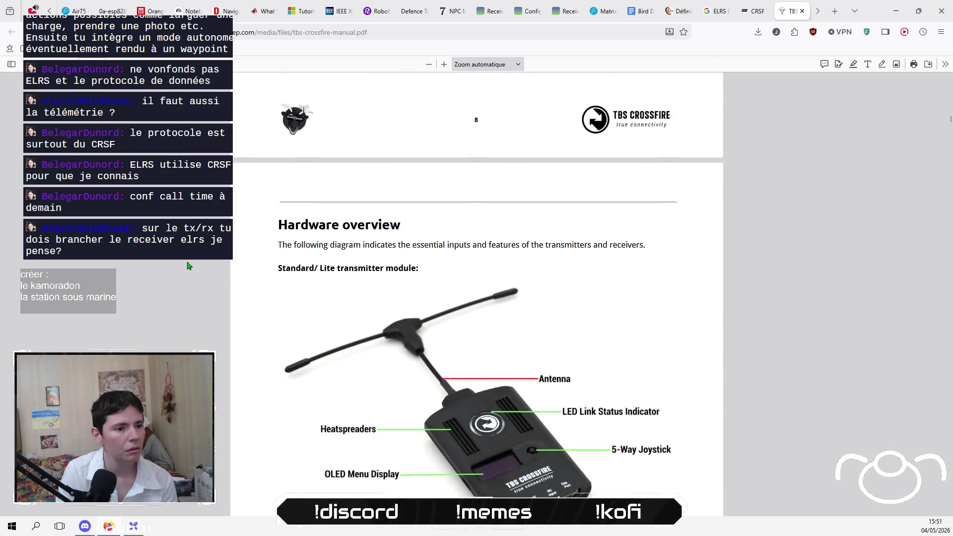
{"action": "scroll", "coordinate": [188, 265], "scroll_direction": "down", "scroll_amount": 20}
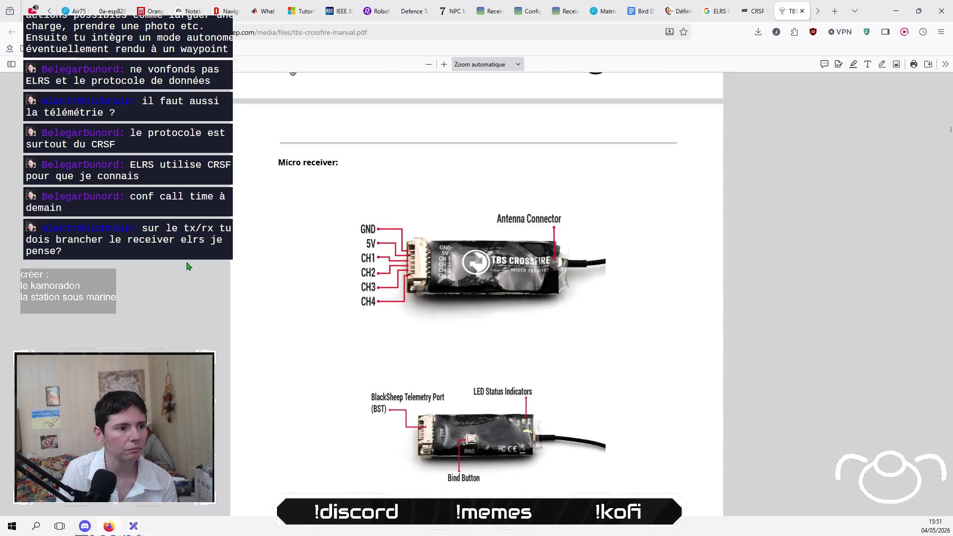
{"action": "scroll", "coordinate": [188, 266], "scroll_direction": "down", "scroll_amount": 17}
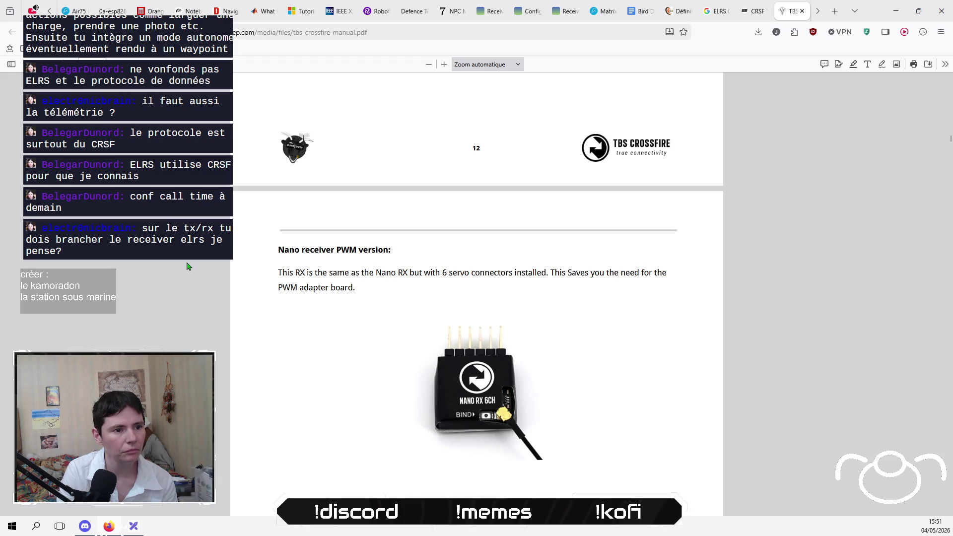
{"action": "scroll", "coordinate": [188, 266], "scroll_direction": "down", "scroll_amount": 15}
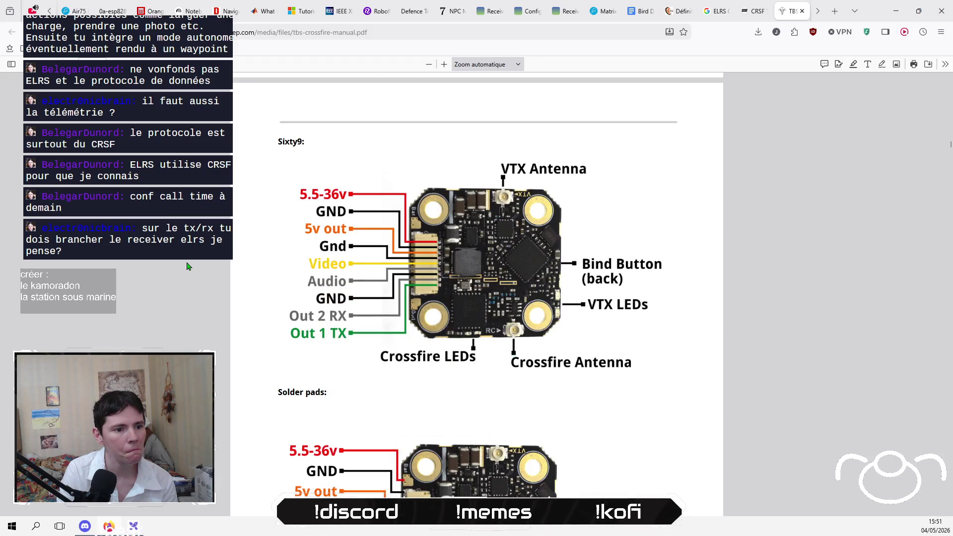
{"action": "scroll", "coordinate": [187, 267], "scroll_direction": "down", "scroll_amount": 15}
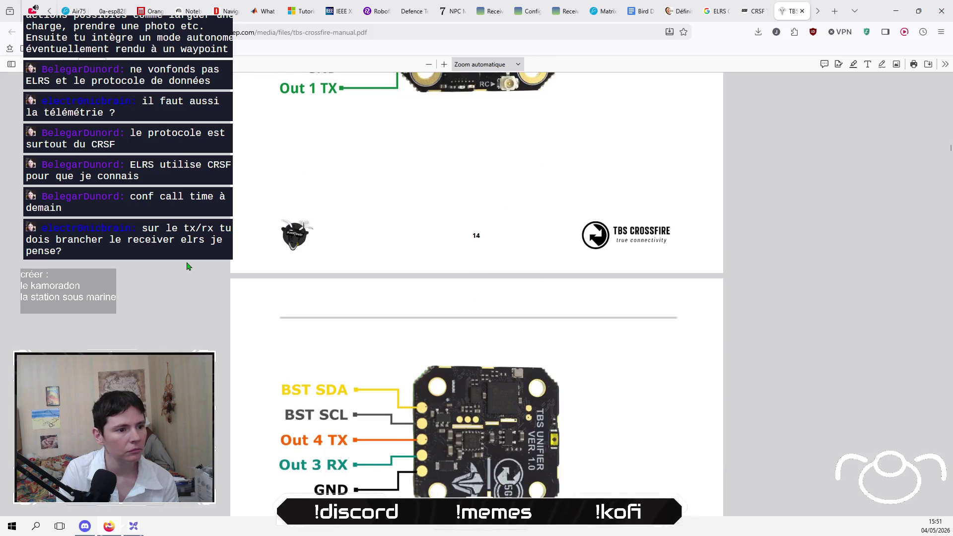
{"action": "scroll", "coordinate": [188, 266], "scroll_direction": "down", "scroll_amount": 10}
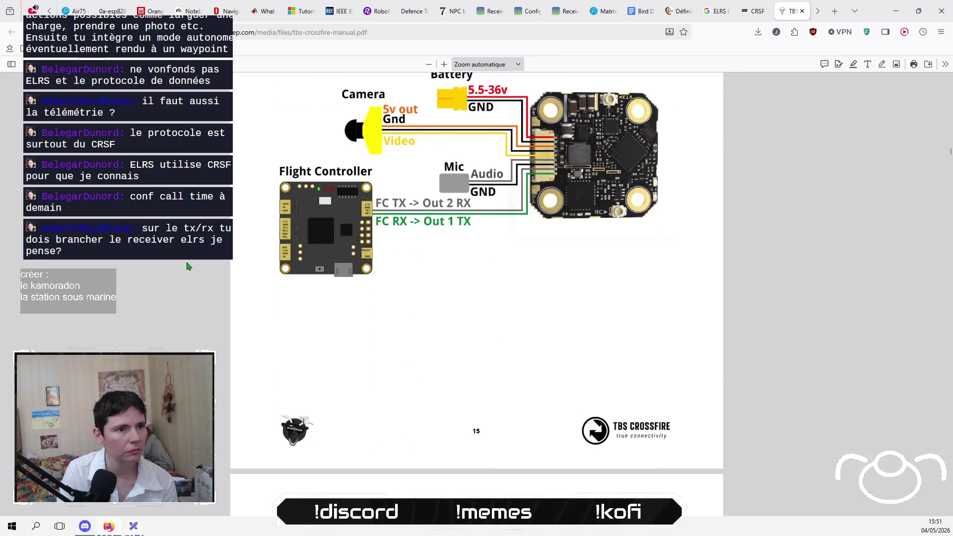
{"action": "scroll", "coordinate": [187, 266], "scroll_direction": "down", "scroll_amount": 10}
{"action": "scroll", "coordinate": [188, 267], "scroll_direction": "down", "scroll_amount": 8}
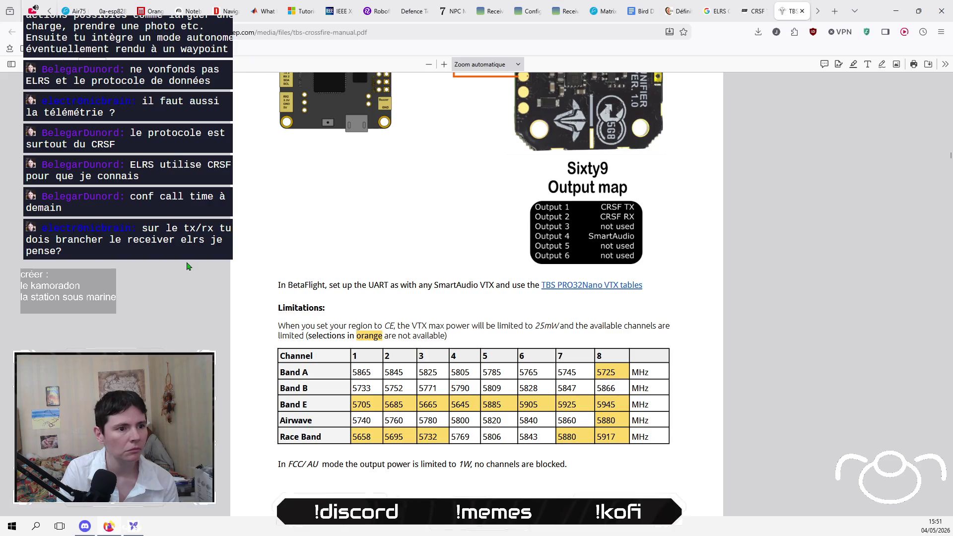
{"action": "scroll", "coordinate": [188, 267], "scroll_direction": "down", "scroll_amount": 2}
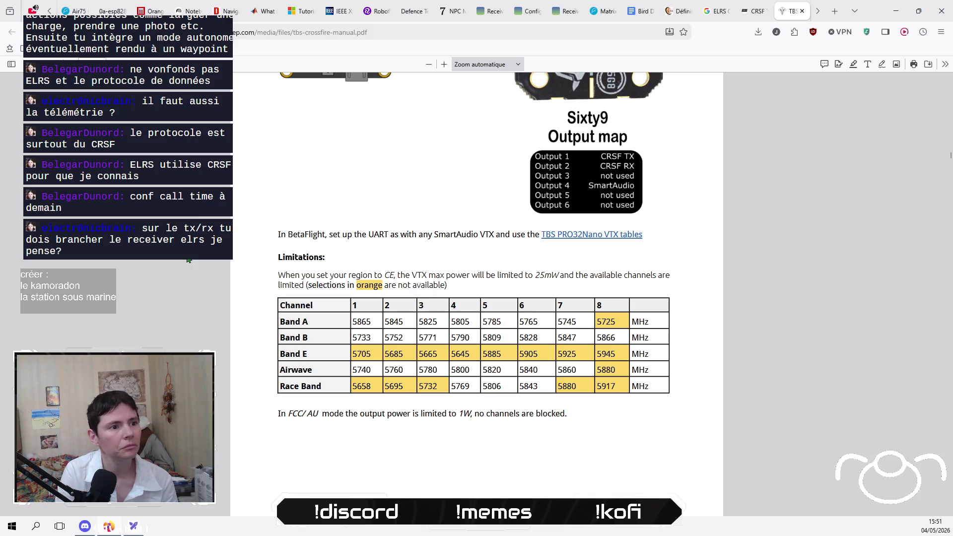
{"action": "scroll", "coordinate": [187, 263], "scroll_direction": "down", "scroll_amount": 20}
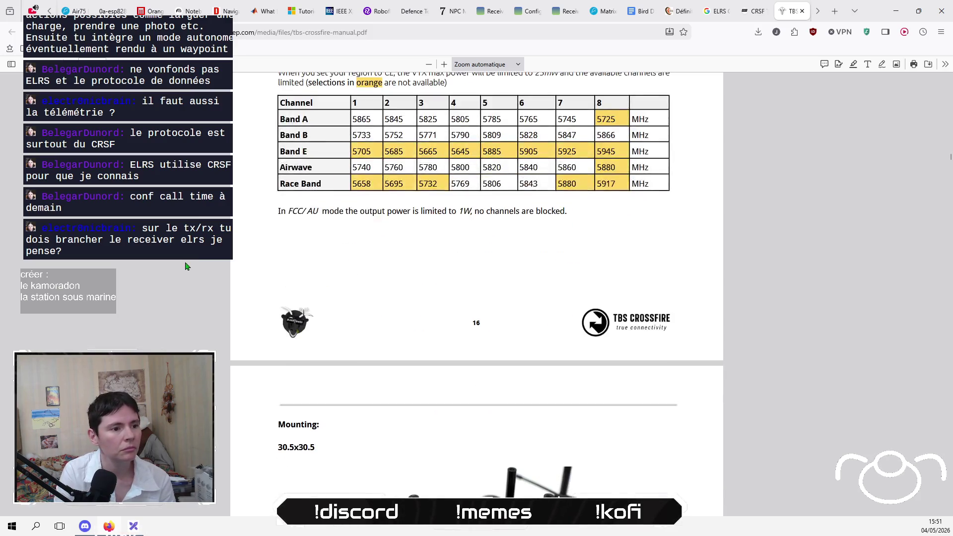
{"action": "scroll", "coordinate": [187, 266], "scroll_direction": "down", "scroll_amount": 20}
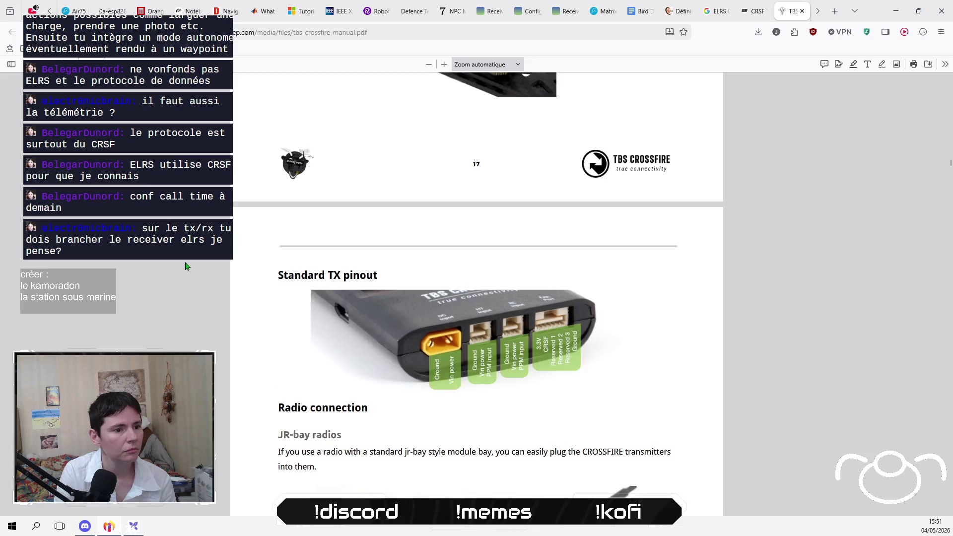
{"action": "scroll", "coordinate": [188, 267], "scroll_direction": "down", "scroll_amount": 5}
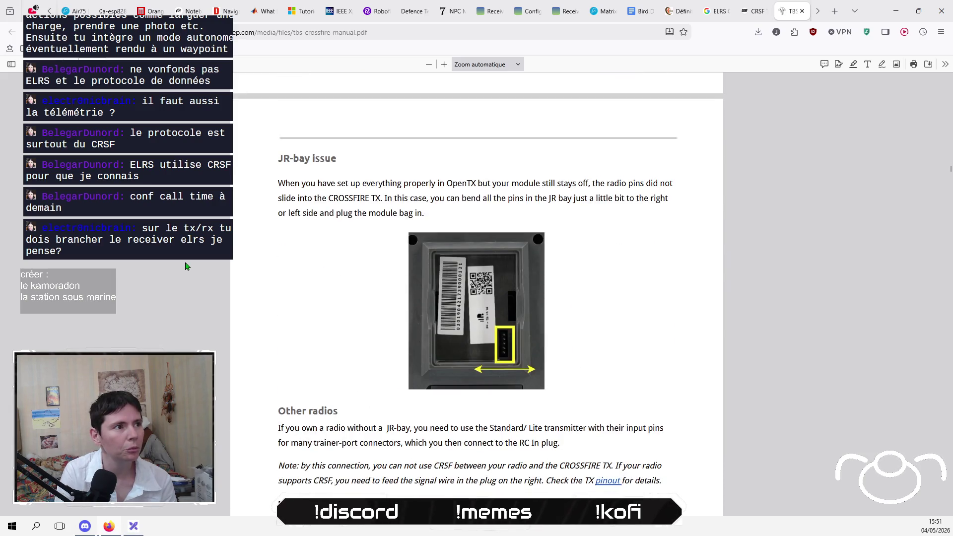
{"action": "scroll", "coordinate": [187, 267], "scroll_direction": "down", "scroll_amount": 8}
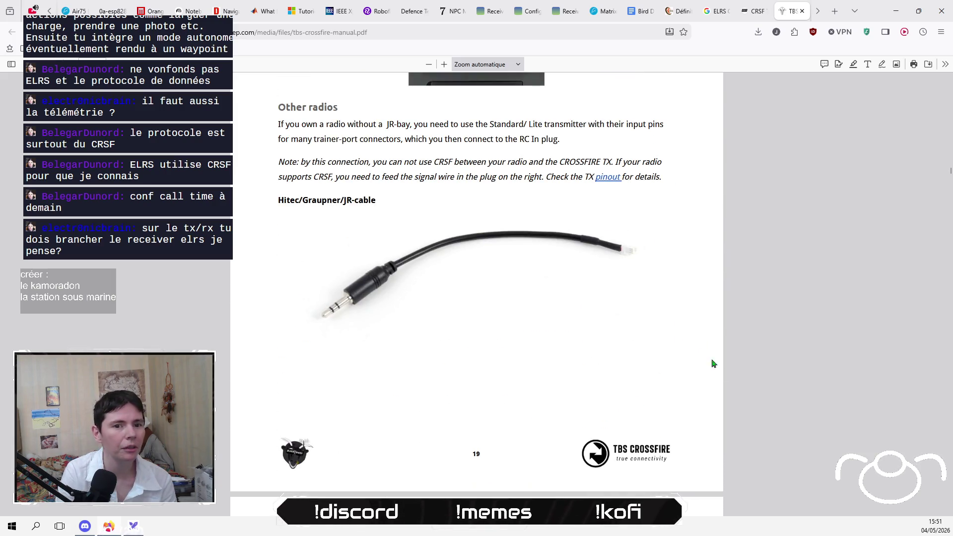
{"action": "left_click_drag", "start_coordinate": [951, 170], "coordinate": [949, 77]}
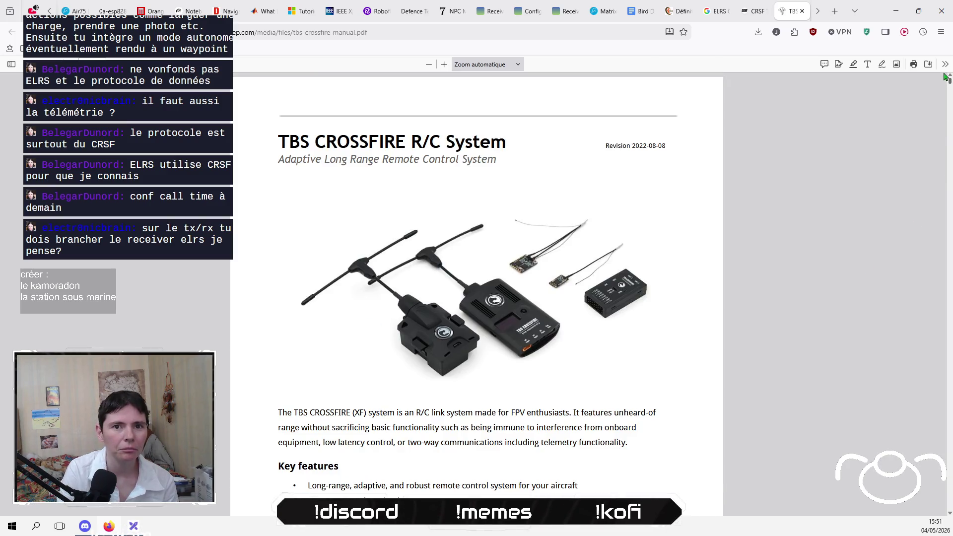
{"action": "scroll", "coordinate": [295, 324], "scroll_direction": "down", "scroll_amount": 5}
{"action": "scroll", "coordinate": [207, 334], "scroll_direction": "up", "scroll_amount": 5}
{"action": "scroll", "coordinate": [207, 343], "scroll_direction": "down", "scroll_amount": 18}
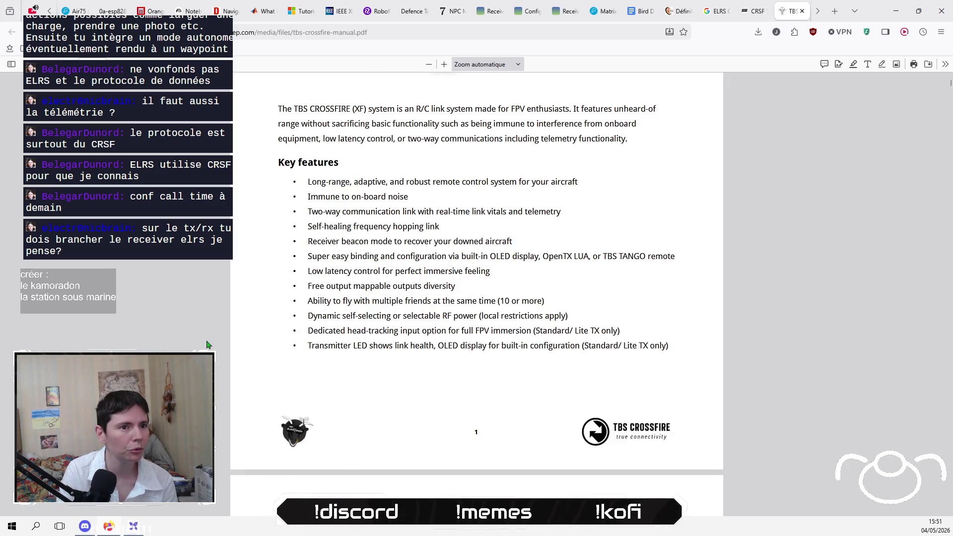
{"action": "scroll", "coordinate": [207, 344], "scroll_direction": "down", "scroll_amount": 2}
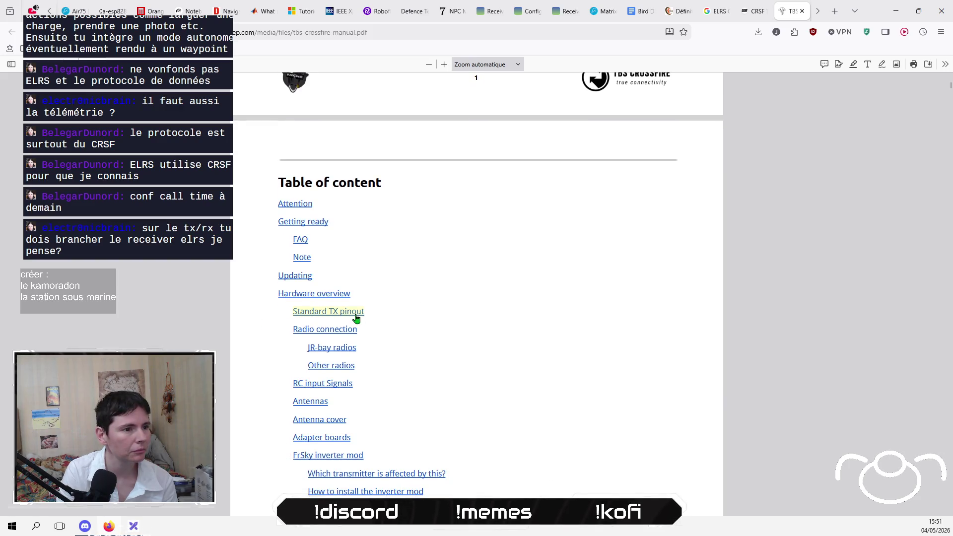
{"action": "scroll", "coordinate": [497, 325], "scroll_direction": "down", "scroll_amount": 2}
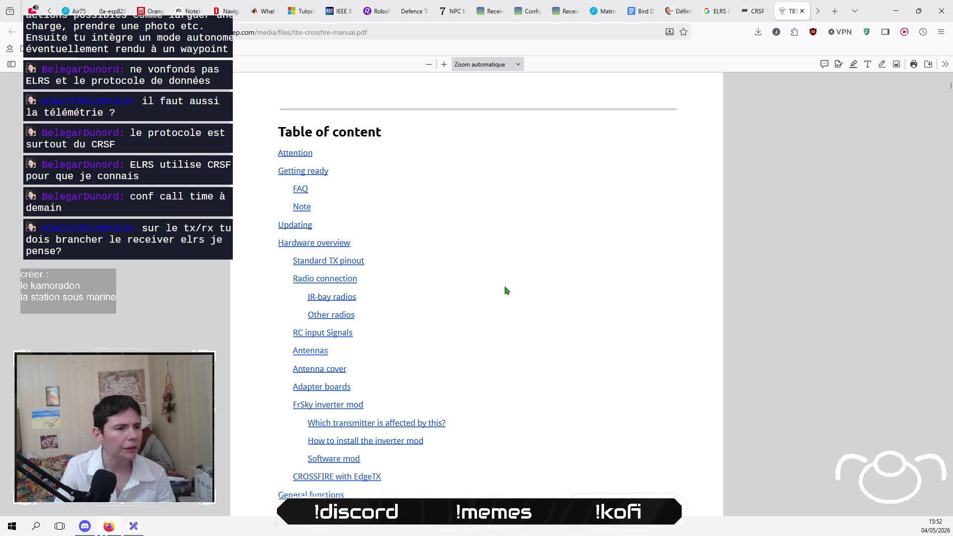
{"action": "scroll", "coordinate": [488, 351], "scroll_direction": "down", "scroll_amount": 4}
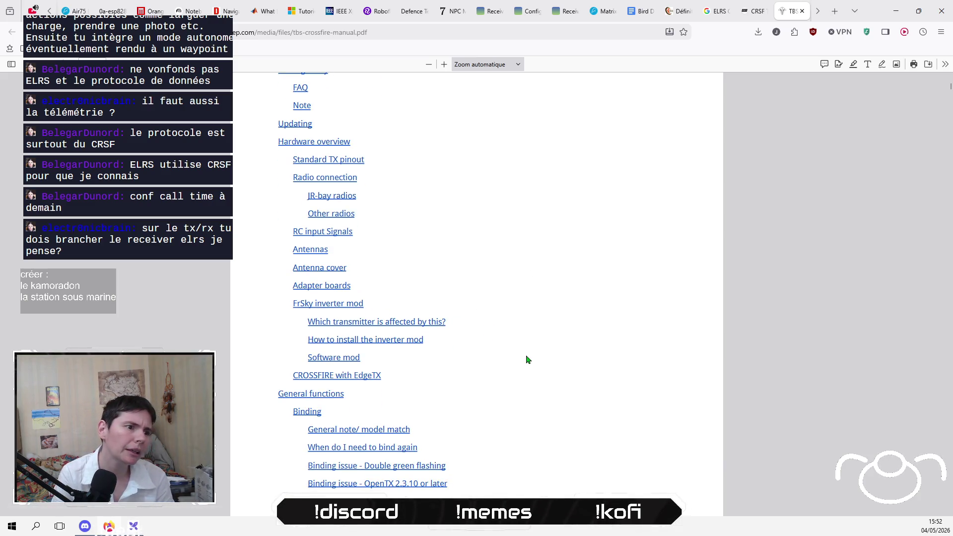
Step: Jump to the CROSSFIRE with EdgeTX section and search the manual for 'packet'
{"action": "left_click", "coordinate": [371, 381]}
{"action": "scroll", "coordinate": [373, 381], "scroll_direction": "down", "scroll_amount": 8}
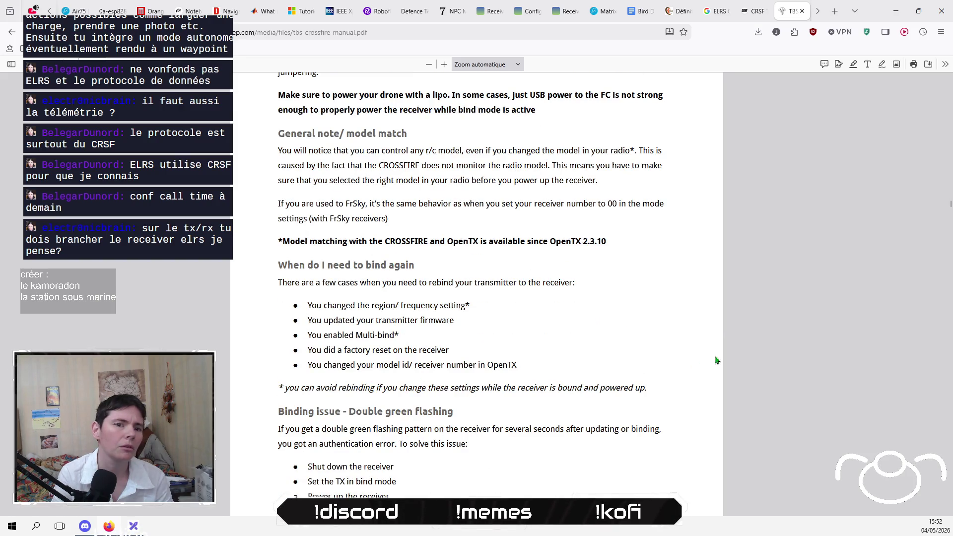
{"action": "key", "text": "ctrl+f"}
{"action": "type", "text": "packet"}
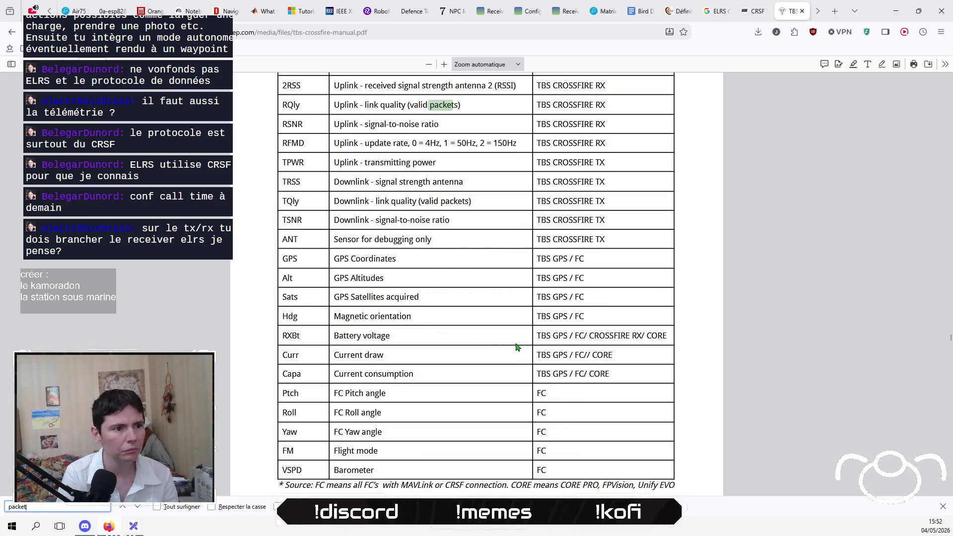
{"action": "scroll", "coordinate": [516, 347], "scroll_direction": "up", "scroll_amount": 4}
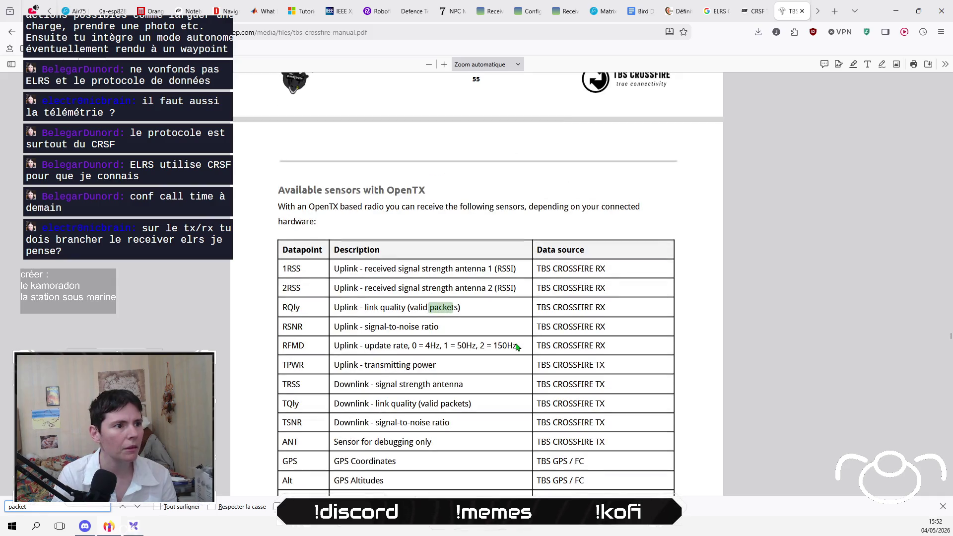
{"action": "scroll", "coordinate": [548, 304], "scroll_direction": "down", "scroll_amount": 6}
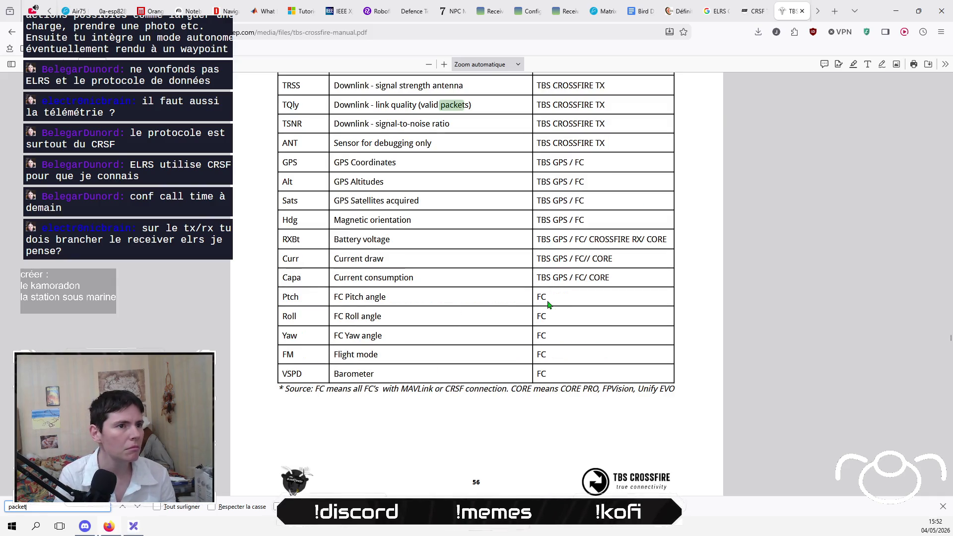
{"action": "scroll", "coordinate": [547, 300], "scroll_direction": "up", "scroll_amount": 2}
{"action": "scroll", "coordinate": [547, 299], "scroll_direction": "down", "scroll_amount": 2}
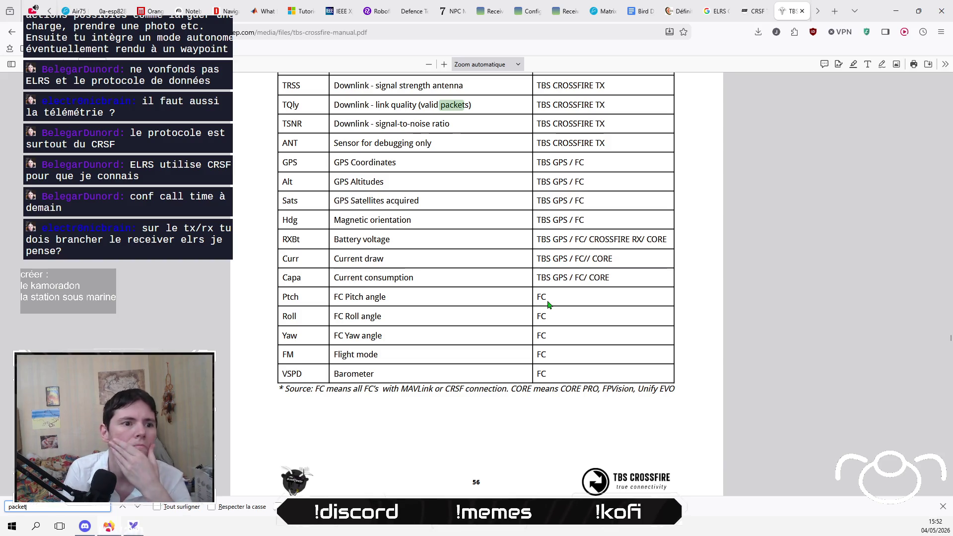
{"action": "scroll", "coordinate": [547, 300], "scroll_direction": "up", "scroll_amount": 2}
{"action": "scroll", "coordinate": [547, 300], "scroll_direction": "down", "scroll_amount": 2}
{"action": "scroll", "coordinate": [547, 300], "scroll_direction": "up", "scroll_amount": 2}
{"action": "scroll", "coordinate": [548, 301], "scroll_direction": "down", "scroll_amount": 2}
{"action": "scroll", "coordinate": [547, 302], "scroll_direction": "up", "scroll_amount": 2}
{"action": "scroll", "coordinate": [548, 304], "scroll_direction": "down", "scroll_amount": 2}
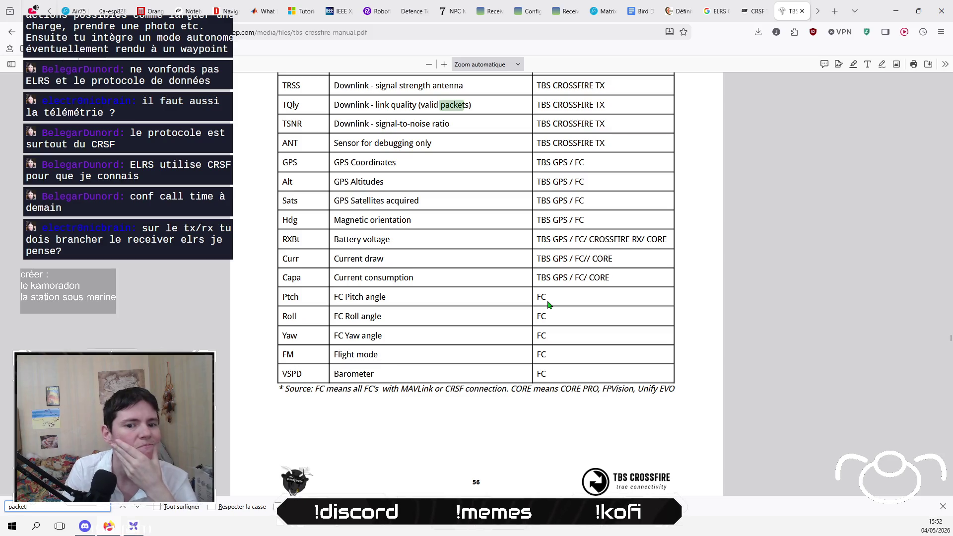
Step: Copy the PX4 CRSF Telemetry page's web address
{"action": "left_click", "coordinate": [753, 11]}
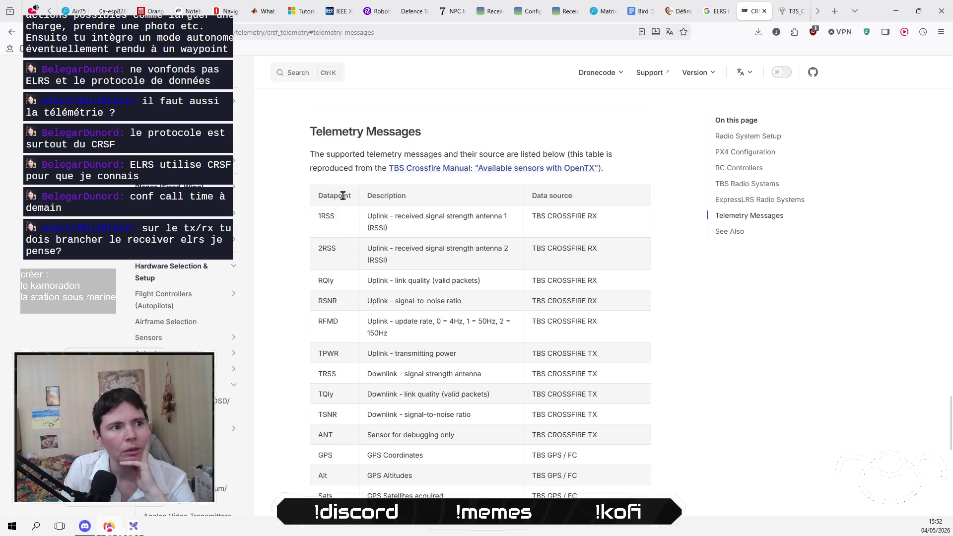
{"action": "left_click", "coordinate": [342, 33]}
{"action": "right_click", "coordinate": [341, 34]}
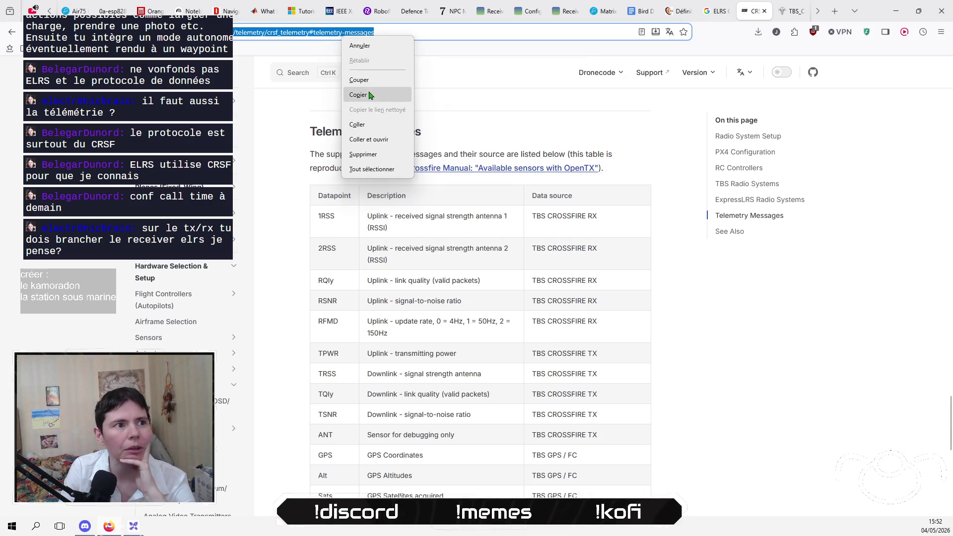
{"action": "left_click", "coordinate": [369, 94]}
Step: Scroll through the Telemetry Messages table, from the RFMD–ANT rows down to Barometer
{"action": "scroll", "coordinate": [494, 330], "scroll_direction": "down", "scroll_amount": 8}
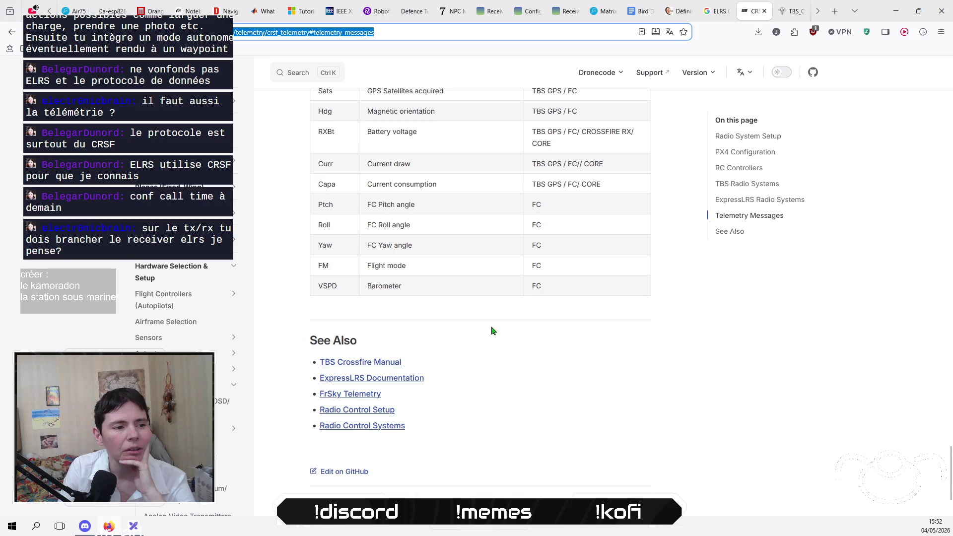
{"action": "scroll", "coordinate": [494, 330], "scroll_direction": "up", "scroll_amount": 4}
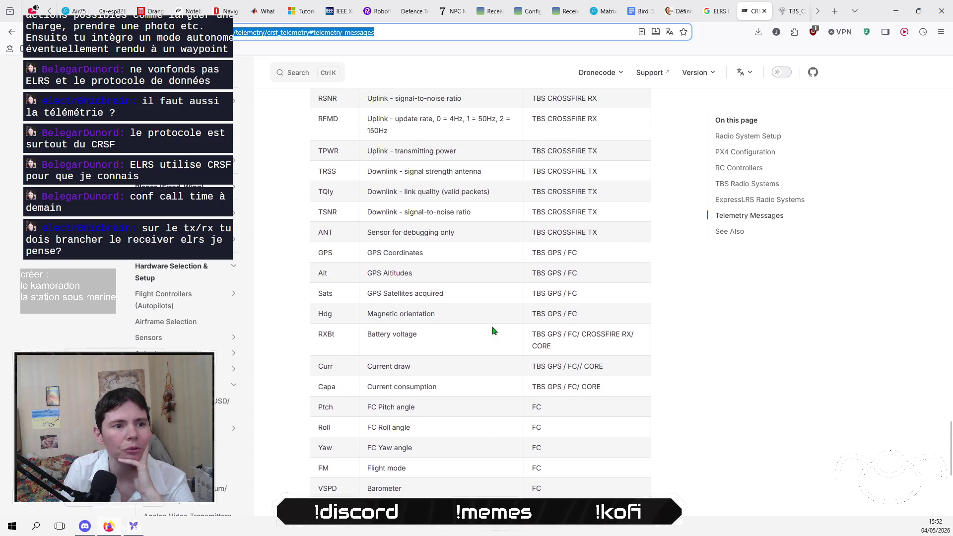
{"action": "mouse_move", "coordinate": [615, 240]}
{"action": "left_mouse_down"}
{"action": "mouse_move", "coordinate": [397, 214]}
{"action": "mouse_move", "coordinate": [315, 136]}
{"action": "left_mouse_up"}
{"action": "left_click", "coordinate": [491, 308]}
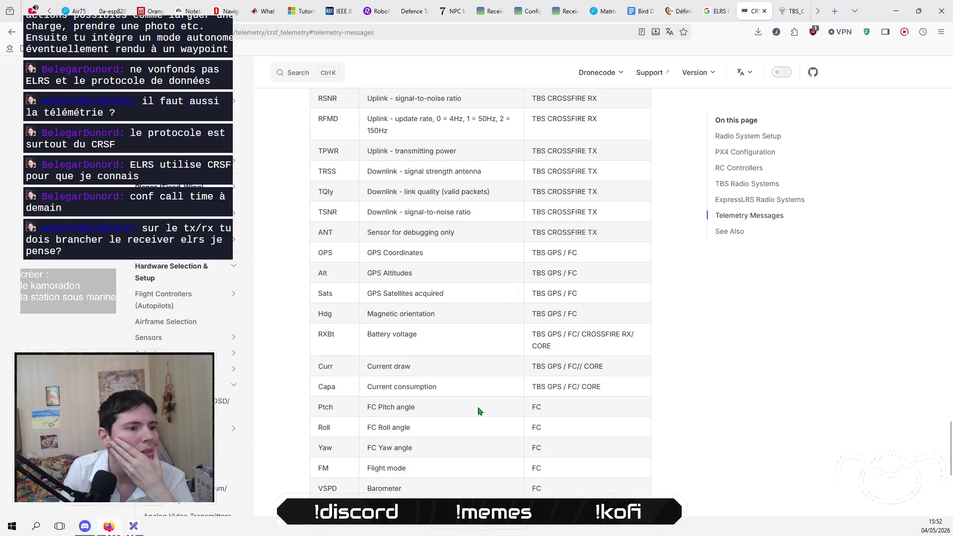
{"action": "scroll", "coordinate": [479, 412], "scroll_direction": "up", "scroll_amount": 4}
{"action": "scroll", "coordinate": [480, 411], "scroll_direction": "down", "scroll_amount": 1}
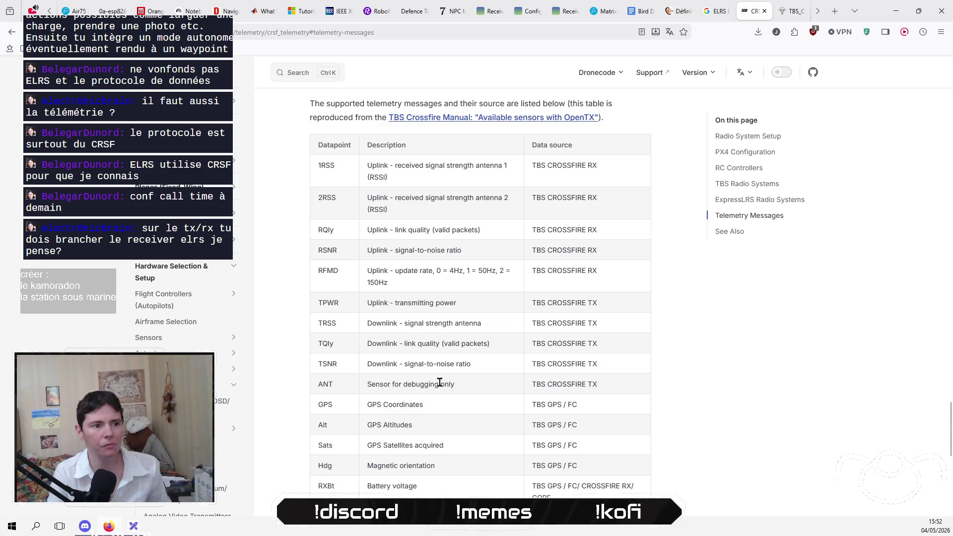
{"action": "scroll", "coordinate": [440, 385], "scroll_direction": "down", "scroll_amount": 3}
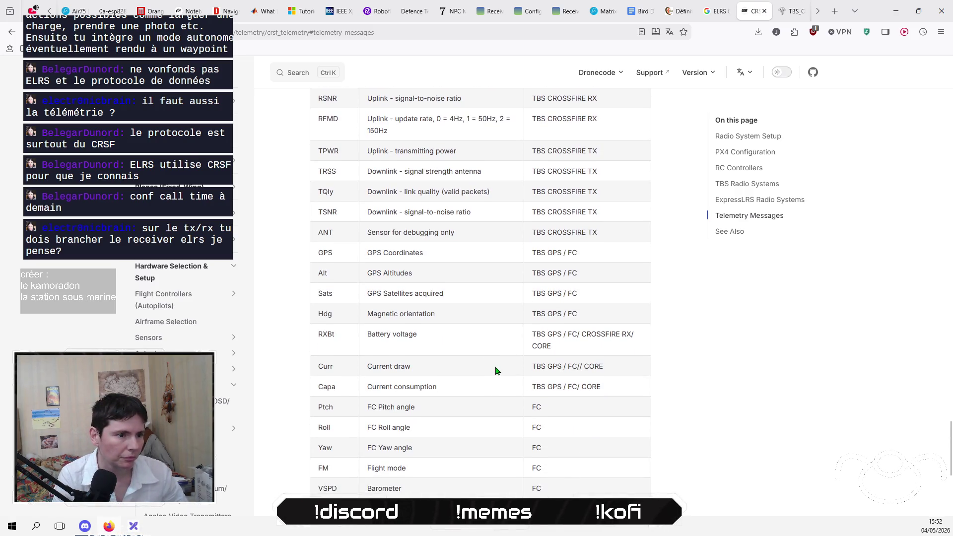
Step: Highlight the Ptch/Roll/Yaw, GPS Coordinates, Alt and RFMD–TSNR telemetry rows in turn
{"action": "mouse_move", "coordinate": [547, 451]}
{"action": "left_mouse_down"}
{"action": "mouse_move", "coordinate": [336, 432]}
{"action": "mouse_move", "coordinate": [304, 424]}
{"action": "mouse_move", "coordinate": [303, 414]}
{"action": "mouse_move", "coordinate": [397, 448]}
{"action": "mouse_move", "coordinate": [562, 450]}
{"action": "left_mouse_up"}
{"action": "left_click", "coordinate": [307, 409]}
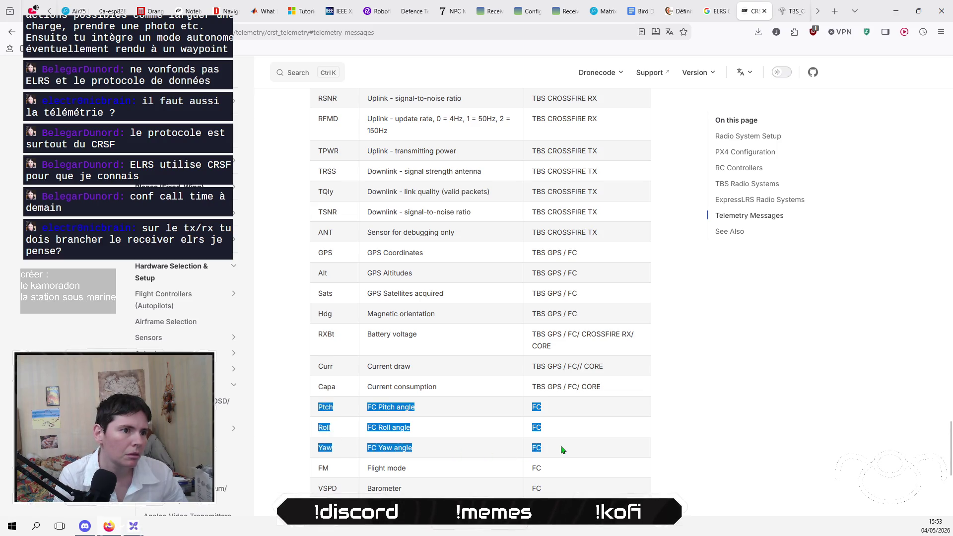
{"action": "left_click_drag", "start_coordinate": [532, 273], "coordinate": [372, 250]}
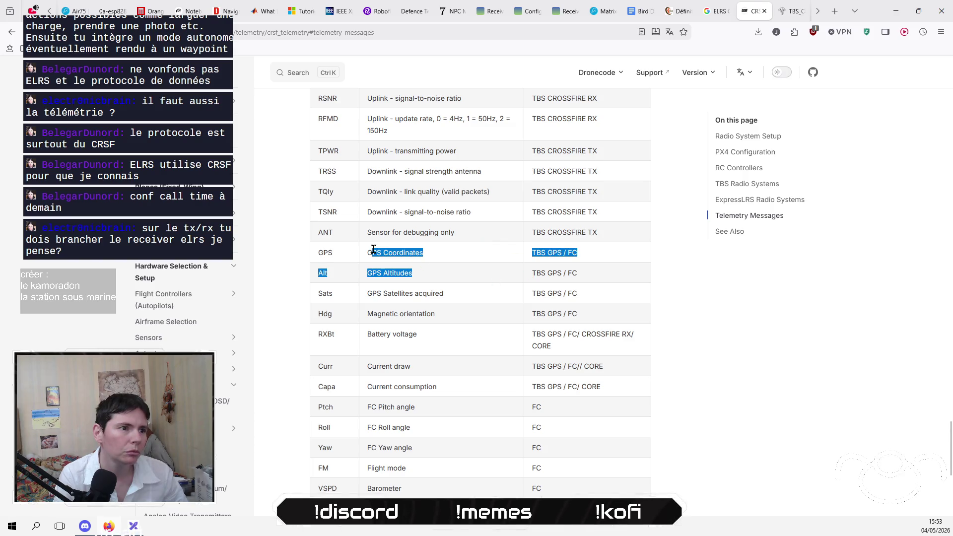
{"action": "left_click", "coordinate": [422, 149]}
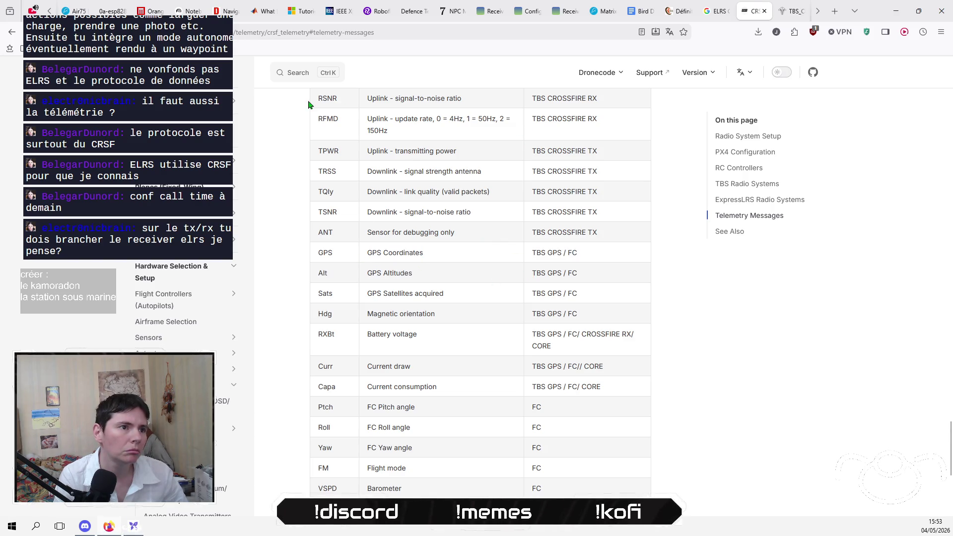
{"action": "left_click_drag", "start_coordinate": [380, 119], "coordinate": [454, 168]}
{"action": "left_click_drag", "start_coordinate": [470, 211], "coordinate": [346, 126]}
{"action": "left_click_drag", "start_coordinate": [431, 253], "coordinate": [258, 240]}
{"action": "left_click_drag", "start_coordinate": [425, 279], "coordinate": [256, 282]}
{"action": "left_click", "coordinate": [455, 277]}
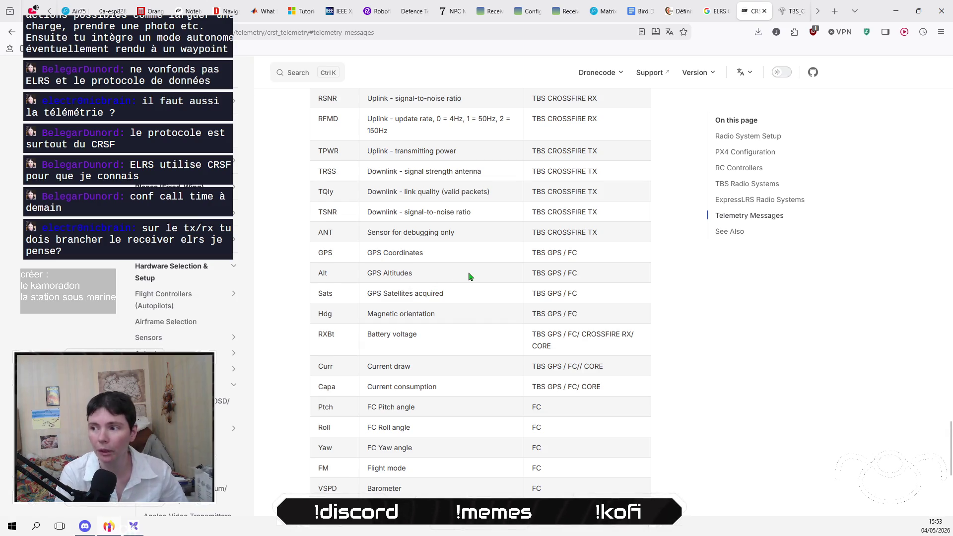
Step: Highlight the satellites, magnetic orientation, battery and current rows, ending on Ptch, Roll and Yaw
{"action": "left_click_drag", "start_coordinate": [430, 295], "coordinate": [366, 303]}
{"action": "left_click", "coordinate": [456, 311]}
{"action": "left_click_drag", "start_coordinate": [460, 318], "coordinate": [337, 319]}
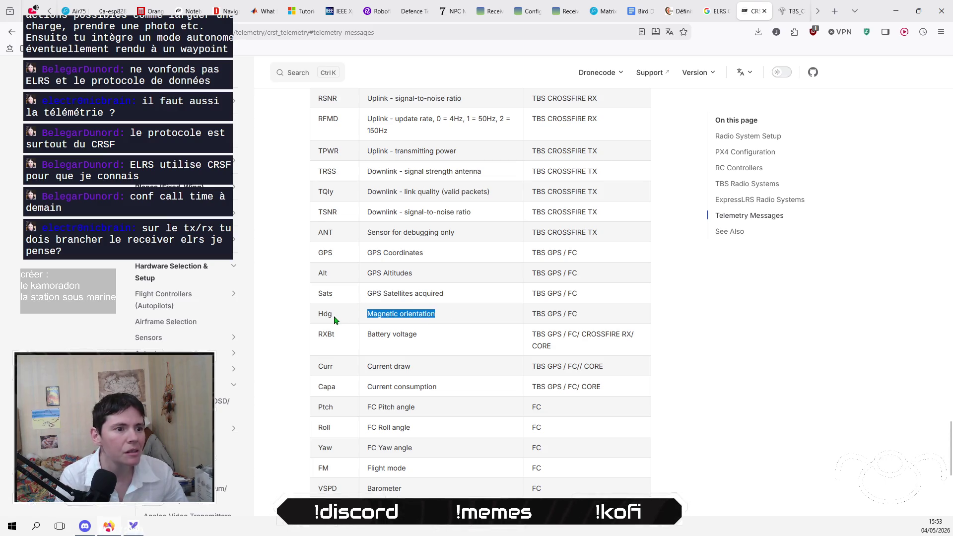
{"action": "left_click", "coordinate": [440, 315]}
{"action": "left_click_drag", "start_coordinate": [437, 343], "coordinate": [359, 339]}
{"action": "left_click", "coordinate": [420, 342]}
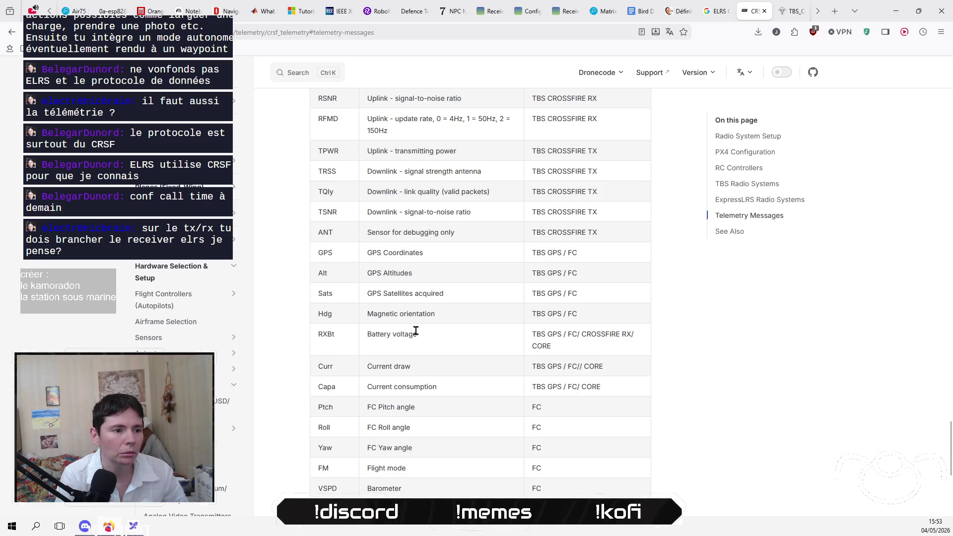
{"action": "left_click_drag", "start_coordinate": [439, 387], "coordinate": [417, 367]}
{"action": "left_click", "coordinate": [391, 365]}
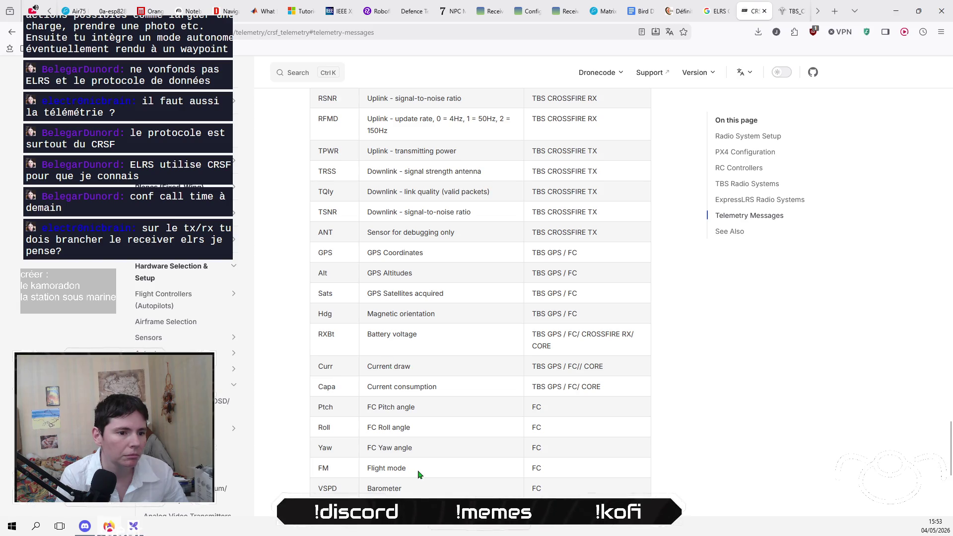
{"action": "left_click_drag", "start_coordinate": [545, 456], "coordinate": [312, 410]}
Step: Scroll back up to the TBS Radio Systems section
{"action": "scroll", "coordinate": [474, 429], "scroll_direction": "up", "scroll_amount": 8}
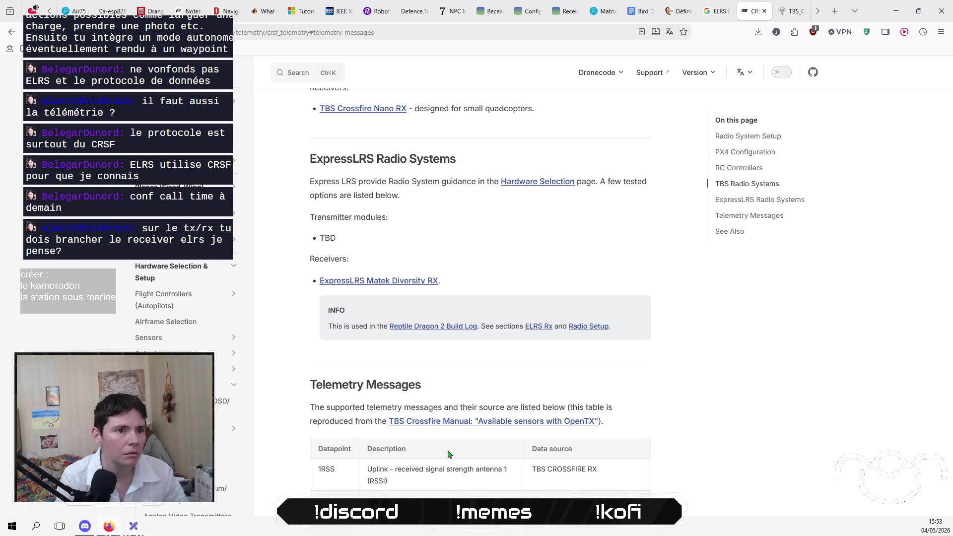
{"action": "scroll", "coordinate": [449, 454], "scroll_direction": "down", "scroll_amount": 12}
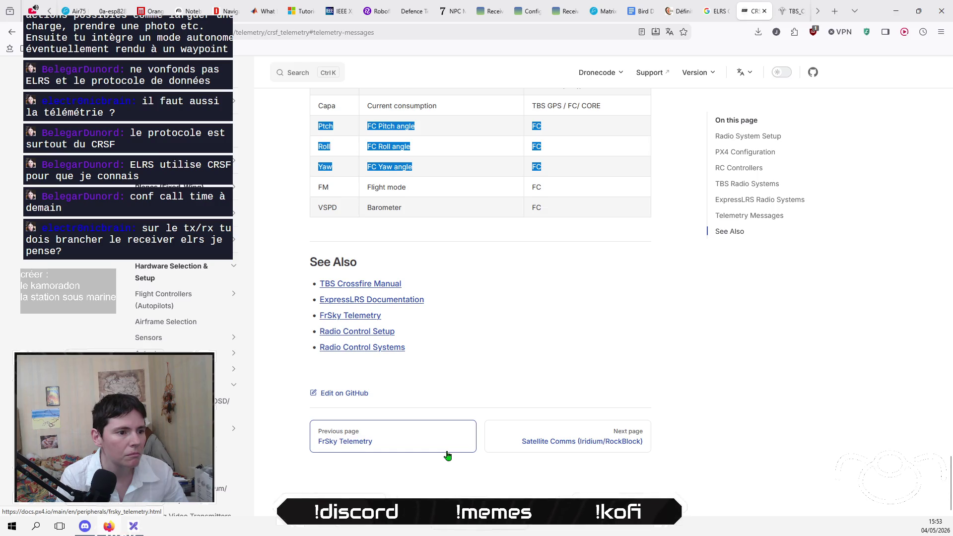
{"action": "scroll", "coordinate": [447, 456], "scroll_direction": "up", "scroll_amount": 3}
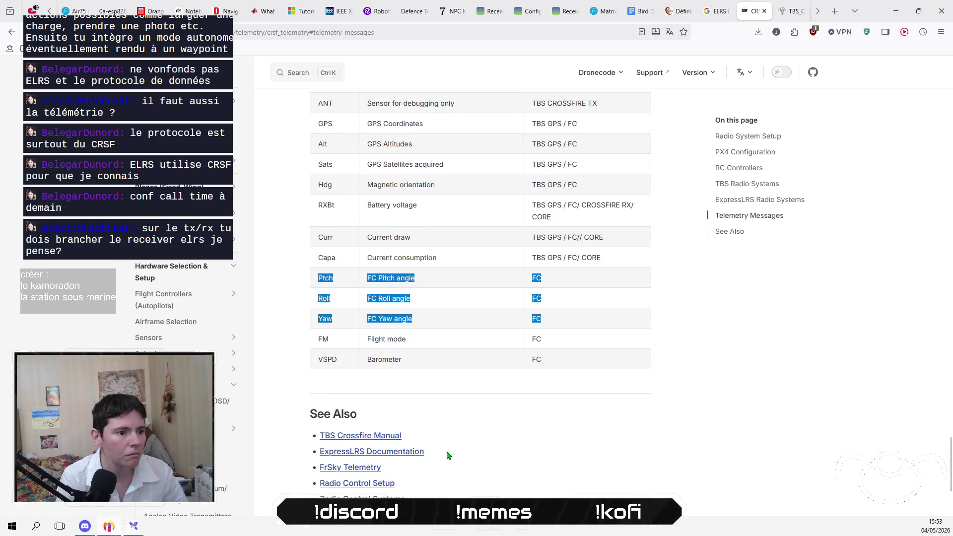
{"action": "scroll", "coordinate": [449, 455], "scroll_direction": "up", "scroll_amount": 1}
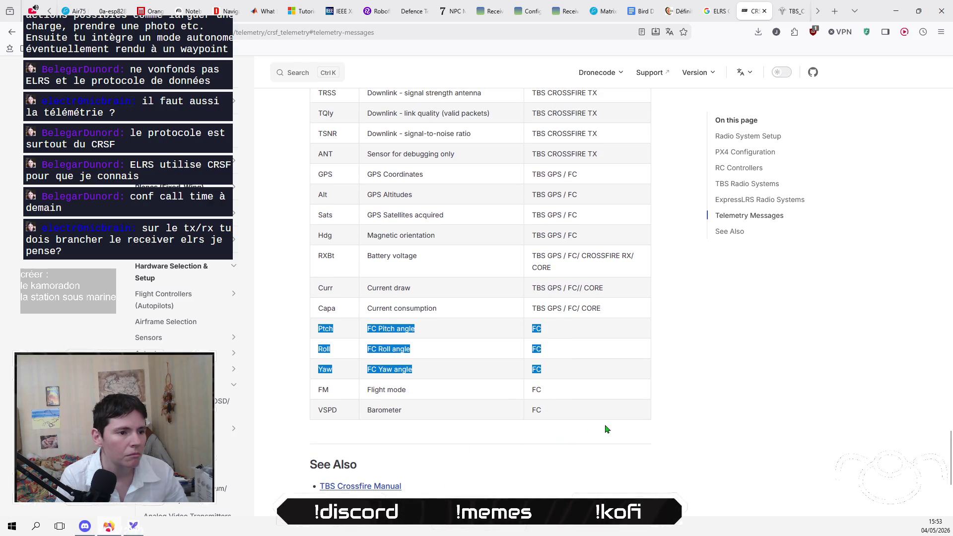
{"action": "scroll", "coordinate": [605, 429], "scroll_direction": "up", "scroll_amount": 2}
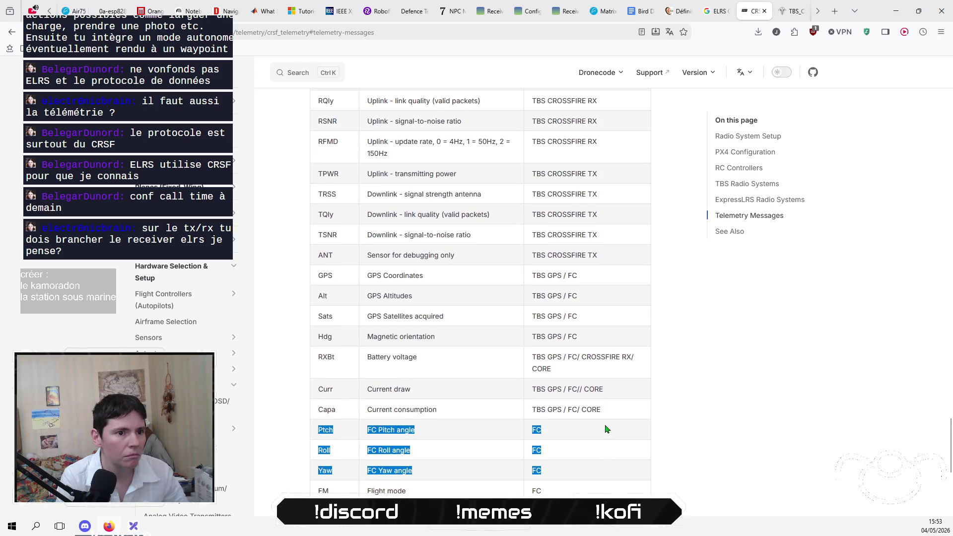
{"action": "scroll", "coordinate": [606, 429], "scroll_direction": "down", "scroll_amount": 1}
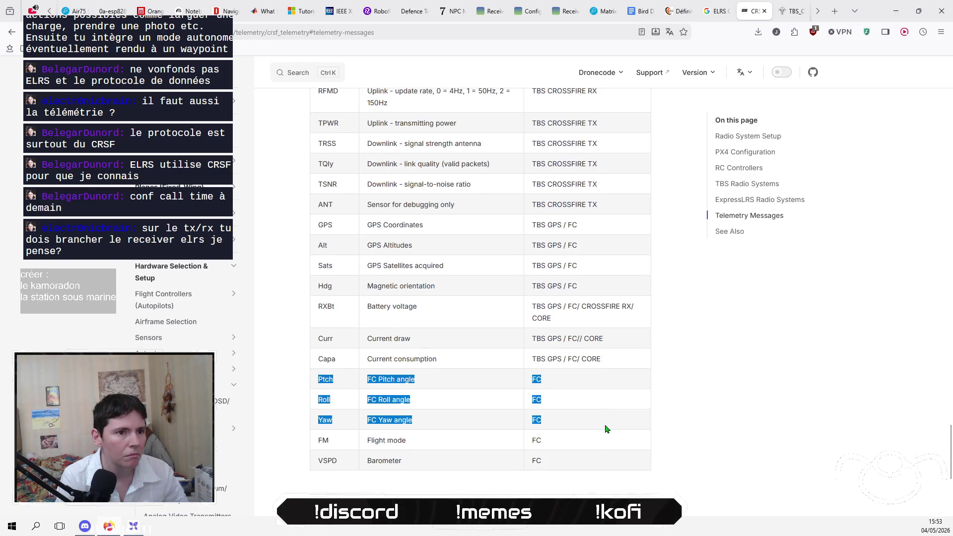
{"action": "scroll", "coordinate": [605, 428], "scroll_direction": "up", "scroll_amount": 5}
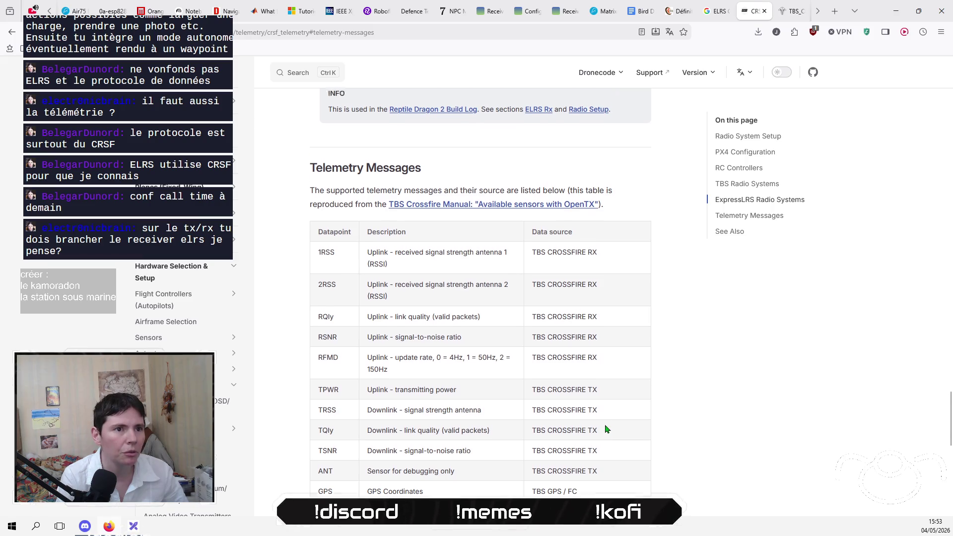
{"action": "scroll", "coordinate": [605, 429], "scroll_direction": "up", "scroll_amount": 5}
{"action": "scroll", "coordinate": [605, 429], "scroll_direction": "up", "scroll_amount": 3}
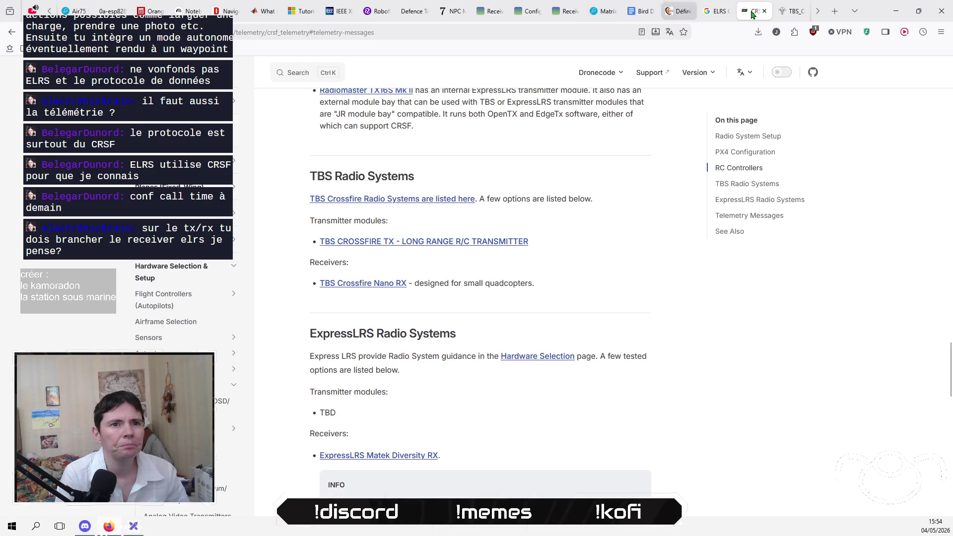
{"action": "left_click", "coordinate": [793, 11]}
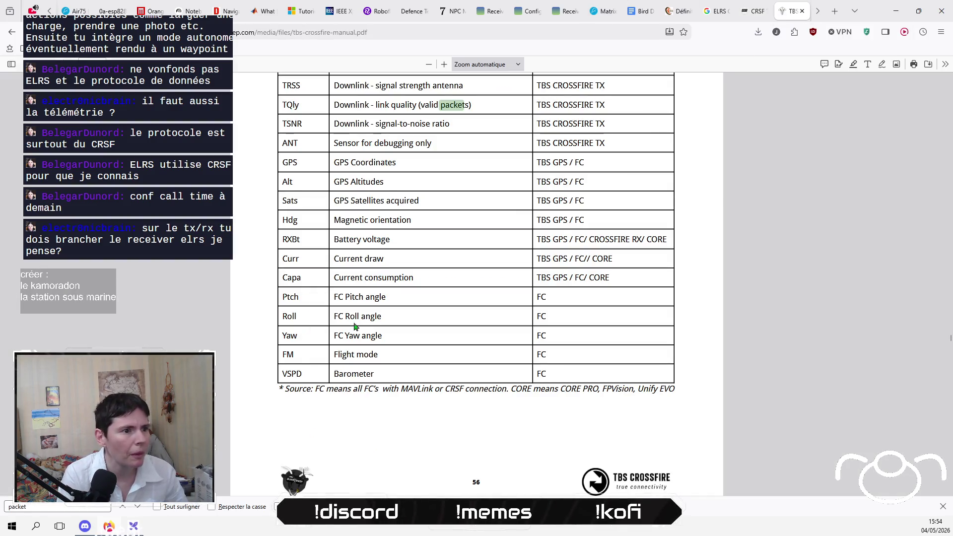
Step: Check the OpenTX sensors table's MAVLink/CRSF source note, close the packet search, scroll to BST connection
{"action": "scroll", "coordinate": [395, 338], "scroll_direction": "up", "scroll_amount": 2}
{"action": "scroll", "coordinate": [395, 338], "scroll_direction": "down", "scroll_amount": 1}
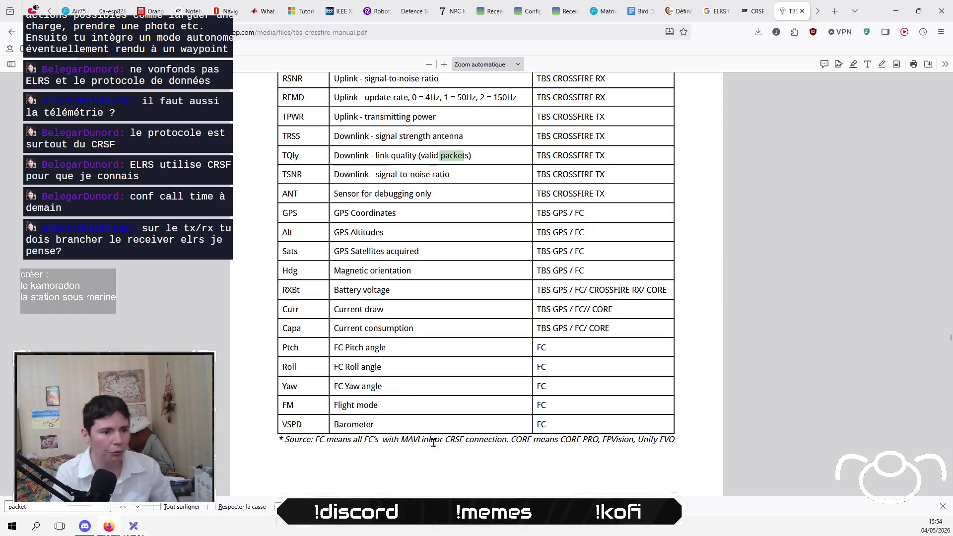
{"action": "left_click_drag", "start_coordinate": [505, 438], "coordinate": [401, 439]}
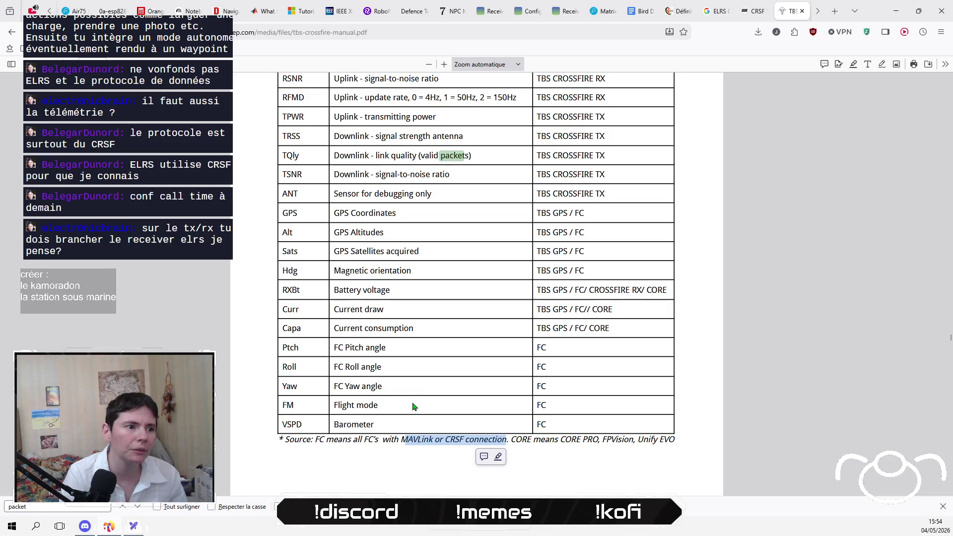
{"action": "left_click", "coordinate": [400, 360]}
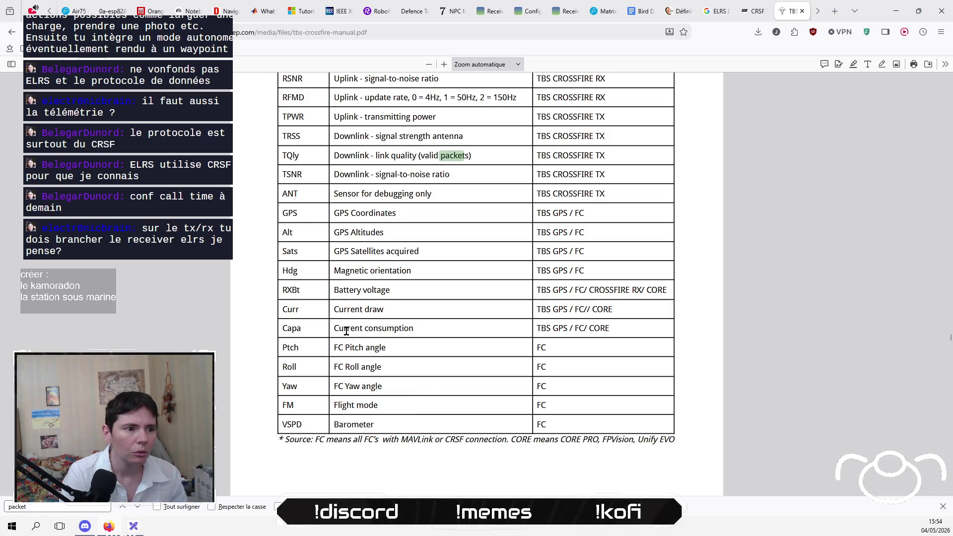
{"action": "scroll", "coordinate": [494, 463], "scroll_direction": "down", "scroll_amount": 2}
{"action": "scroll", "coordinate": [494, 462], "scroll_direction": "up", "scroll_amount": 8}
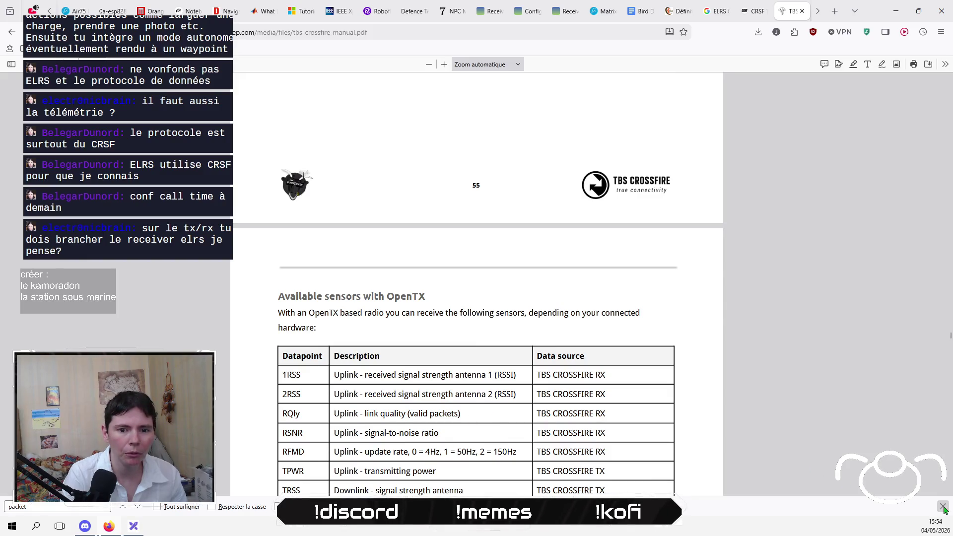
{"action": "key", "text": "Escape"}
{"action": "scroll", "coordinate": [439, 358], "scroll_direction": "down", "scroll_amount": 10}
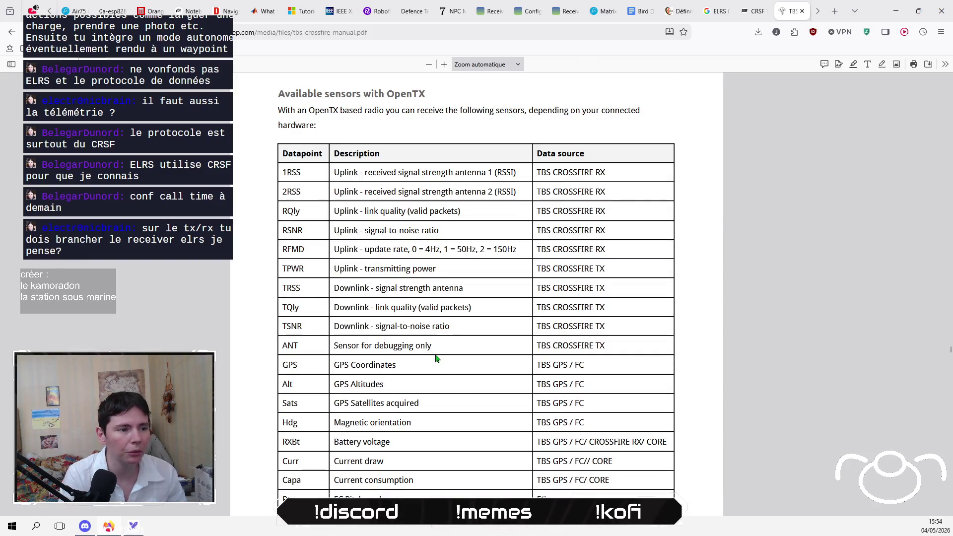
{"action": "scroll", "coordinate": [439, 358], "scroll_direction": "down", "scroll_amount": 6}
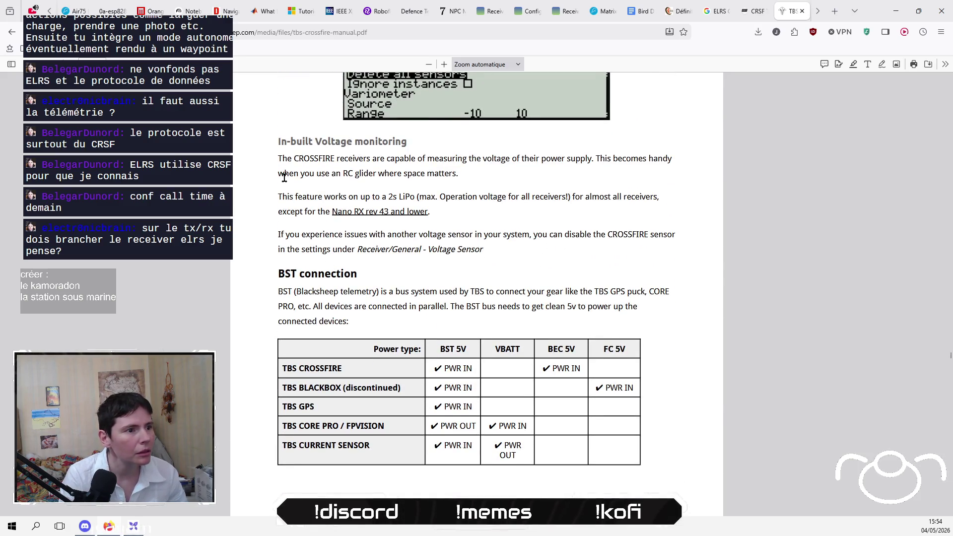
Step: Save the TBS Crossfire manual PDF to the desktop and close it
{"action": "left_click", "coordinate": [328, 35]}
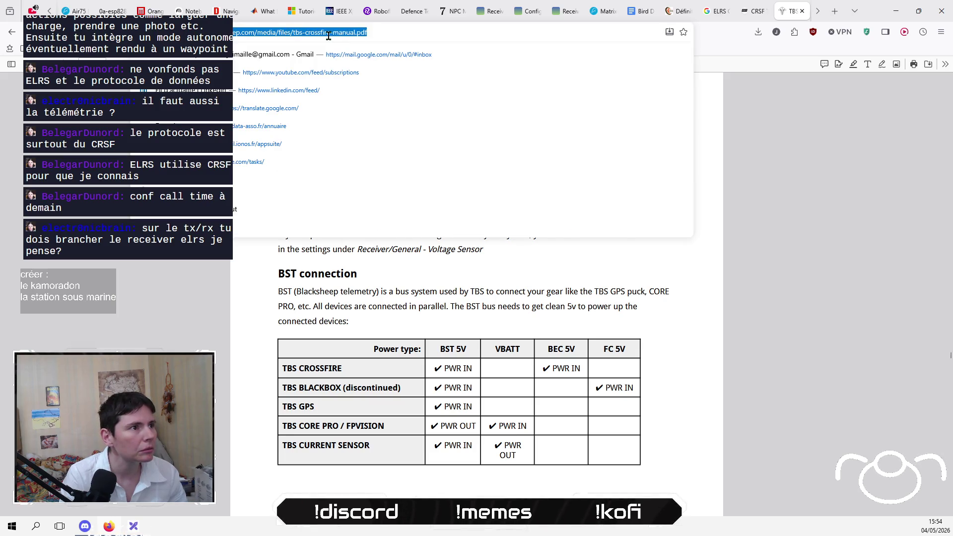
{"action": "right_click", "coordinate": [332, 36]}
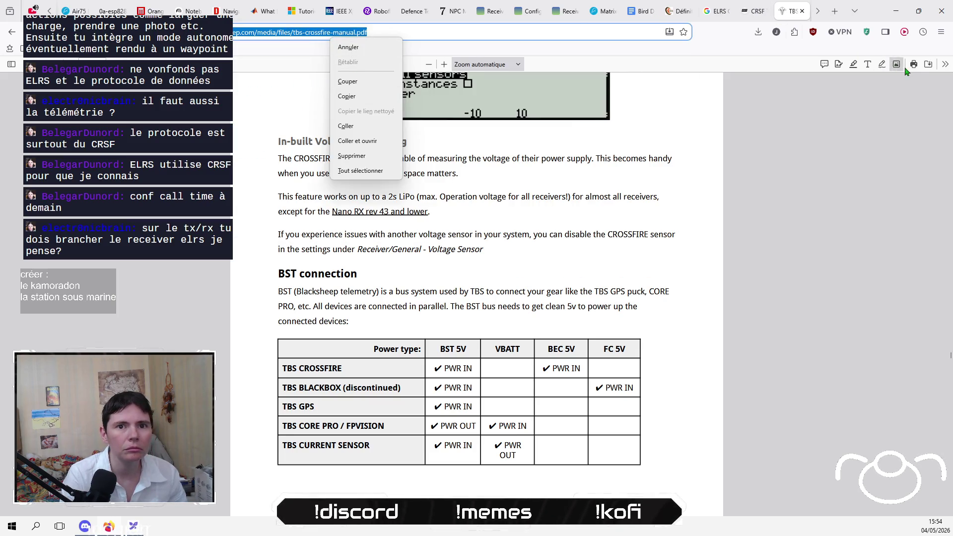
{"action": "left_click", "coordinate": [924, 72]}
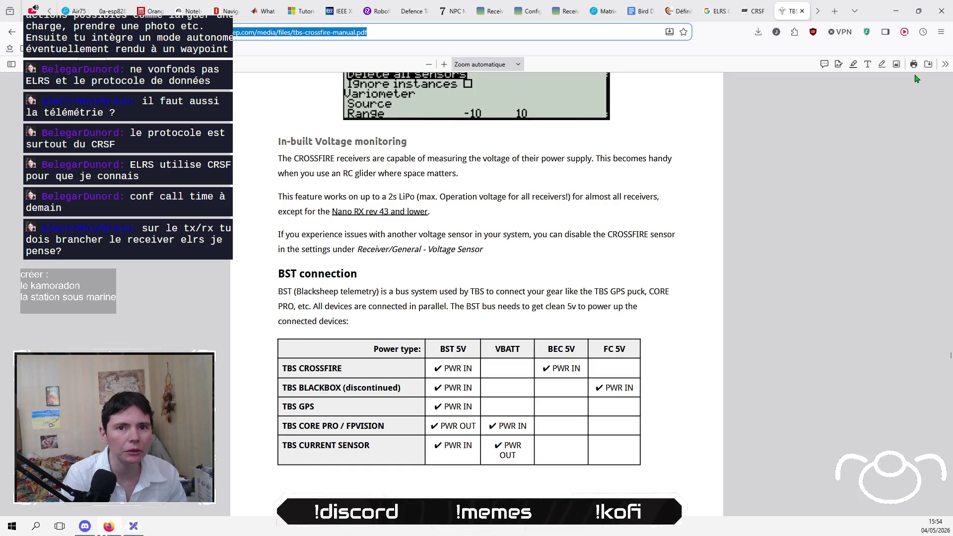
{"action": "left_click", "coordinate": [931, 70]}
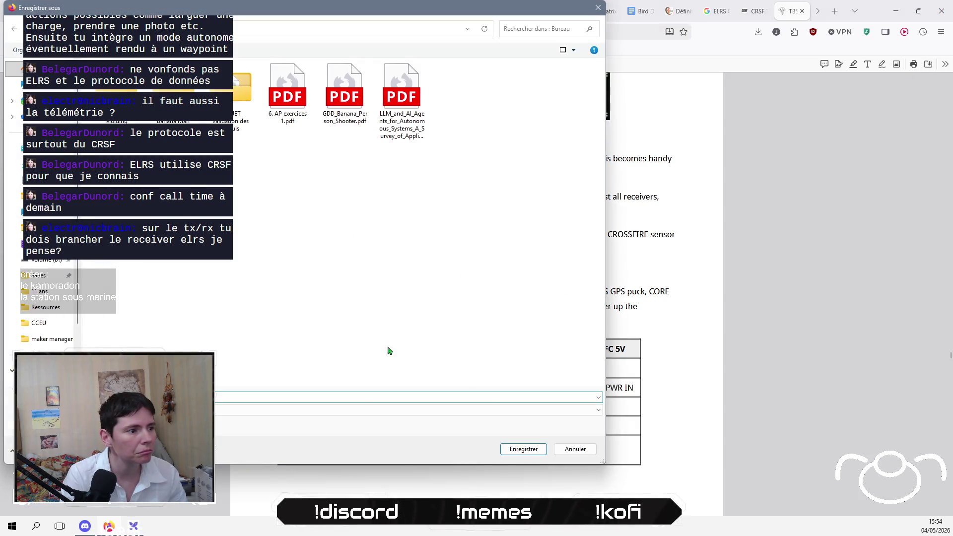
{"action": "left_click", "coordinate": [536, 451]}
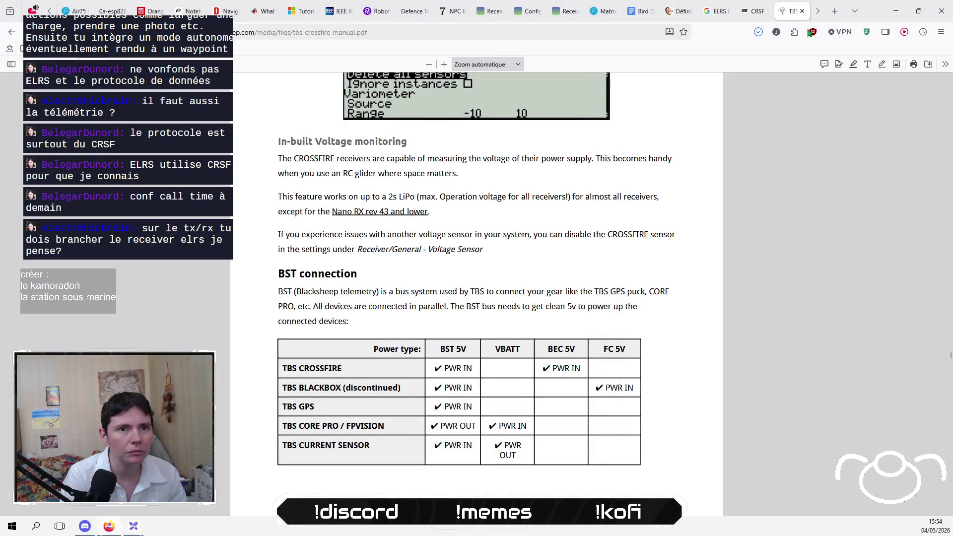
{"action": "left_click", "coordinate": [802, 12]}
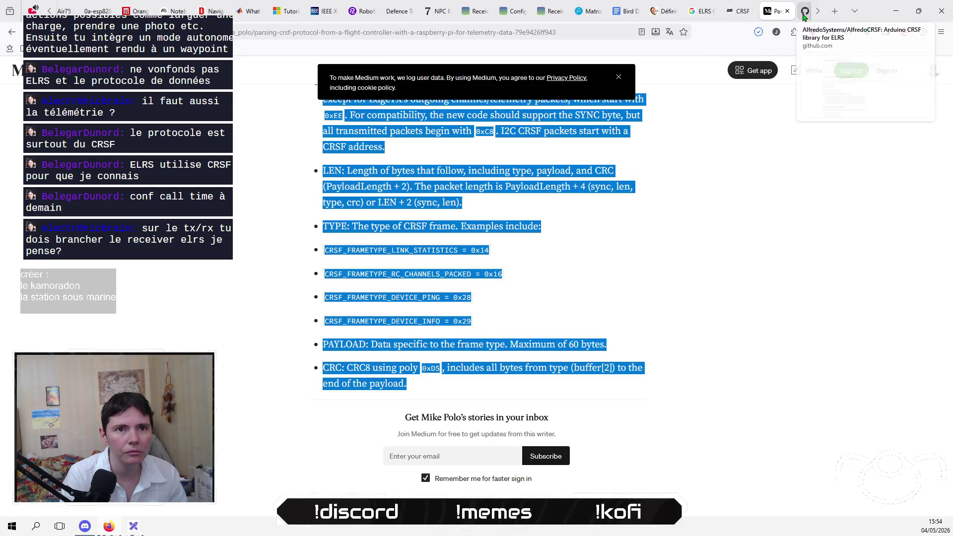
Step: Back on the Medium article, scroll down through the Python CRSF-parsing script
{"action": "left_click", "coordinate": [258, 273]}
{"action": "scroll", "coordinate": [258, 273], "scroll_direction": "down", "scroll_amount": 4}
{"action": "scroll", "coordinate": [258, 273], "scroll_direction": "up", "scroll_amount": 4}
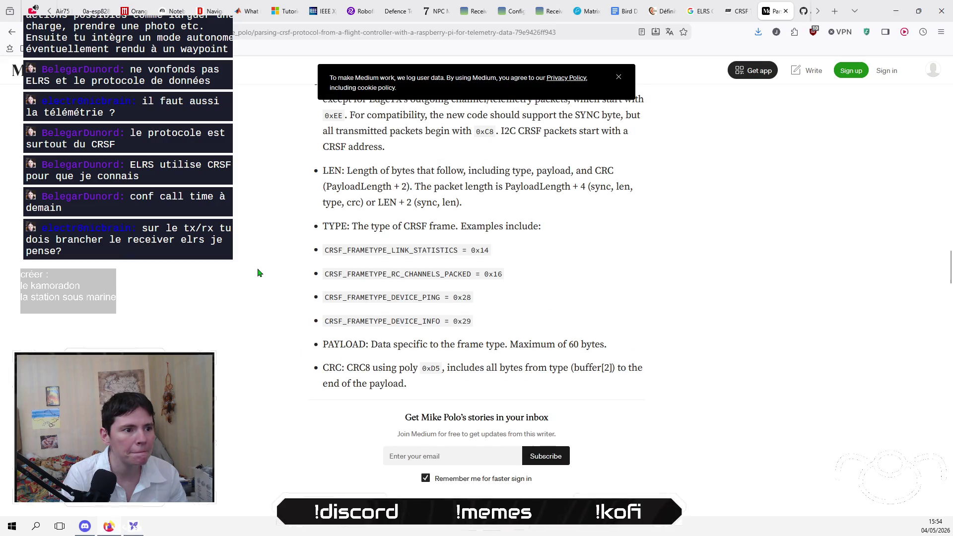
{"action": "scroll", "coordinate": [258, 273], "scroll_direction": "down", "scroll_amount": 15}
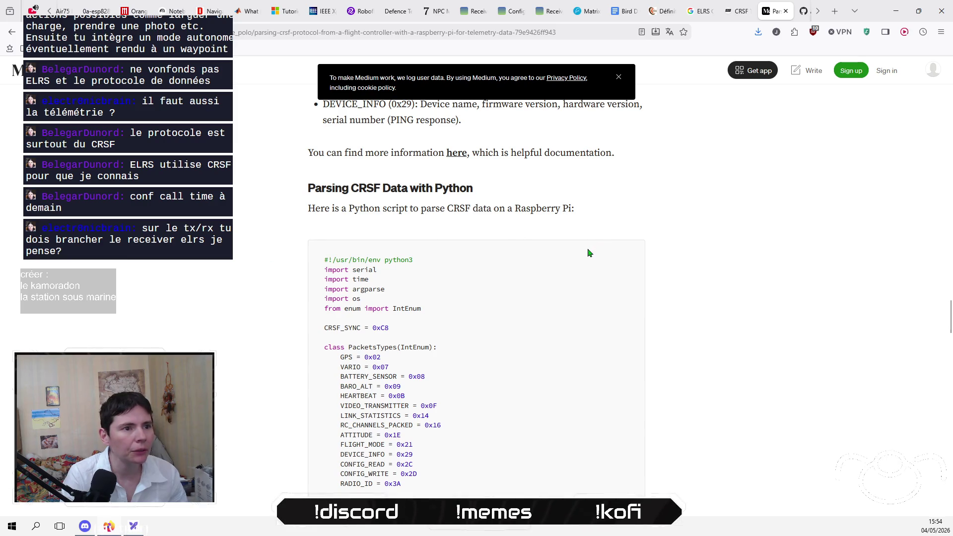
{"action": "scroll", "coordinate": [588, 254], "scroll_direction": "down", "scroll_amount": 1}
{"action": "scroll", "coordinate": [588, 253], "scroll_direction": "down", "scroll_amount": 1}
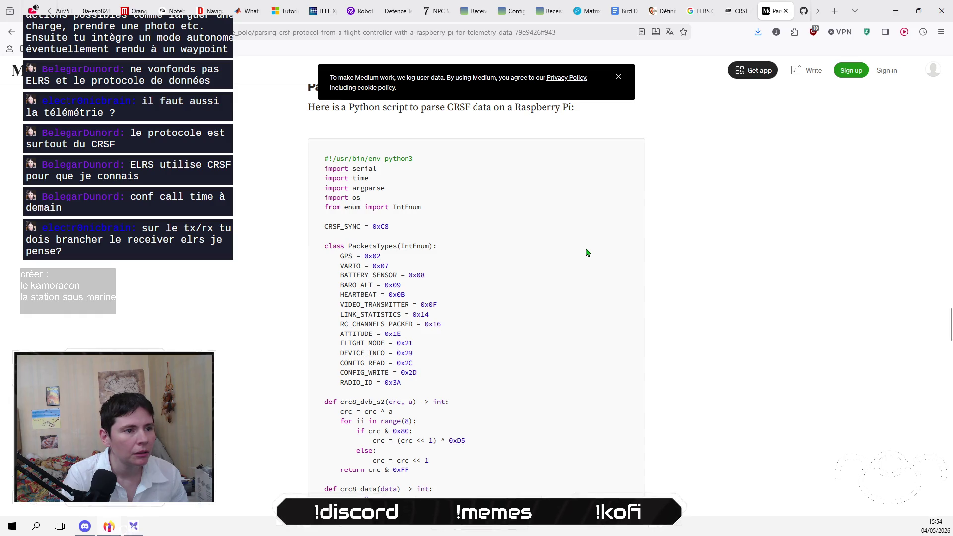
{"action": "double_click", "coordinate": [387, 245]}
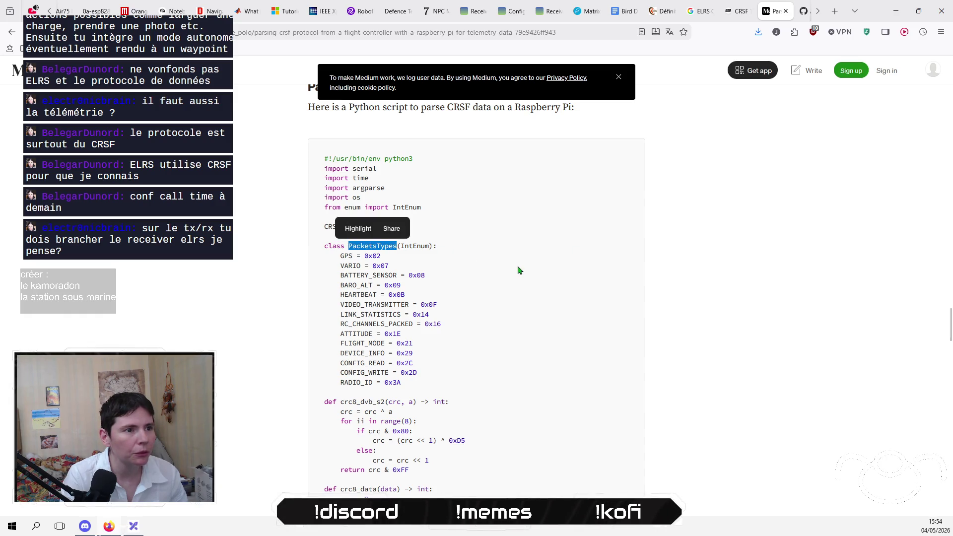
{"action": "left_click", "coordinate": [497, 322]}
{"action": "scroll", "coordinate": [506, 258], "scroll_direction": "down", "scroll_amount": 7}
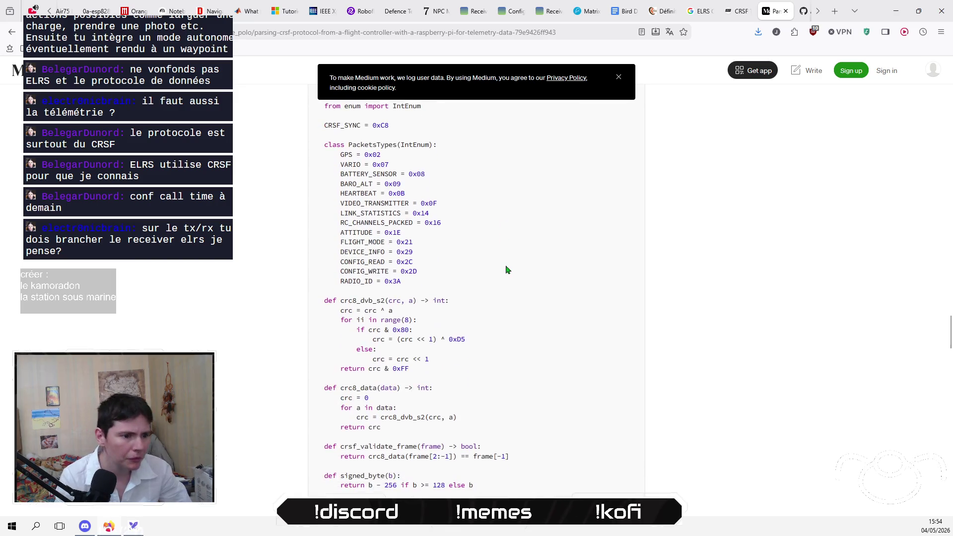
{"action": "scroll", "coordinate": [506, 270], "scroll_direction": "down", "scroll_amount": 6}
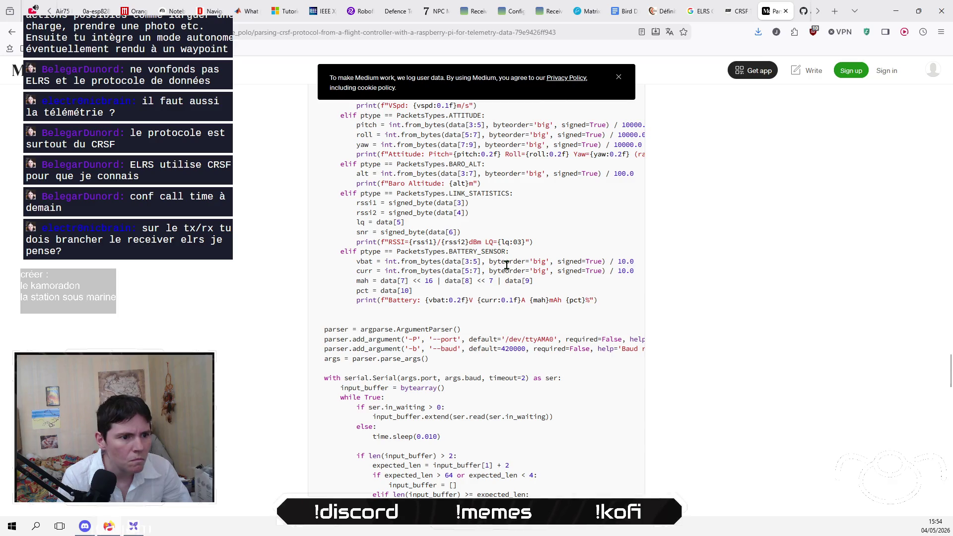
{"action": "scroll", "coordinate": [507, 265], "scroll_direction": "down", "scroll_amount": 2}
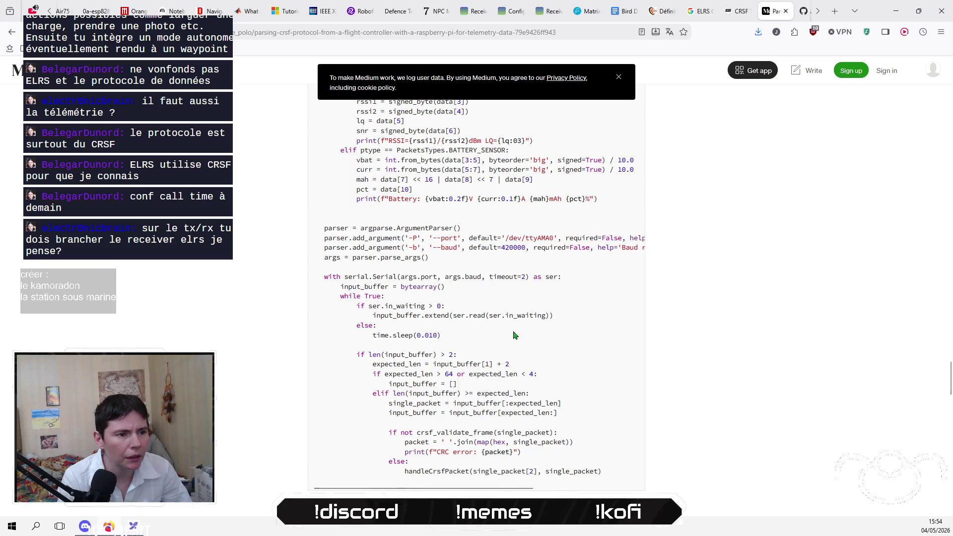
{"action": "scroll", "coordinate": [516, 340], "scroll_direction": "down", "scroll_amount": 2}
Step: Select the whole script from #!/usr/bin/env python3 to the end and copy it with Copier
{"action": "mouse_move", "coordinate": [532, 391]}
{"action": "left_mouse_down"}
{"action": "mouse_move", "coordinate": [649, 390]}
{"action": "mouse_move", "coordinate": [358, 391]}
{"action": "left_mouse_up"}
{"action": "mouse_move", "coordinate": [625, 378]}
{"action": "left_mouse_down"}
{"action": "mouse_move", "coordinate": [439, 252]}
{"action": "mouse_move", "coordinate": [374, 293]}
{"action": "mouse_move", "coordinate": [330, 263]}
{"action": "left_mouse_up"}
{"action": "scroll", "coordinate": [432, 258], "scroll_direction": "up", "scroll_amount": 10}
{"action": "scroll", "coordinate": [370, 290], "scroll_direction": "up", "scroll_amount": 7}
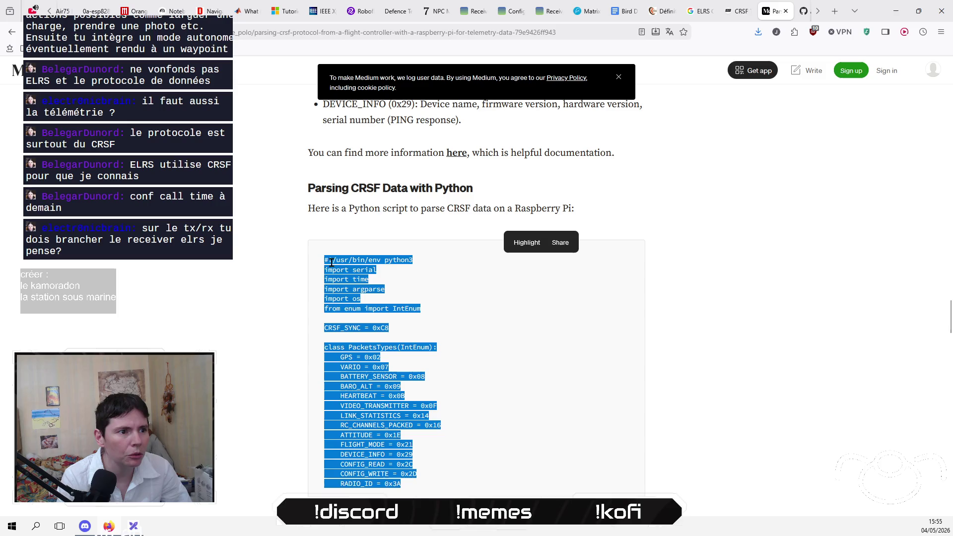
{"action": "right_click", "coordinate": [329, 263]}
{"action": "left_click", "coordinate": [368, 275]}
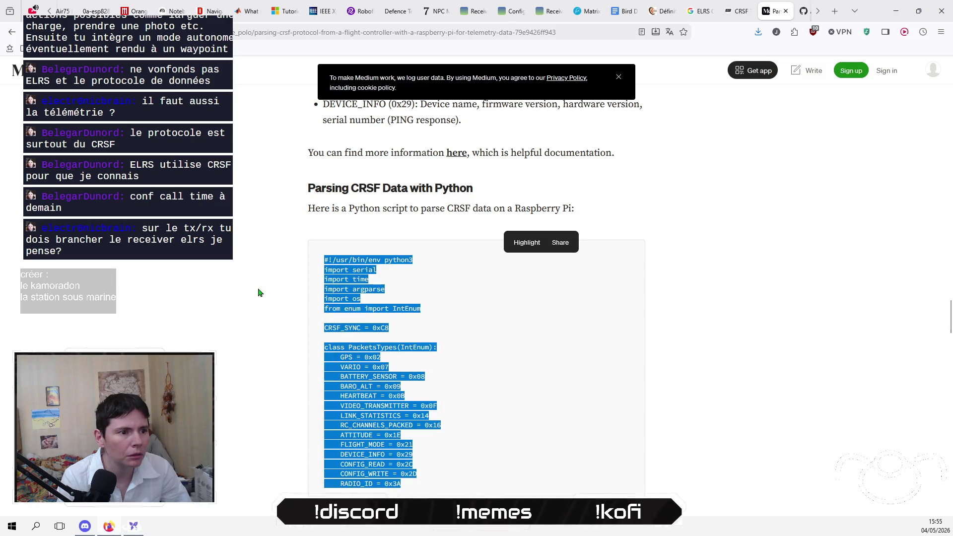
{"action": "left_click", "coordinate": [279, 283]}
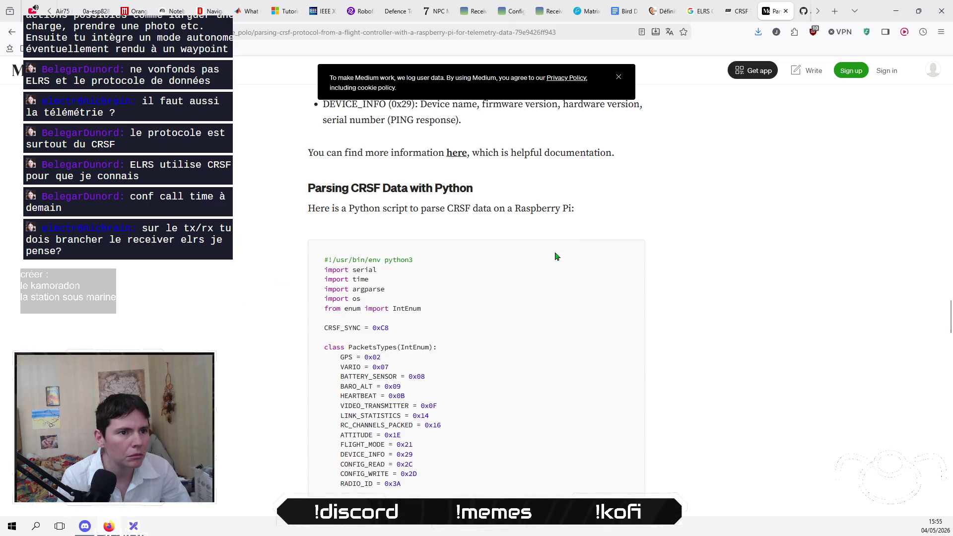
{"action": "scroll", "coordinate": [223, 330], "scroll_direction": "down", "scroll_amount": 15}
{"action": "scroll", "coordinate": [223, 329], "scroll_direction": "down", "scroll_amount": 4}
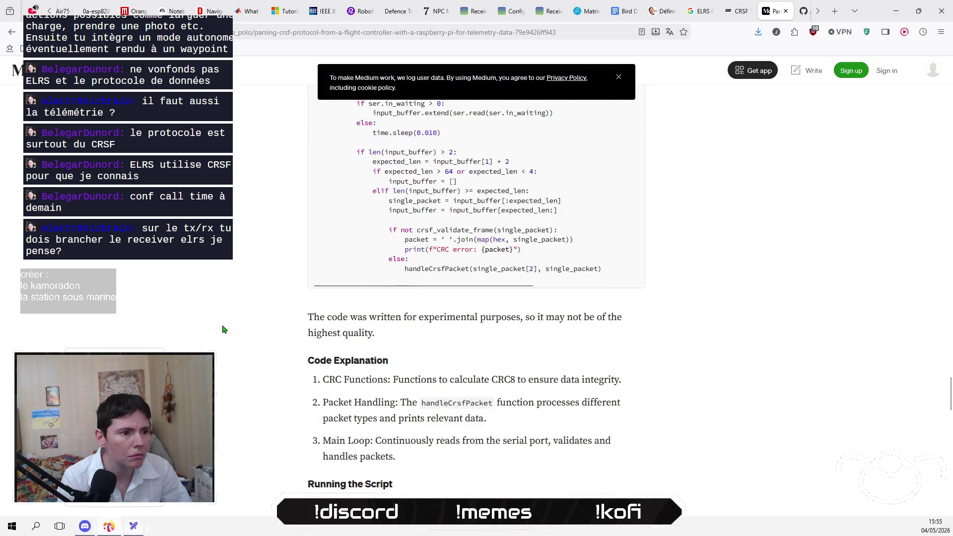
Step: Replace the 'Nouvelle note' title with the heading text 'CRSF Protocol Structure'
{"action": "left_click", "coordinate": [172, 11]}
{"action": "key", "text": "Up"}
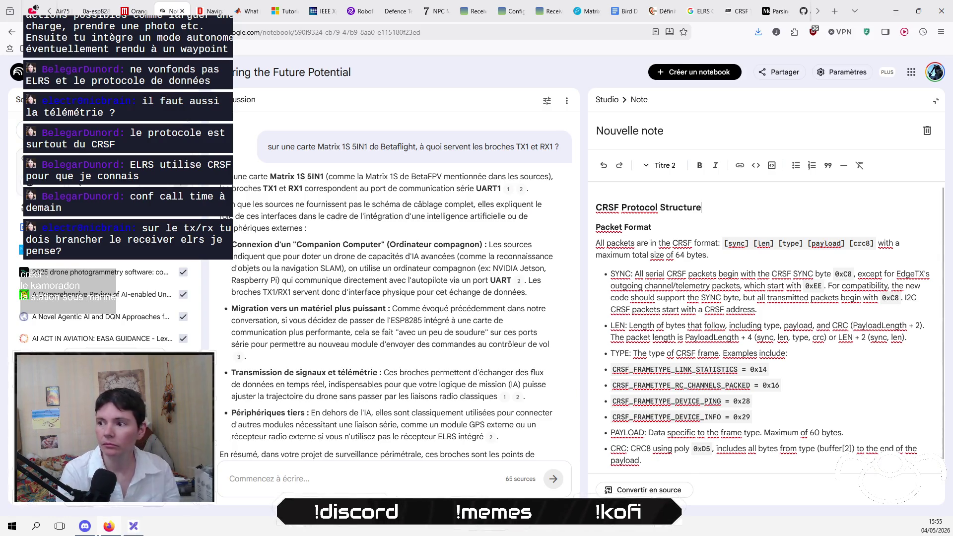
{"action": "key", "text": "Return"}
{"action": "key", "text": "BackSpace"}
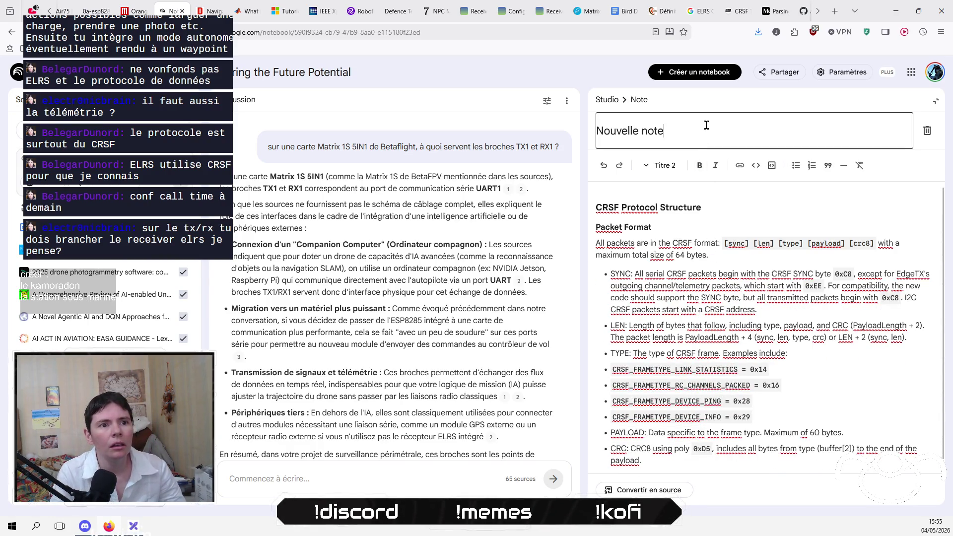
{"action": "left_click_drag", "start_coordinate": [727, 213], "coordinate": [569, 218]}
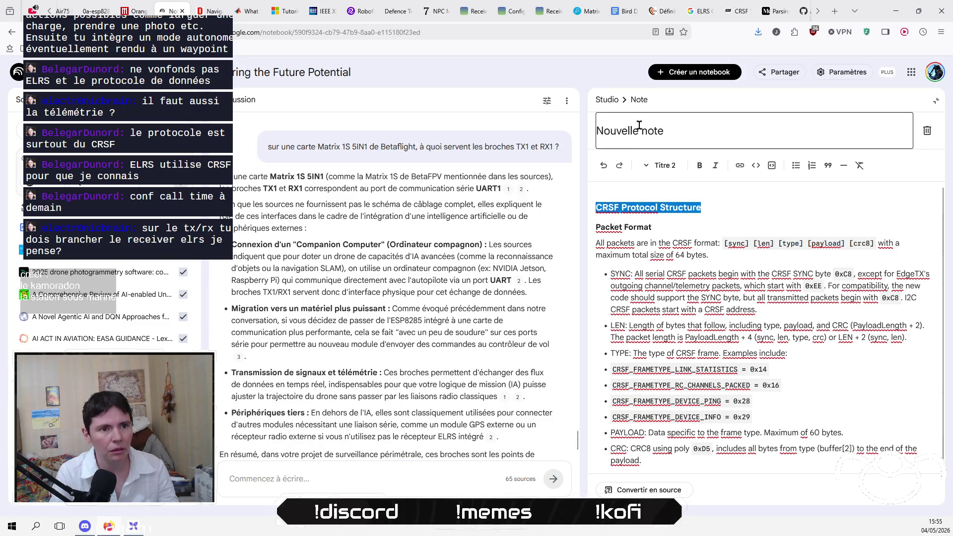
{"action": "left_click_drag", "start_coordinate": [686, 134], "coordinate": [568, 134]}
{"action": "key", "text": "ctrl+v"}
{"action": "left_click", "coordinate": [709, 231]}
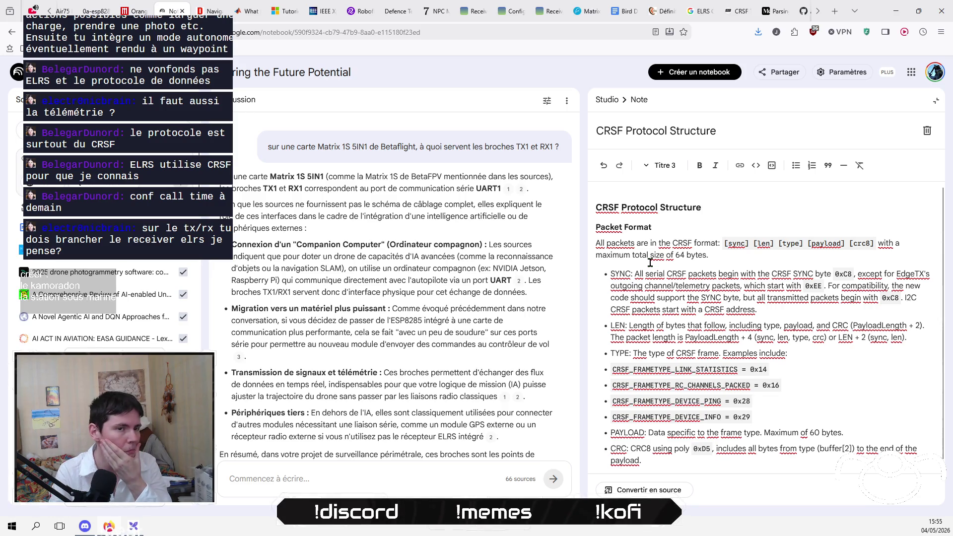
{"action": "scroll", "coordinate": [99, 307], "scroll_direction": "down", "scroll_amount": 5}
{"action": "scroll", "coordinate": [99, 303], "scroll_direction": "up", "scroll_amount": 5}
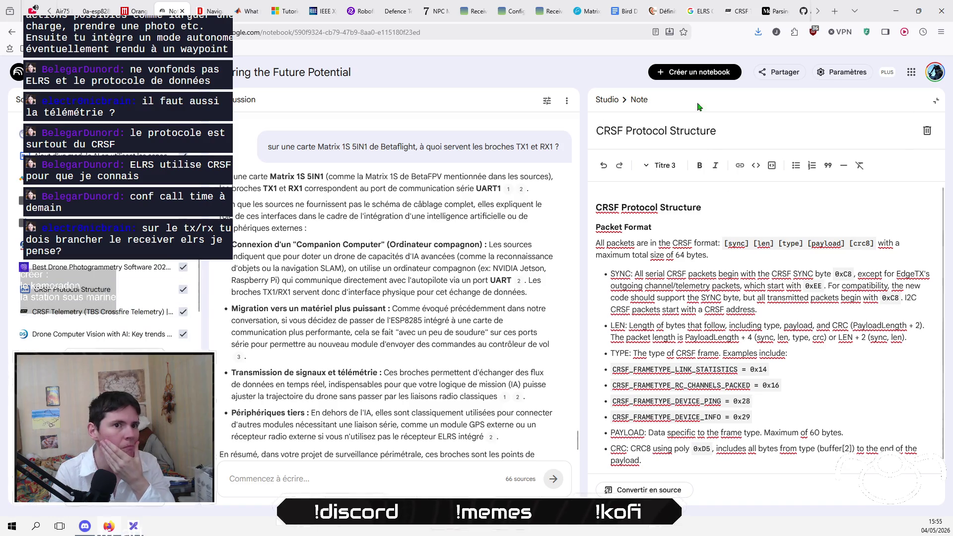
Step: Close the CRSF note and write a new note on sending CRSF packets in C++ over TX/RX pins
{"action": "left_click", "coordinate": [607, 99]}
{"action": "left_click", "coordinate": [835, 489]}
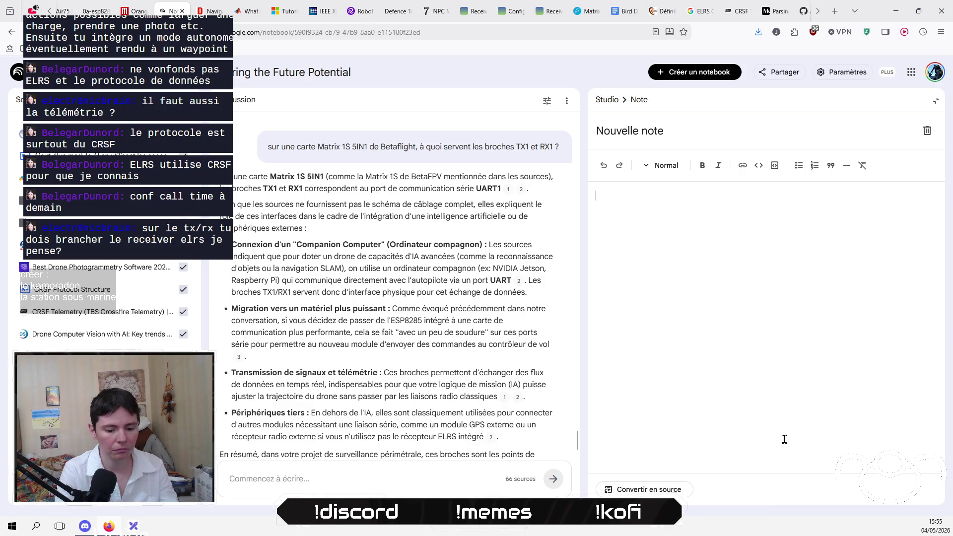
{"action": "type", "text": "Il vafalloir"}
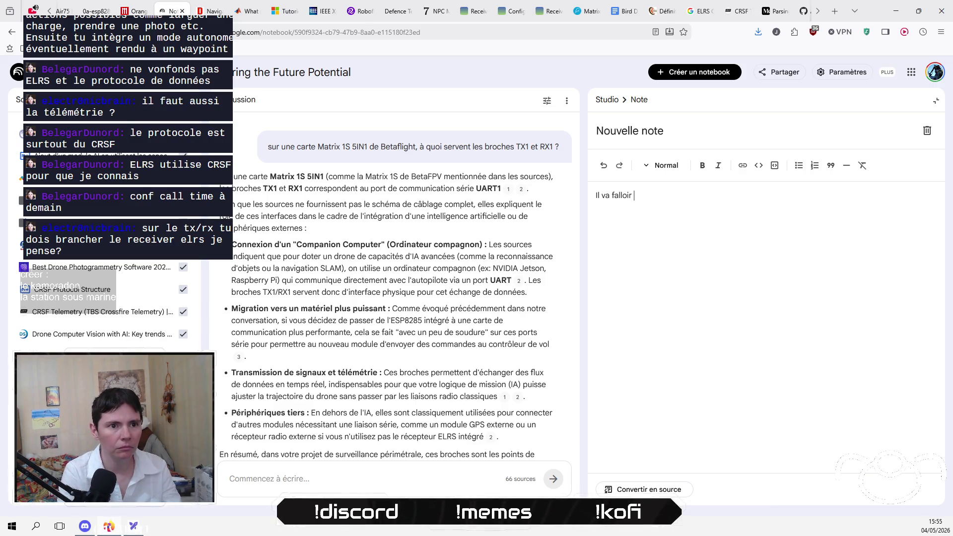
{"action": "type", "text": "’on trouve"}
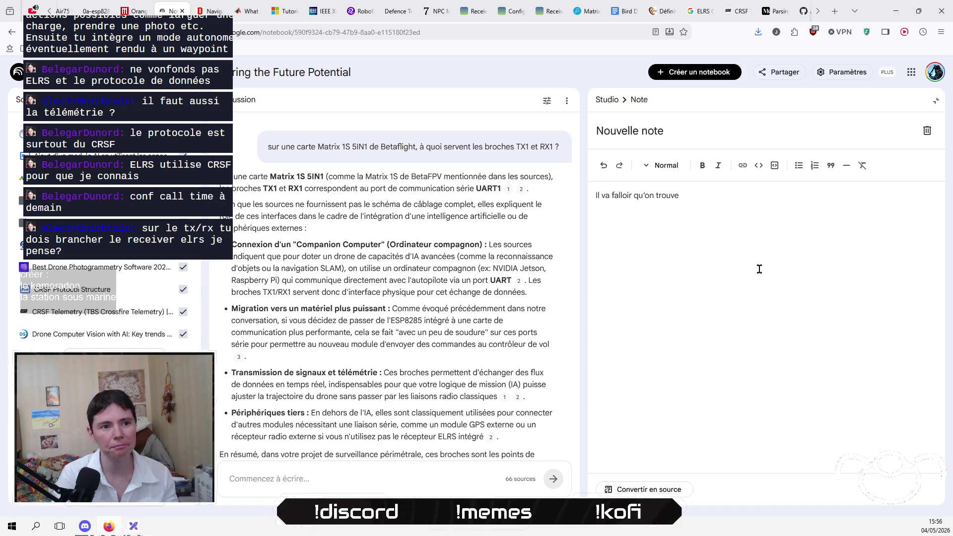
{"action": "type", "text": "comm"}
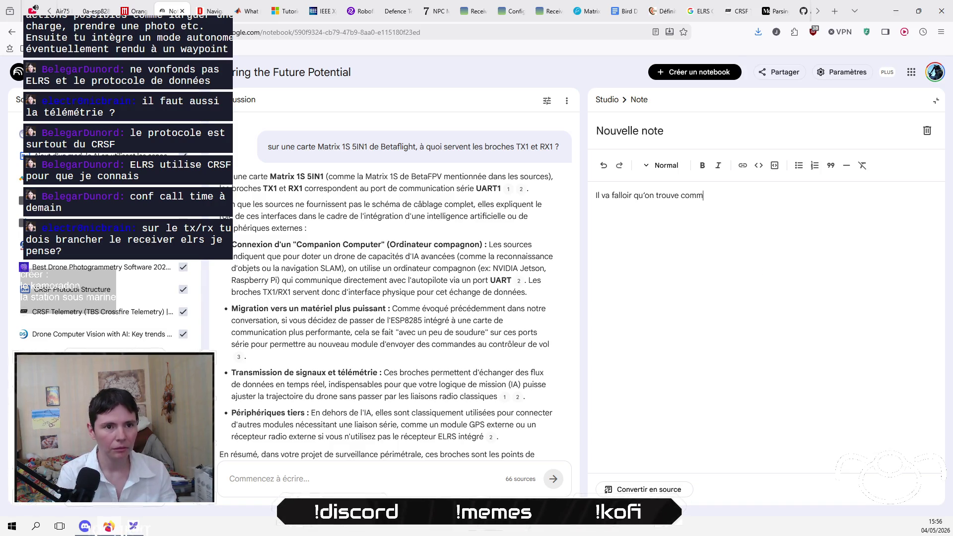
{"action": "type", "text": "ent envoyer des "}
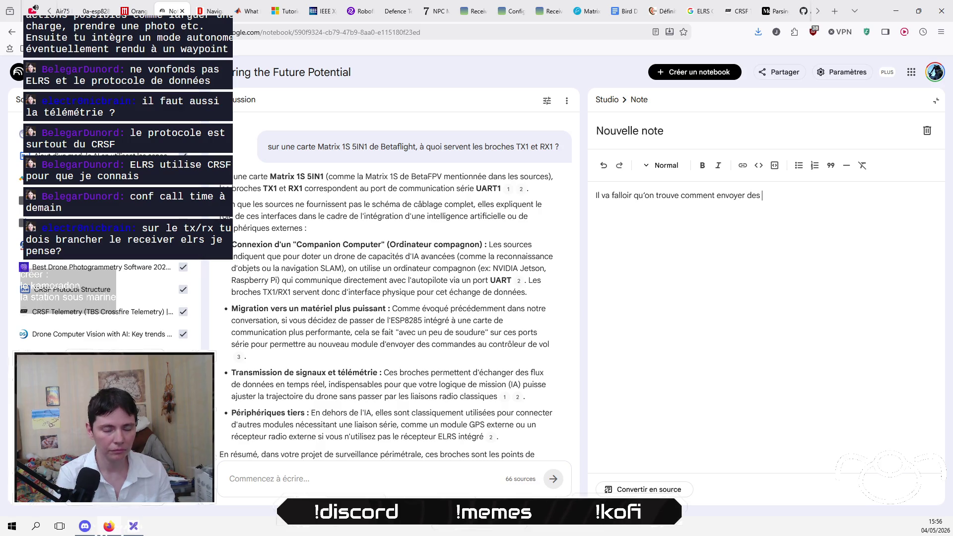
{"action": "type", "text": "packets CRSF"}
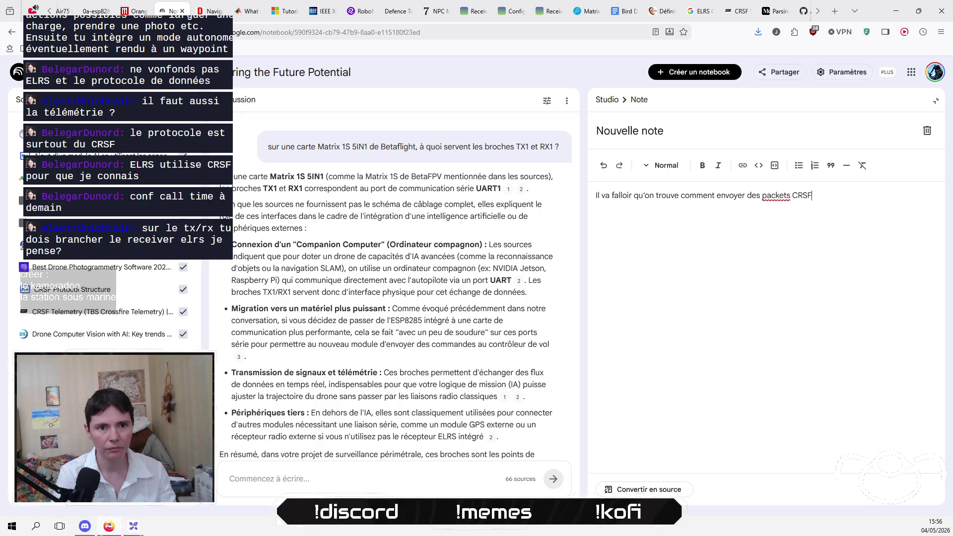
{"action": "type", "text": " en C++ sur les "}
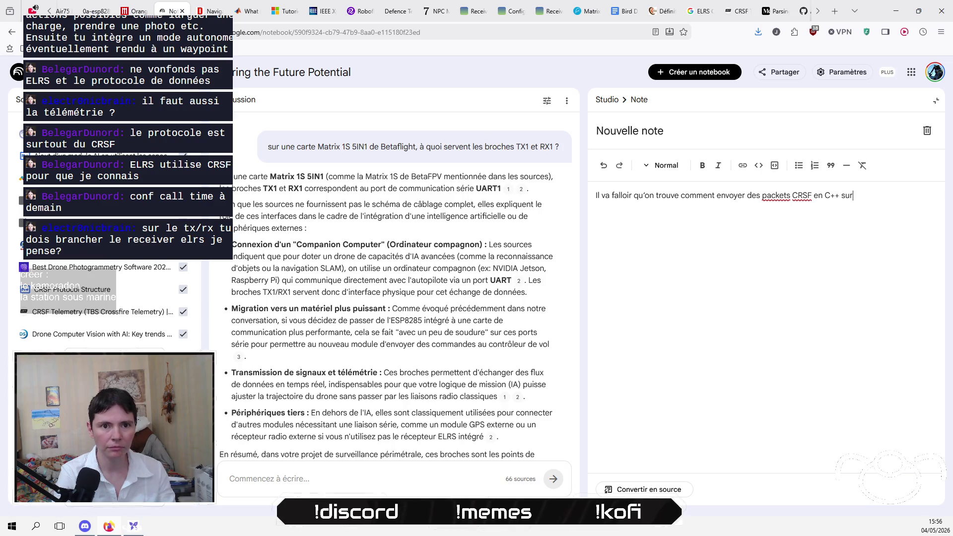
{"action": "type", "text": "broches"}
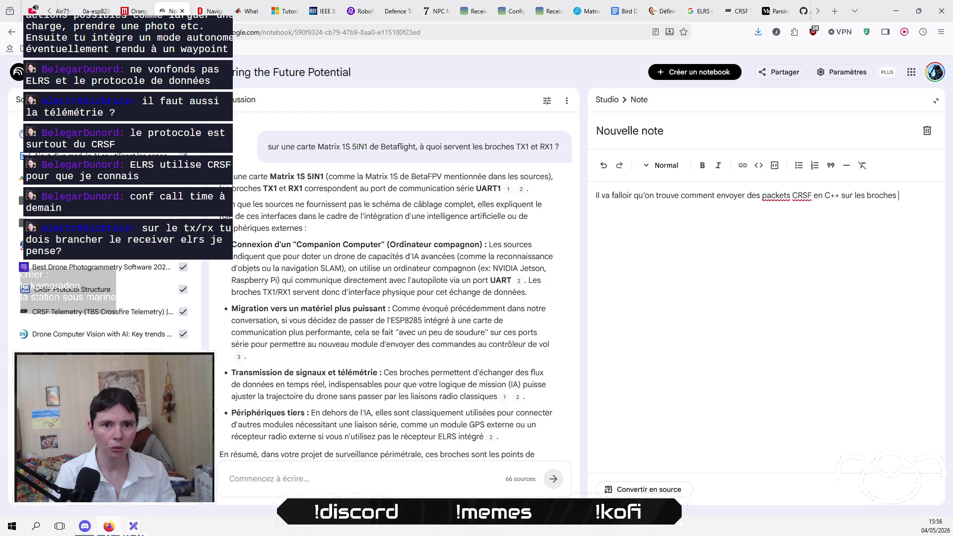
{"action": "type", "text": " TX "}
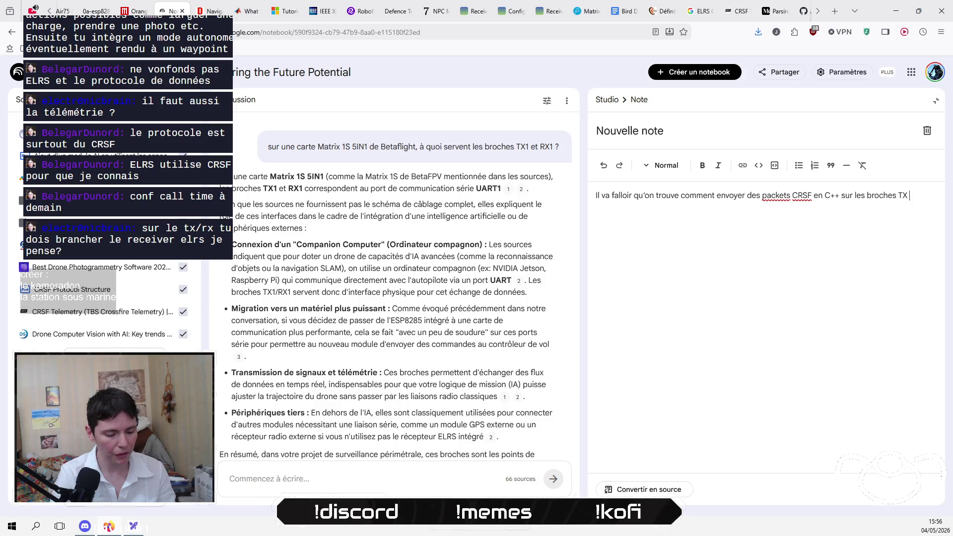
{"action": "type", "text": "et RX du"}
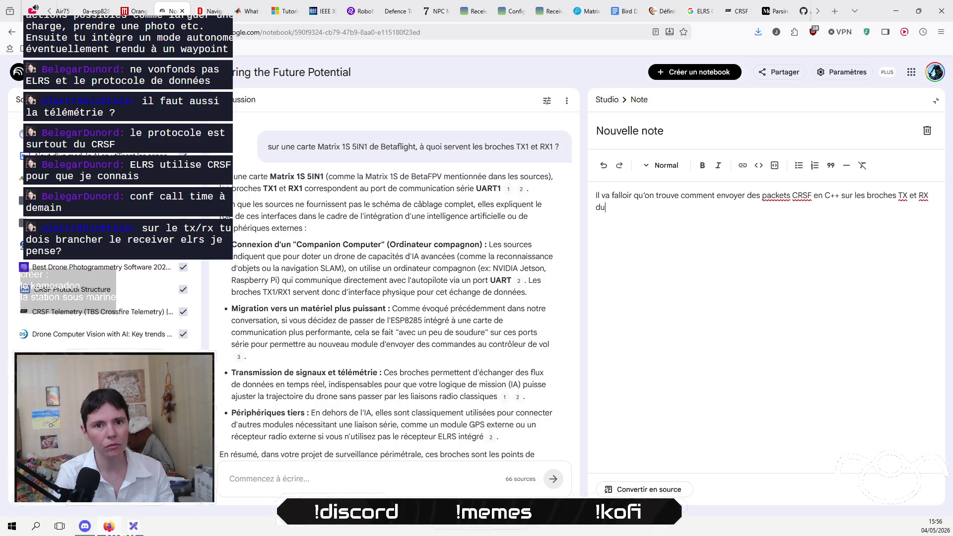
{"action": "type", "text": " fli"}
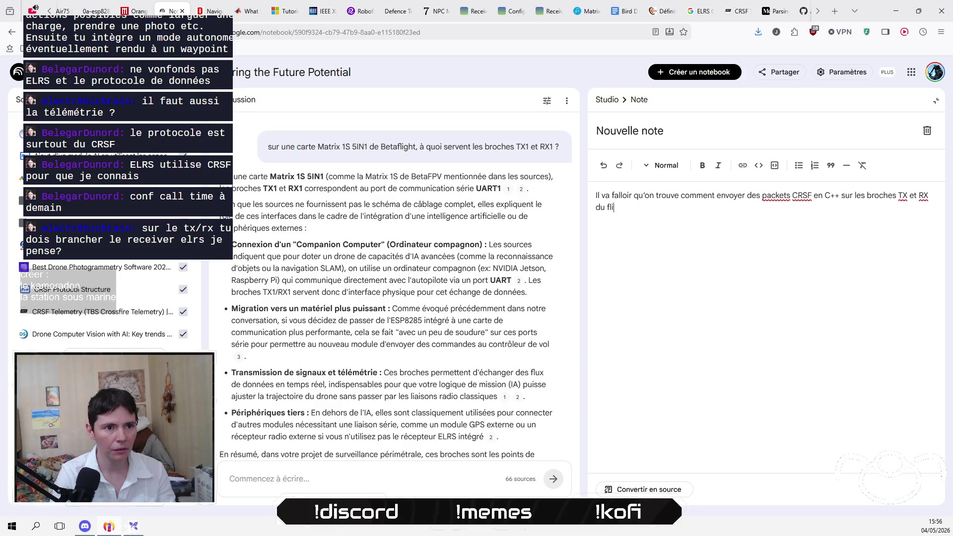
{"action": "type", "text": "ght controller"}
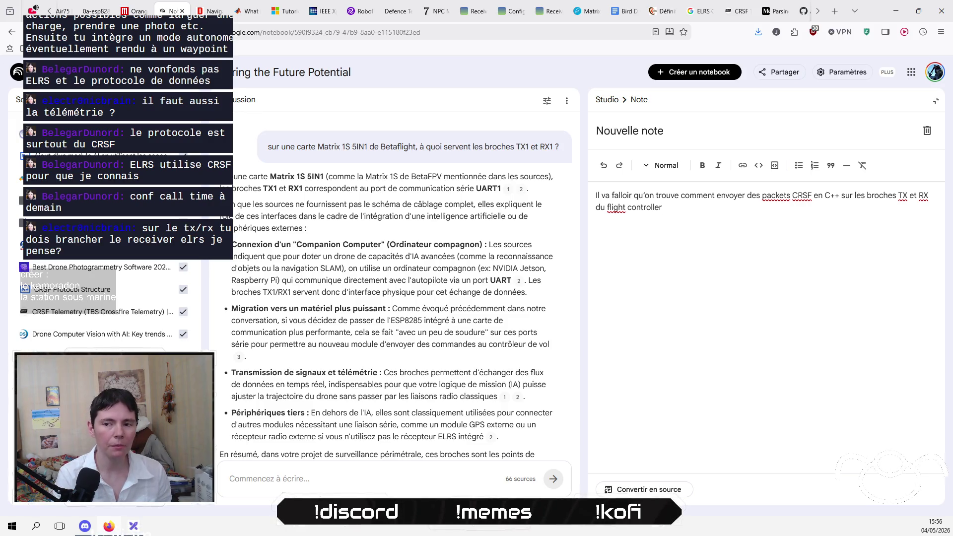
{"action": "key", "text": "Return"}
{"action": "key", "text": "Return"}
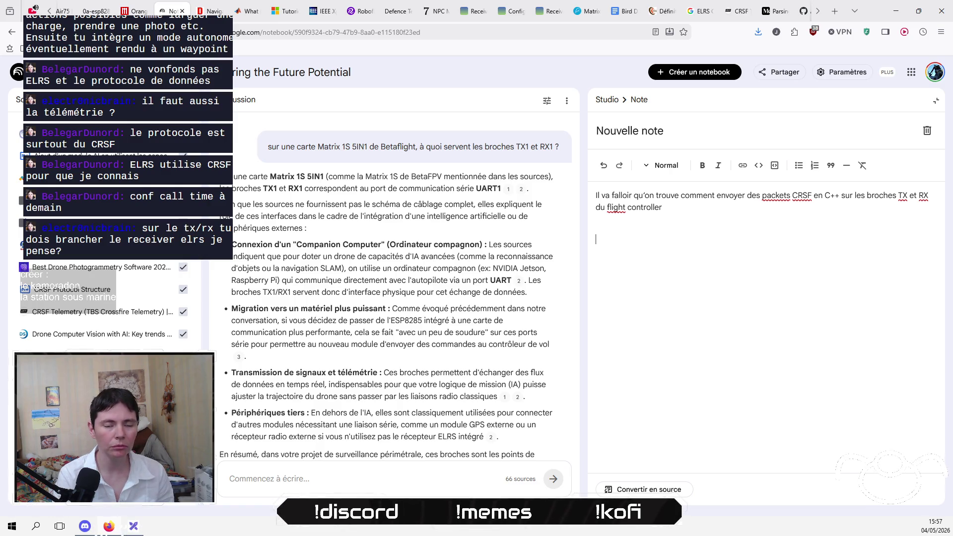
Step: Add 'Il va falloir abstraire des commandes simples (yaw, pitch et roll) pour déplacer le drone'
{"action": "type", "text": "Il va falloir abstraire"}
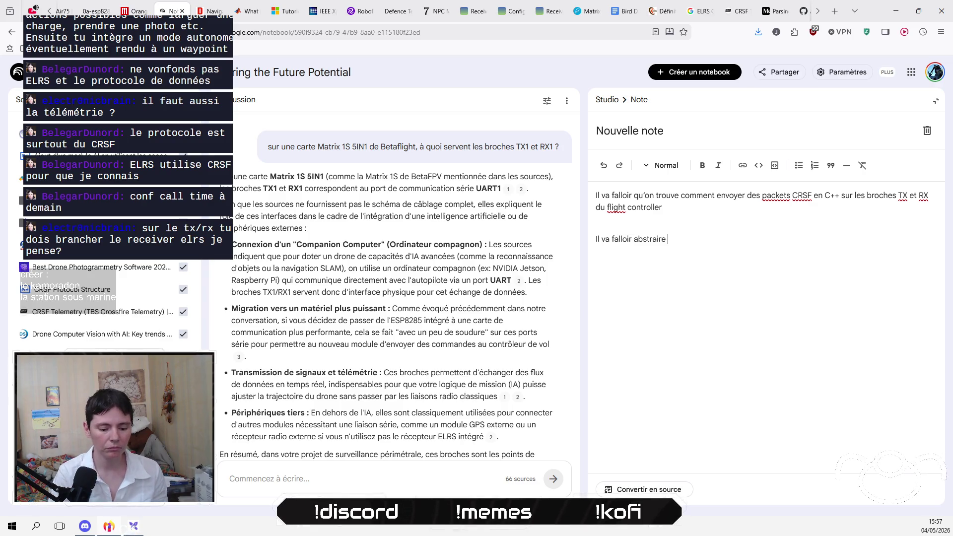
{"action": "type", "text": "des co"}
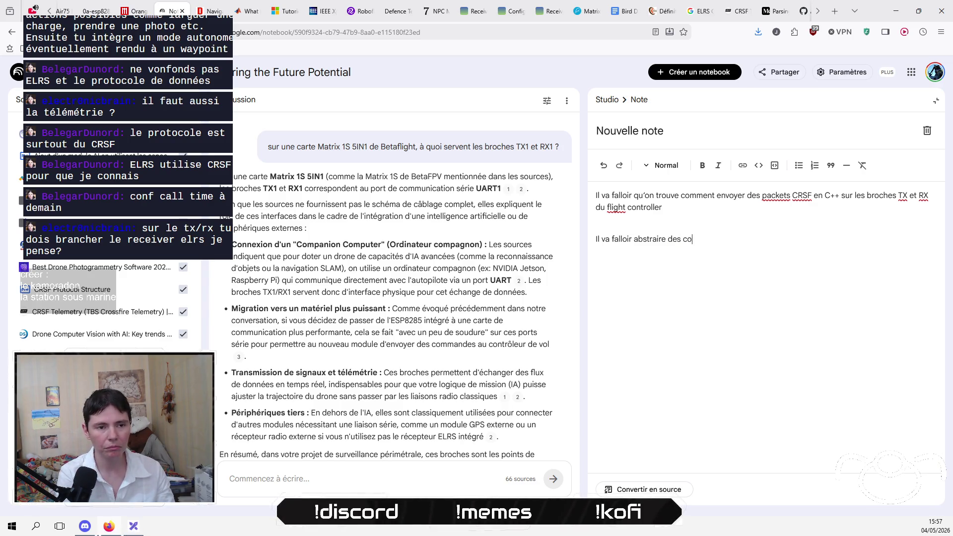
{"action": "type", "text": "mmandes simples "}
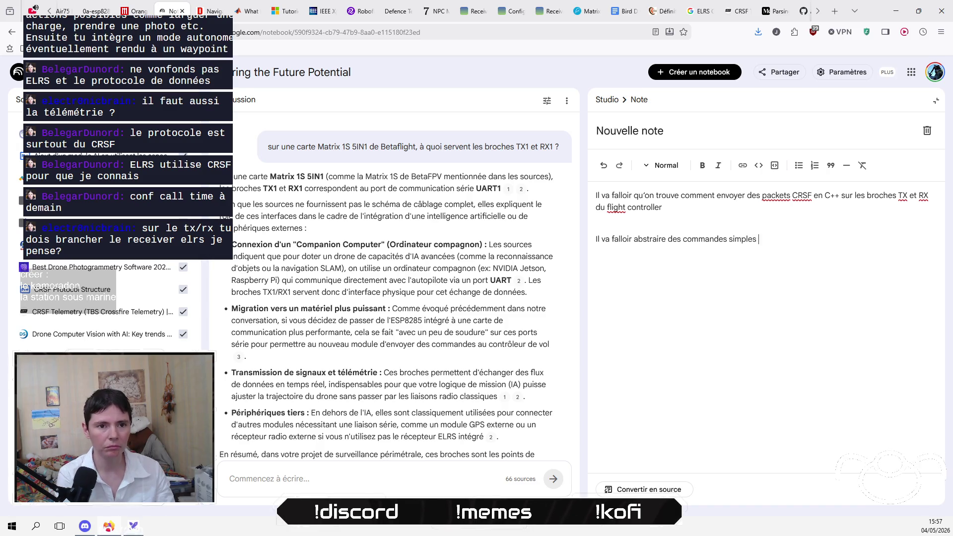
{"action": "type", "text": "(ya"}
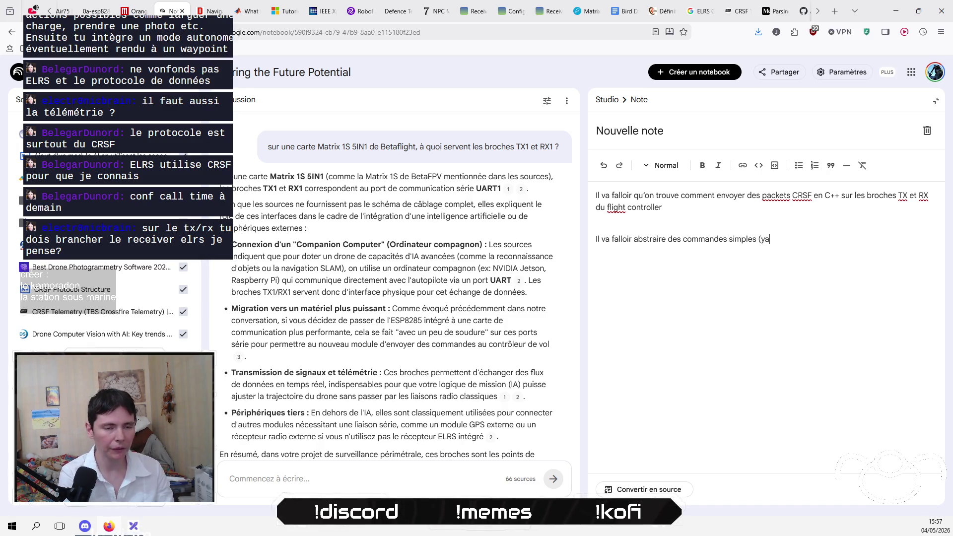
{"action": "type", "text": "w, pit"}
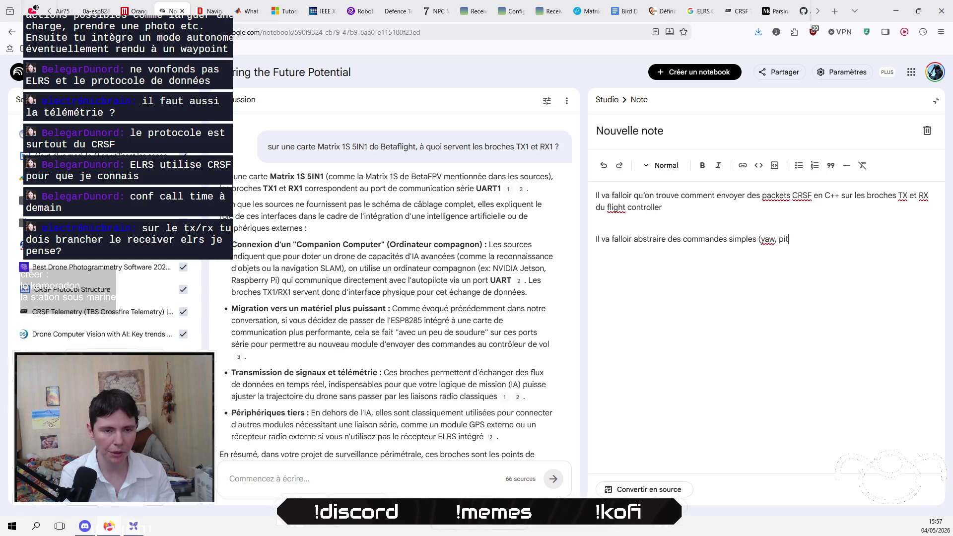
{"action": "type", "text": "ch et rol"}
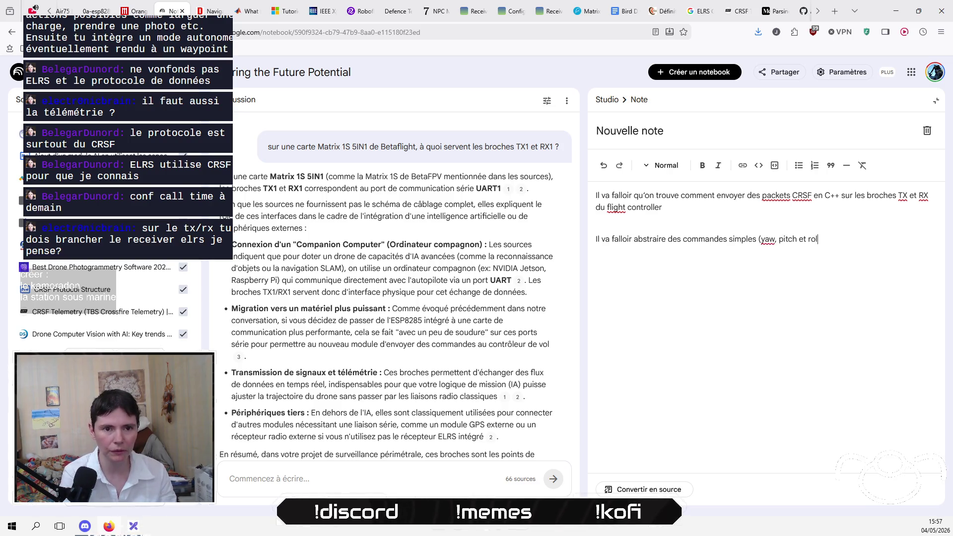
{"action": "type", "text": "l) pour faire"}
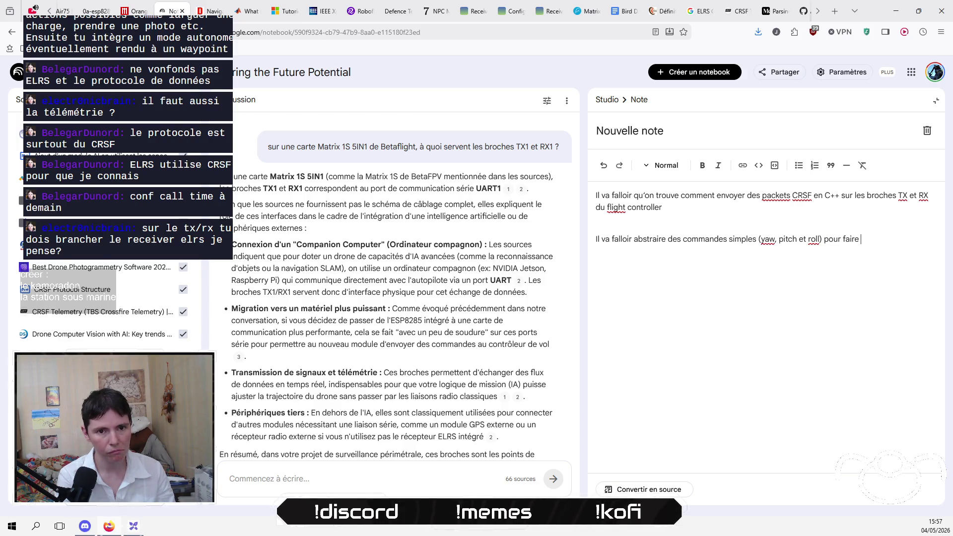
{"action": "key", "text": "BackSpace"}
{"action": "key", "text": "BackSpace"}
{"action": "key", "text": "BackSpace"}
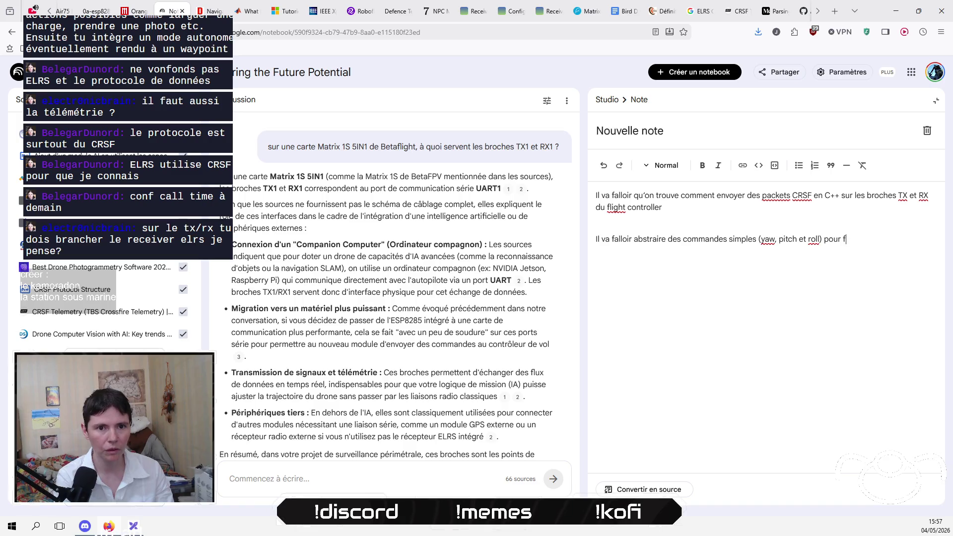
{"action": "type", "text": "déplacer le drone"}
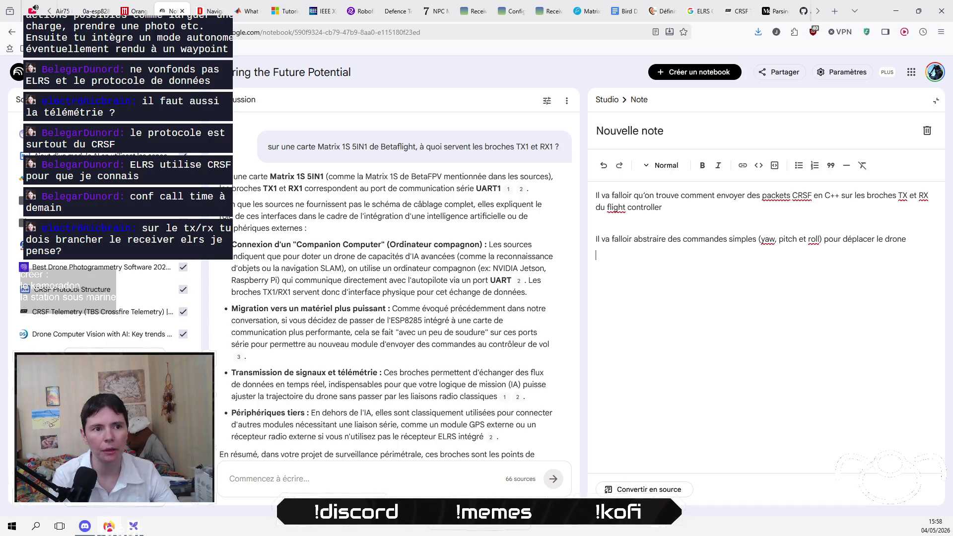
Step: Preface the first paragraph with 'Sur la partie physique, sur le programme qui sera intégré dans la carte cerveau du drone,'
{"action": "left_click", "coordinate": [596, 195]}
{"action": "key", "text": "Return"}
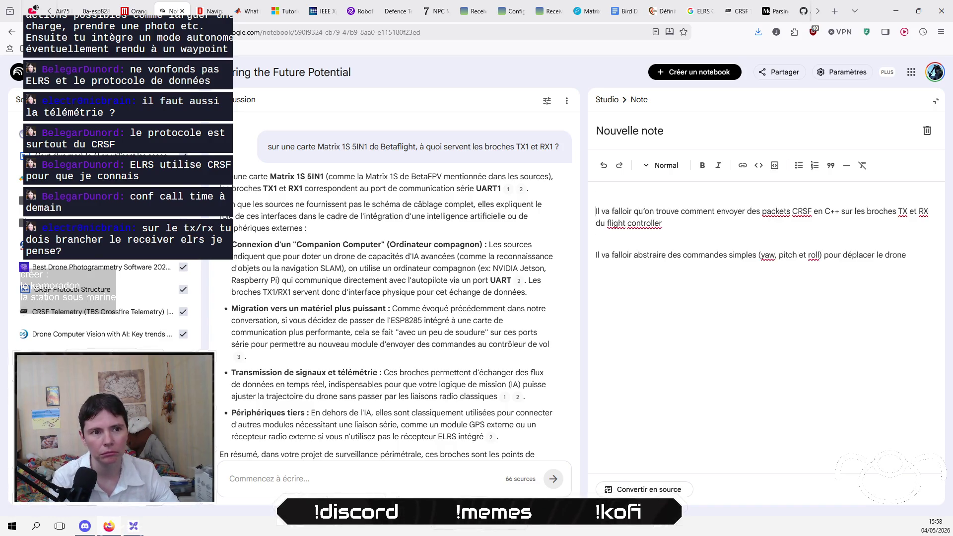
{"action": "key", "text": "Return"}
{"action": "type", "text": "Sur p"}
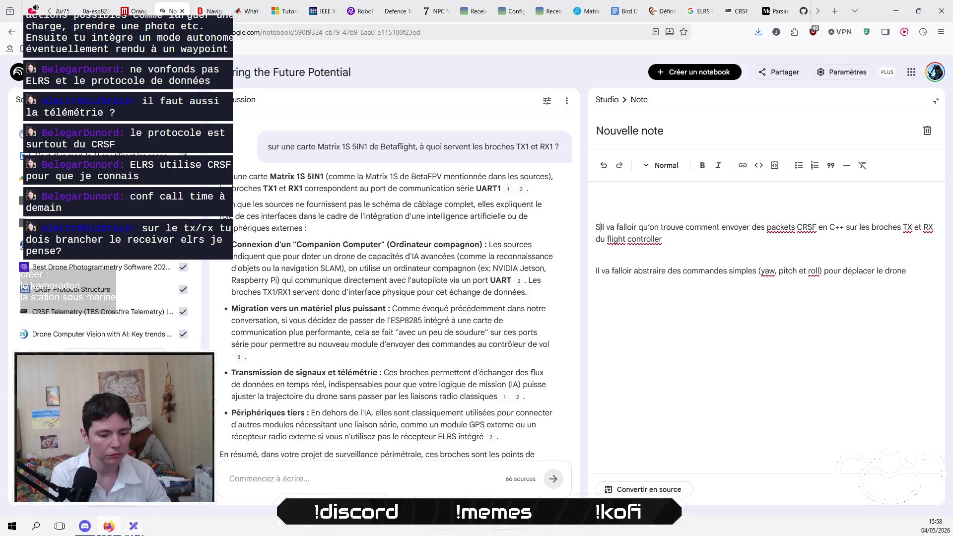
{"action": "key", "text": "BackSpace"}
{"action": "type", "text": "la partir"}
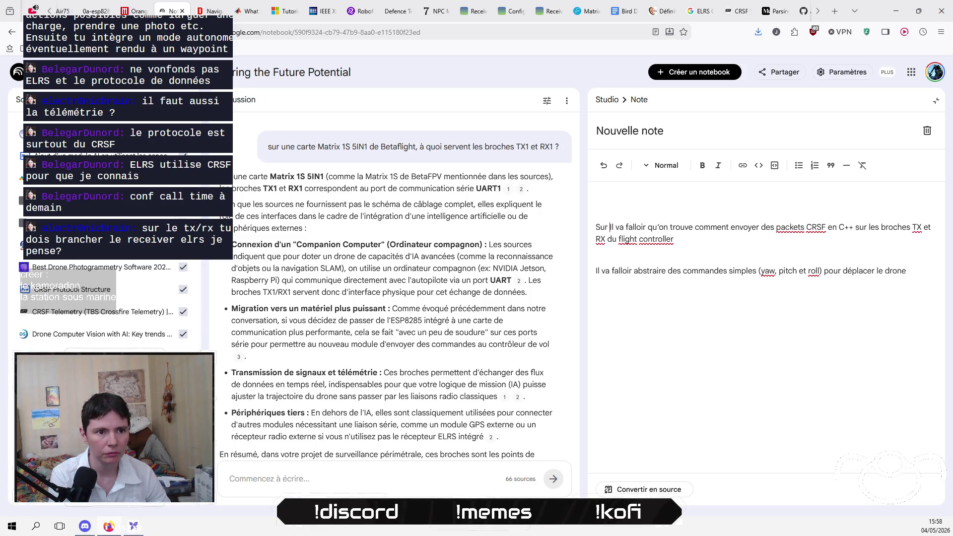
{"action": "key", "text": "BackSpace"}
{"action": "key", "text": "BackSpace"}
{"action": "type", "text": "e physique"}
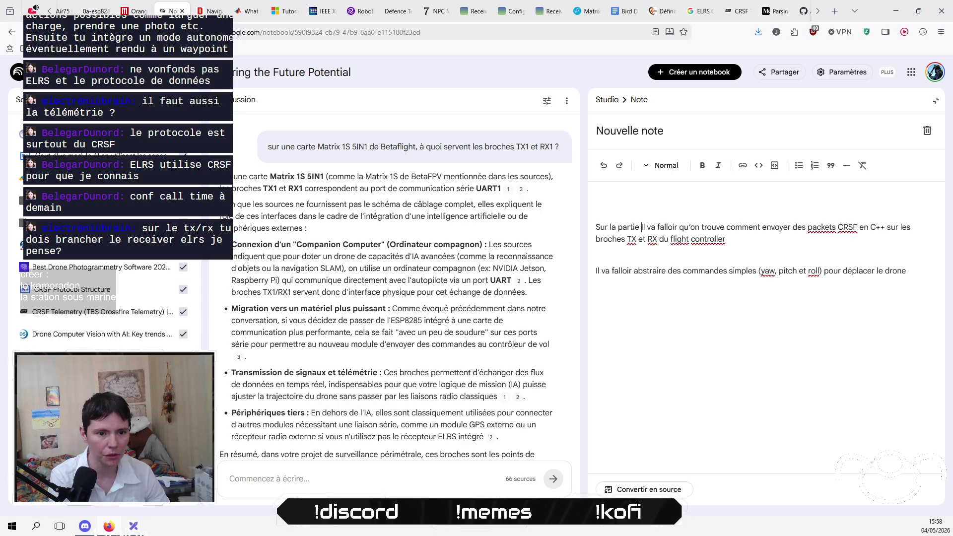
{"action": "type", "text": ", sur le p"}
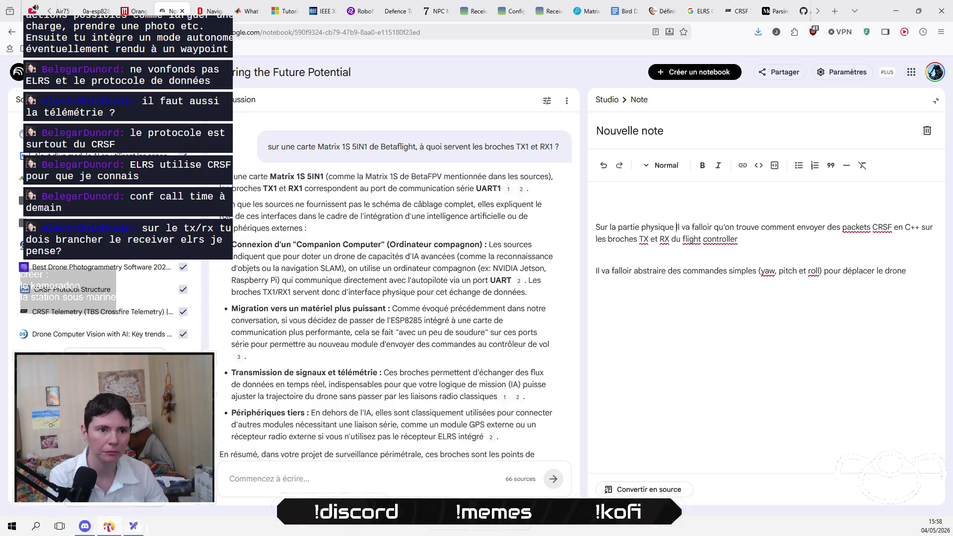
{"action": "type", "text": "rogramme qui ser"}
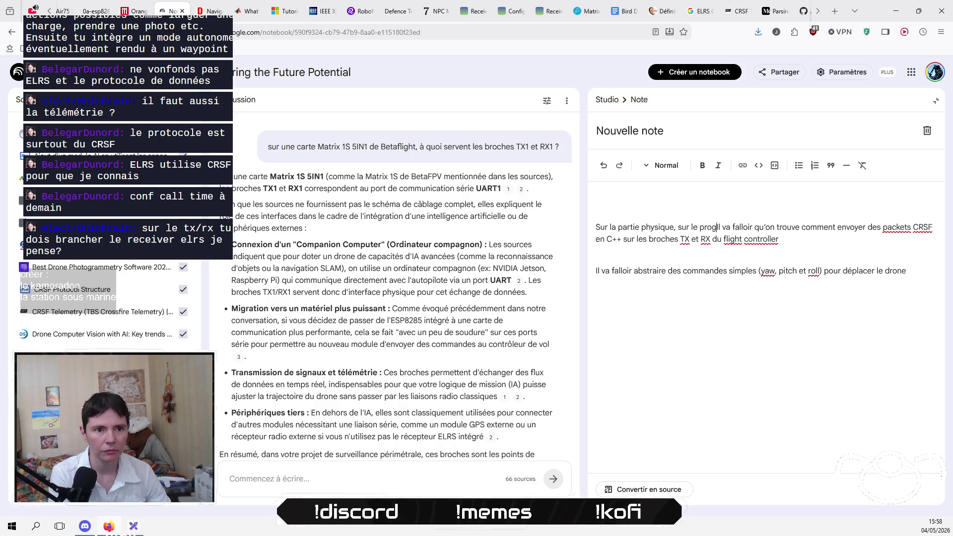
{"action": "type", "text": "a "}
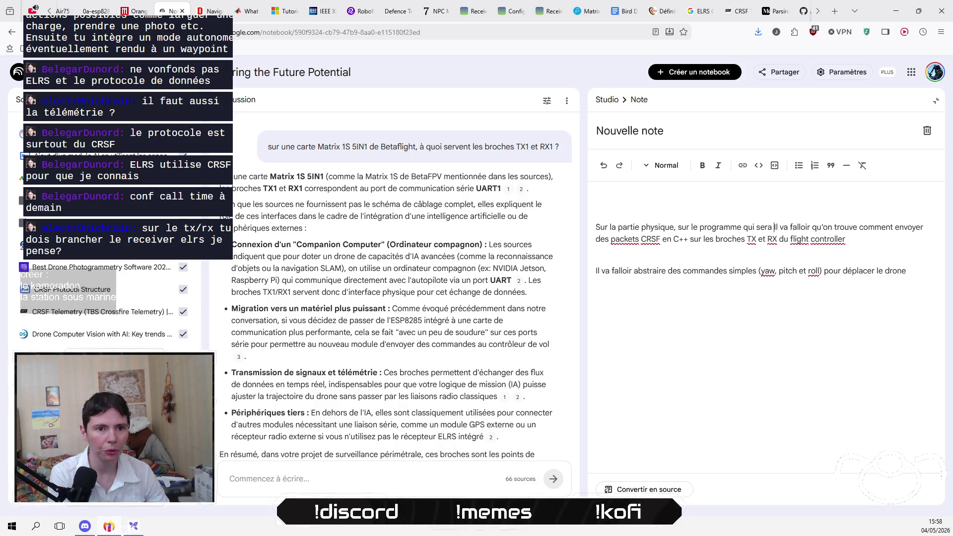
{"action": "type", "text": "intégré"}
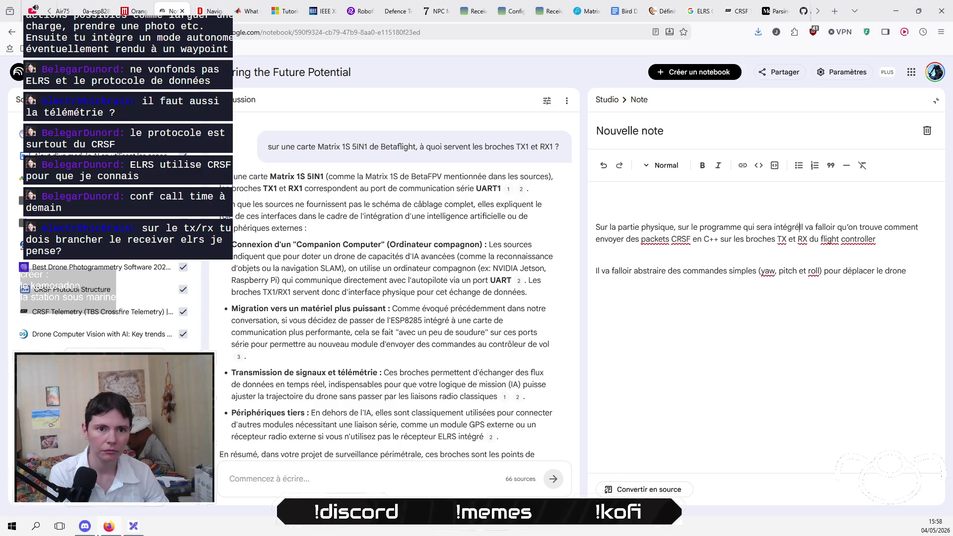
{"action": "type", "text": " dans la car"}
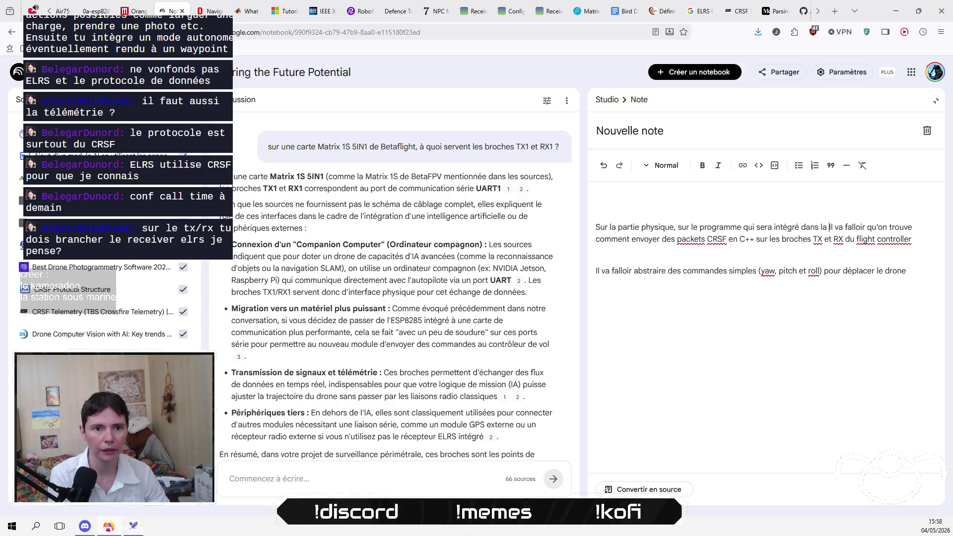
{"action": "type", "text": "te cerveau"}
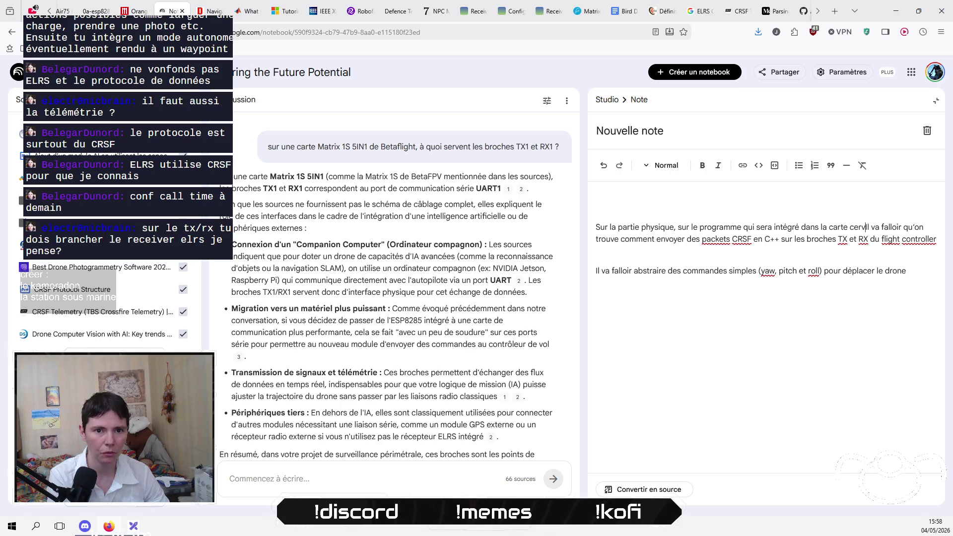
{"action": "type", "text": " du drone"}
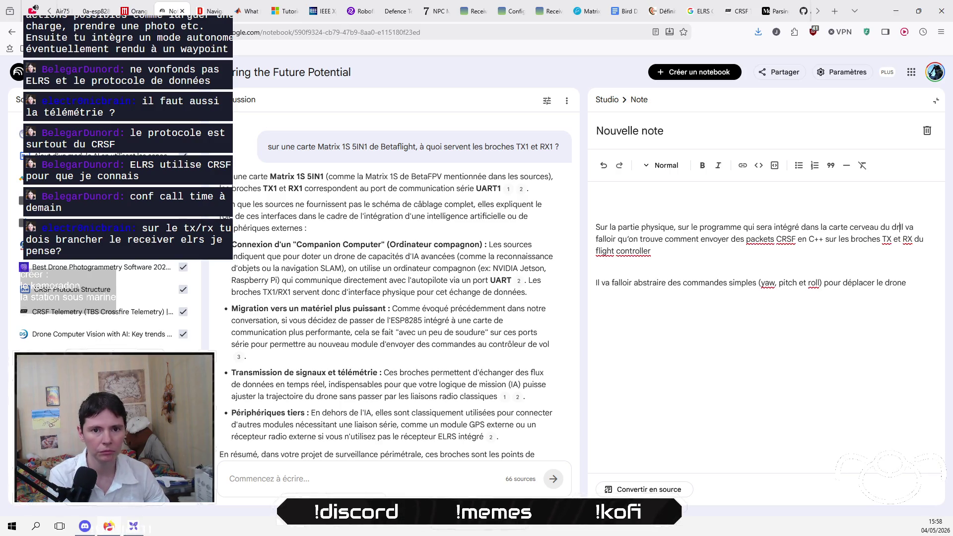
{"action": "type", "text": ", i"}
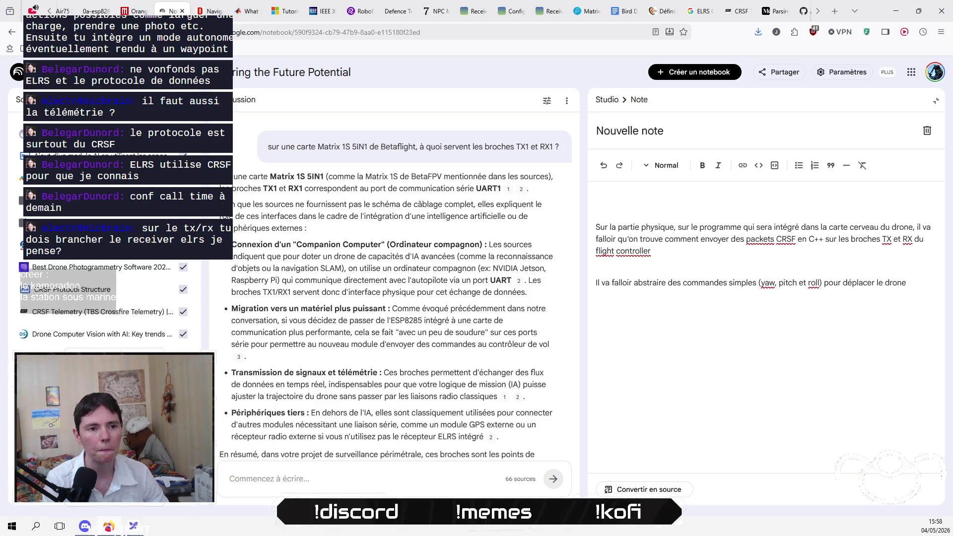
Step: Append 'et qu'on intégre ça dans le programme final' to the first paragraph, then delete it again
{"action": "left_click", "coordinate": [919, 240]}
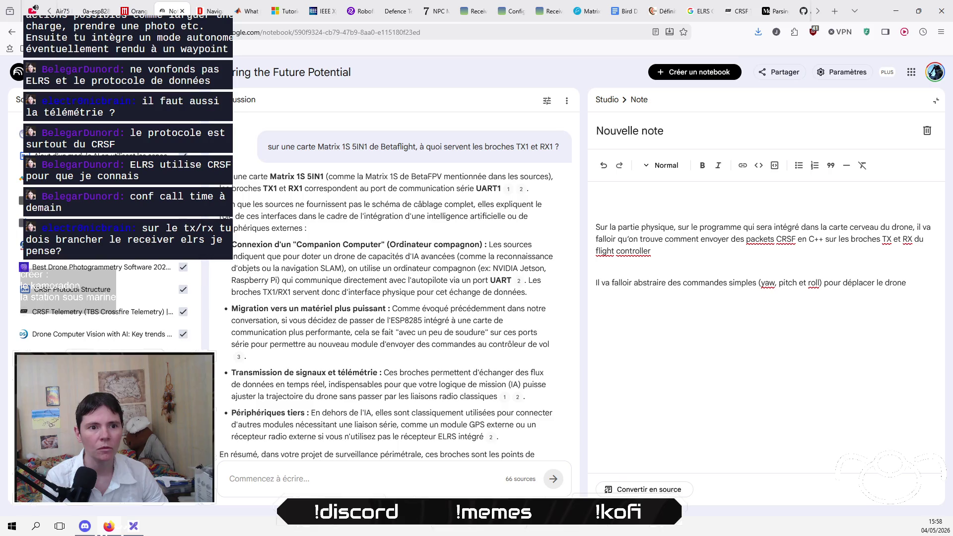
{"action": "left_click", "coordinate": [597, 239]}
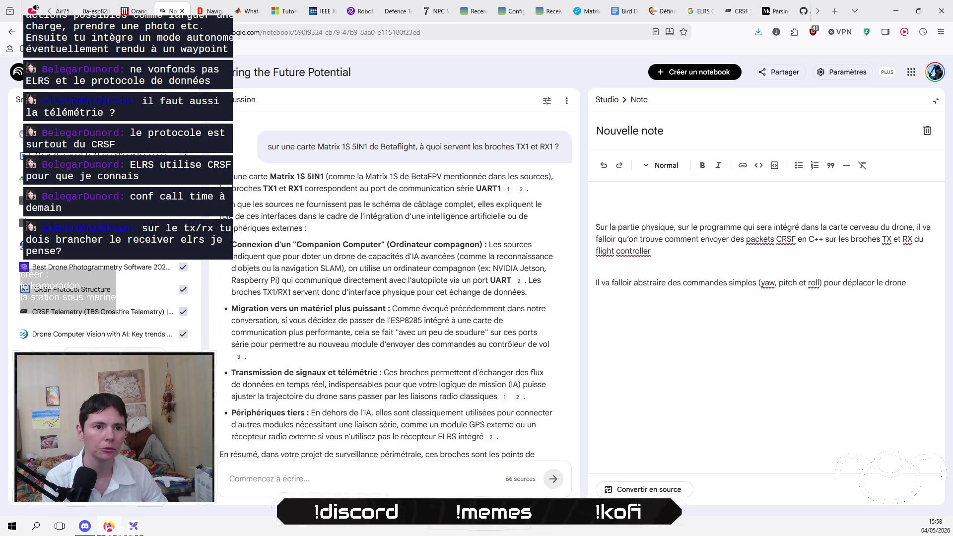
{"action": "left_click", "coordinate": [665, 239]}
{"action": "left_click", "coordinate": [651, 252]}
{"action": "type", "text": "et qu'on int"}
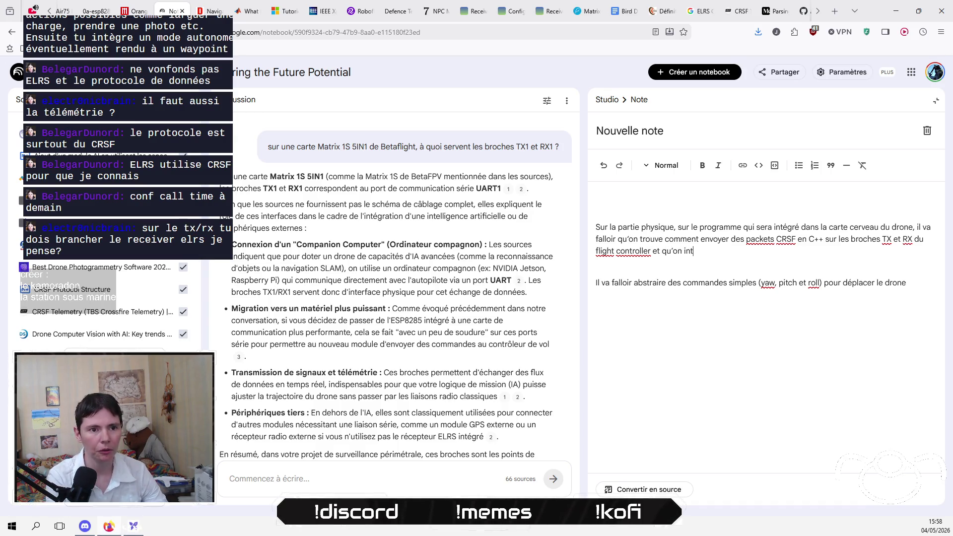
{"action": "type", "text": "égre ç"}
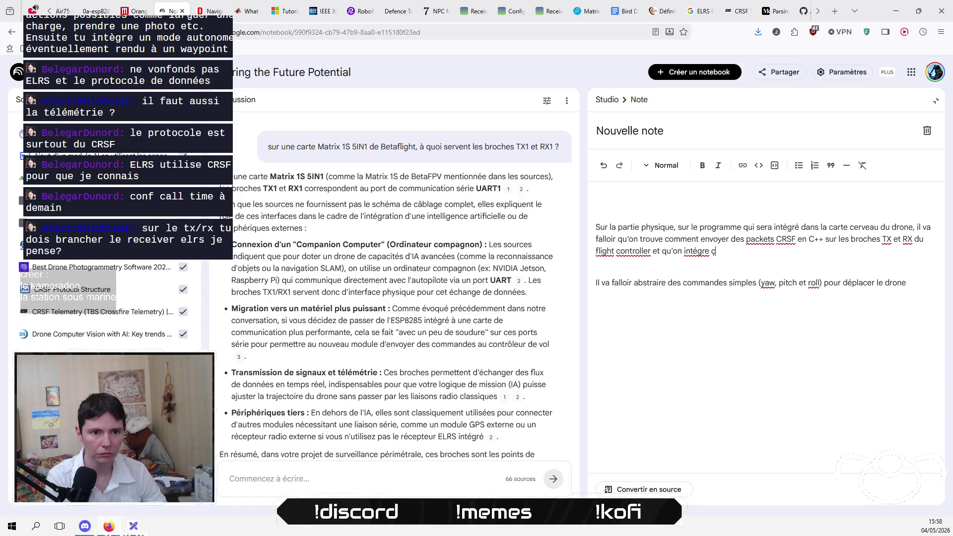
{"action": "type", "text": "a dans le programm"}
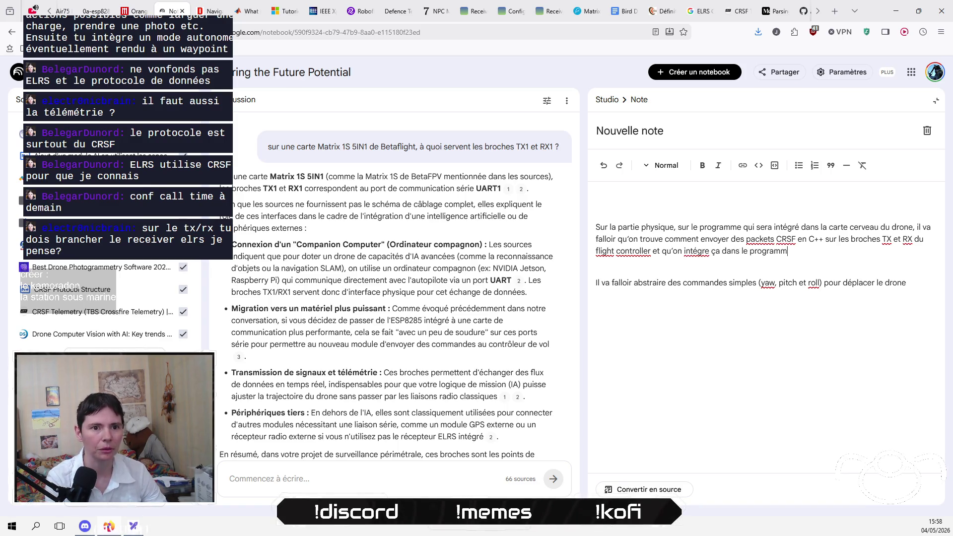
{"action": "type", "text": "e final"}
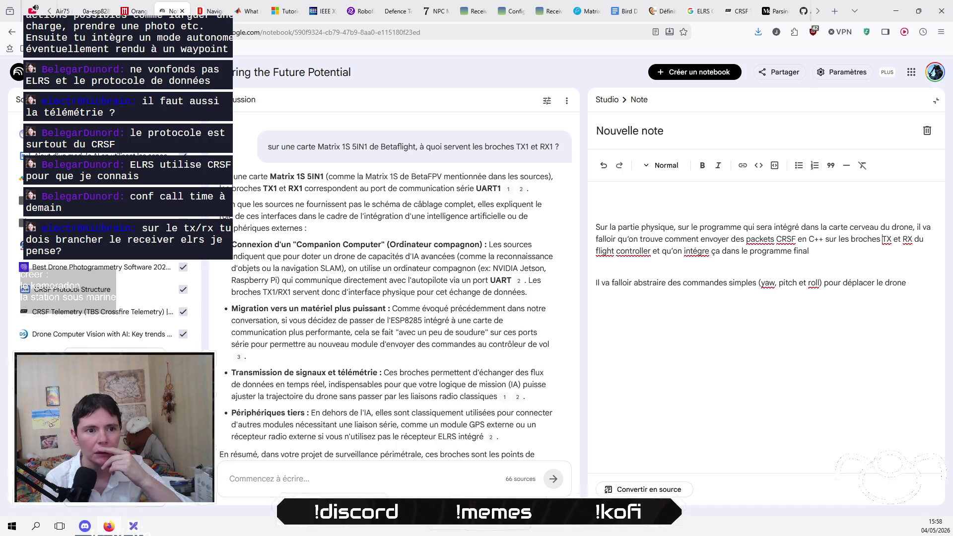
{"action": "left_click_drag", "start_coordinate": [650, 251], "coordinate": [811, 251]}
{"action": "key", "text": "BackSpace"}
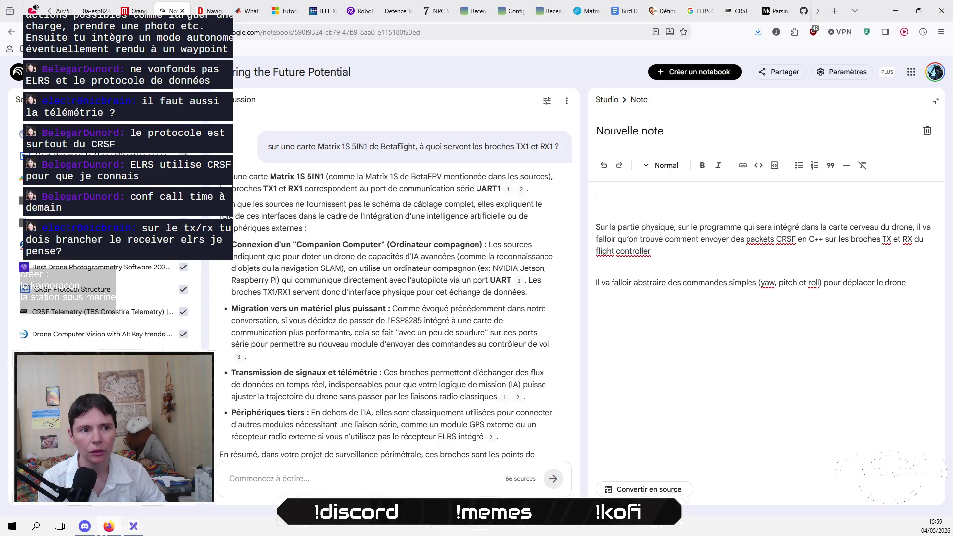
Step: Duplicate the physical-side paragraph as a simulation version, then switch to the Excalidraw window
{"action": "key", "text": "Return"}
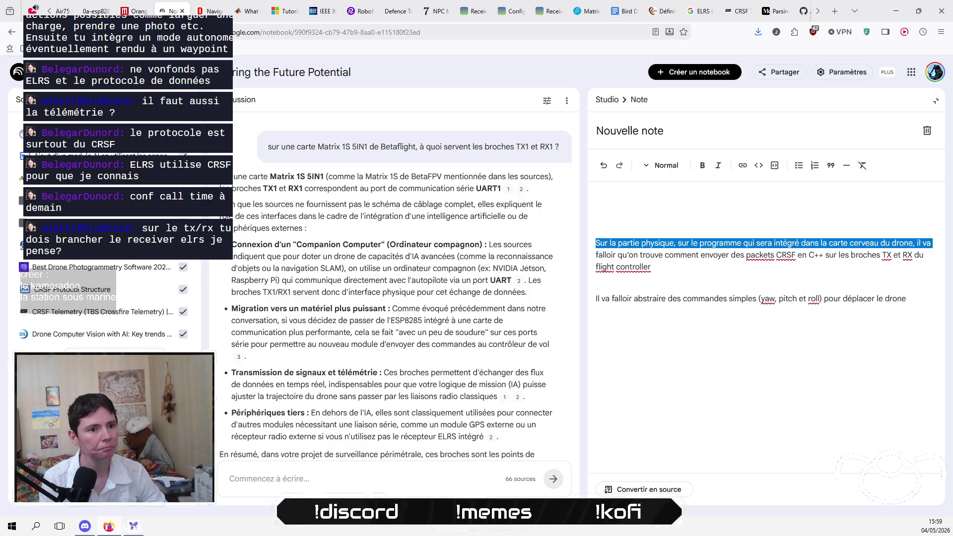
{"action": "left_click", "coordinate": [596, 266]}
{"action": "type", "text": "Sur la partie physique, sur le programme qui sera intégré dans la carte cerveau du drone, il va falloir qu’on trouve comment envoyer des packets CRSF en C++ sur les broches TX et RX du flight controller"}
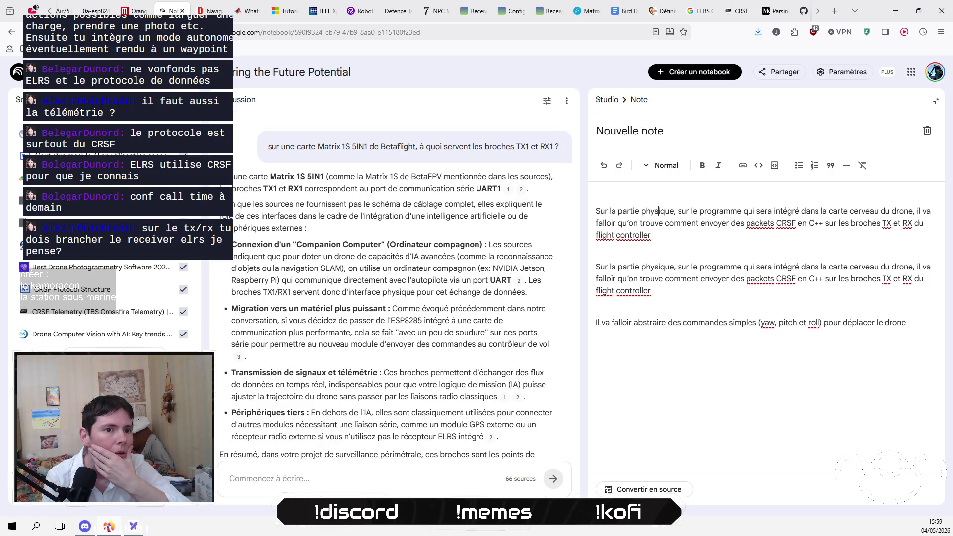
{"action": "key", "text": "BackSpace"}
{"action": "key", "text": "BackSpace"}
{"action": "key", "text": "BackSpace"}
{"action": "type", "text": "smulaton"}
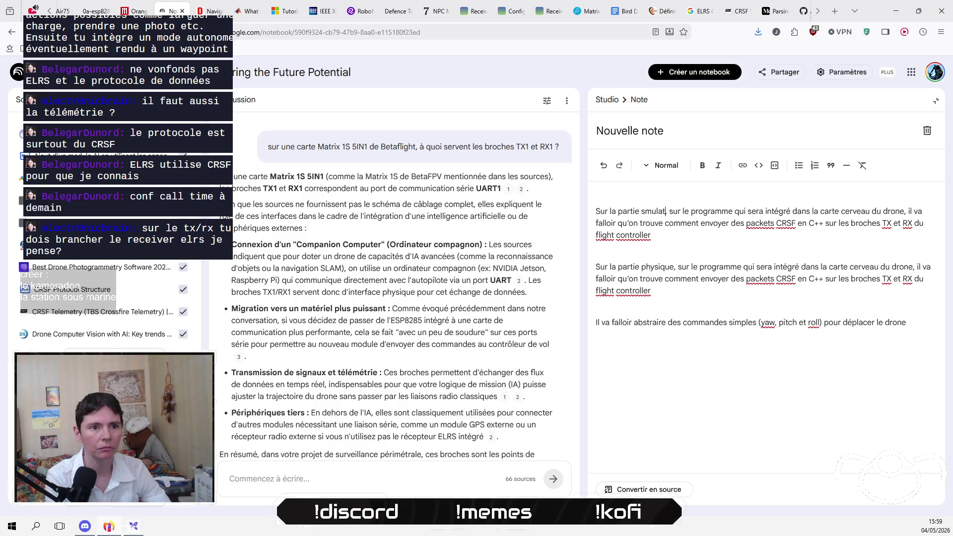
{"action": "left_click", "coordinate": [645, 211]}
{"action": "type", "text": "i"}
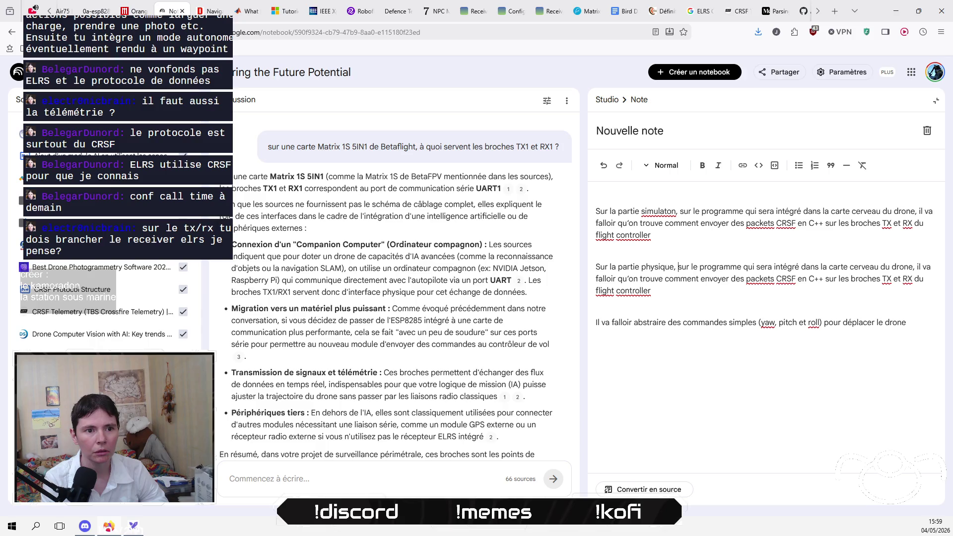
{"action": "left_click_drag", "start_coordinate": [687, 267], "coordinate": [690, 267]}
{"action": "type", "text": "dans"}
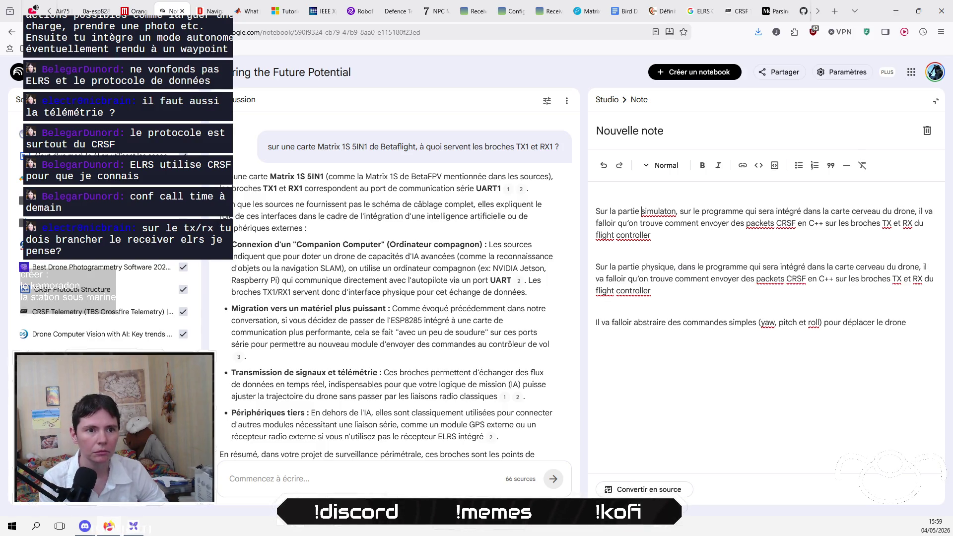
{"action": "type", "text": "i"}
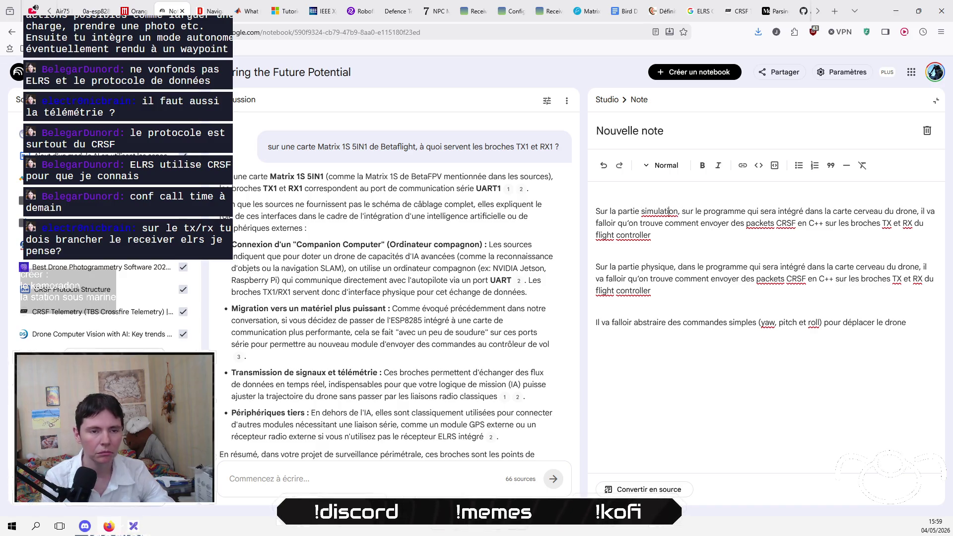
{"action": "type", "text": "dans"}
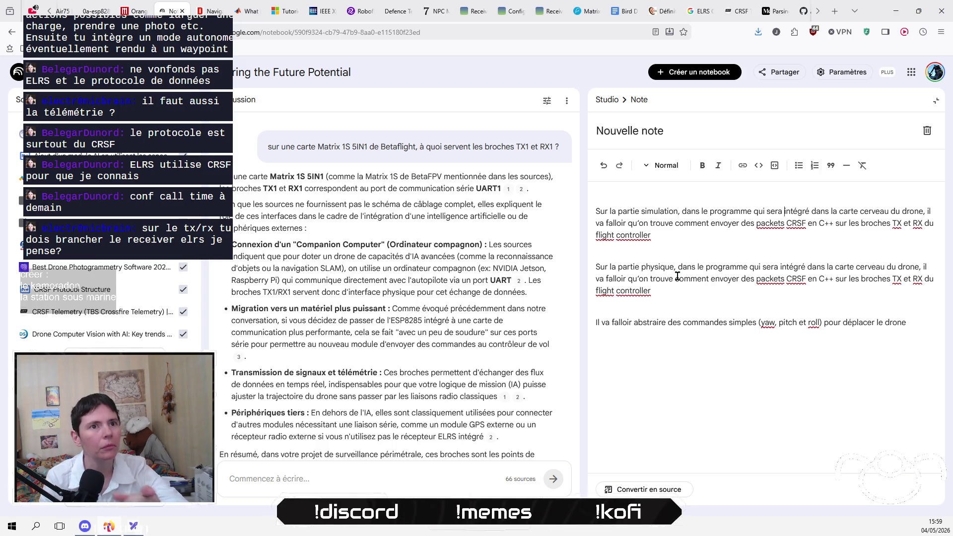
{"action": "key", "text": "alt+Tab"}
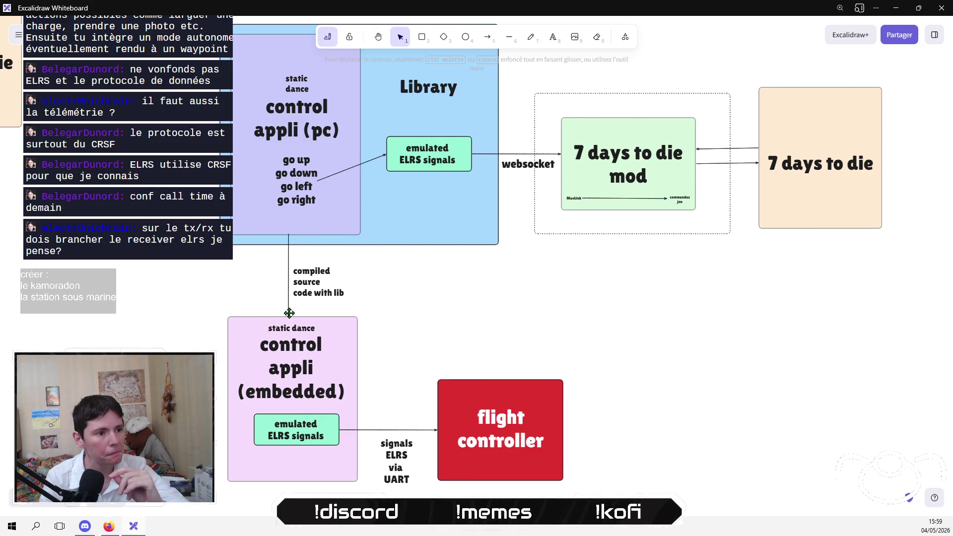
Step: Move the Library title above the blue box and widen the purple pc rectangle to fill it
{"action": "mouse_move", "coordinate": [470, 276]}
{"action": "left_mouse_down"}
{"action": "mouse_move", "coordinate": [364, 272]}
{"action": "mouse_move", "coordinate": [475, 348]}
{"action": "mouse_move", "coordinate": [490, 385]}
{"action": "left_mouse_up"}
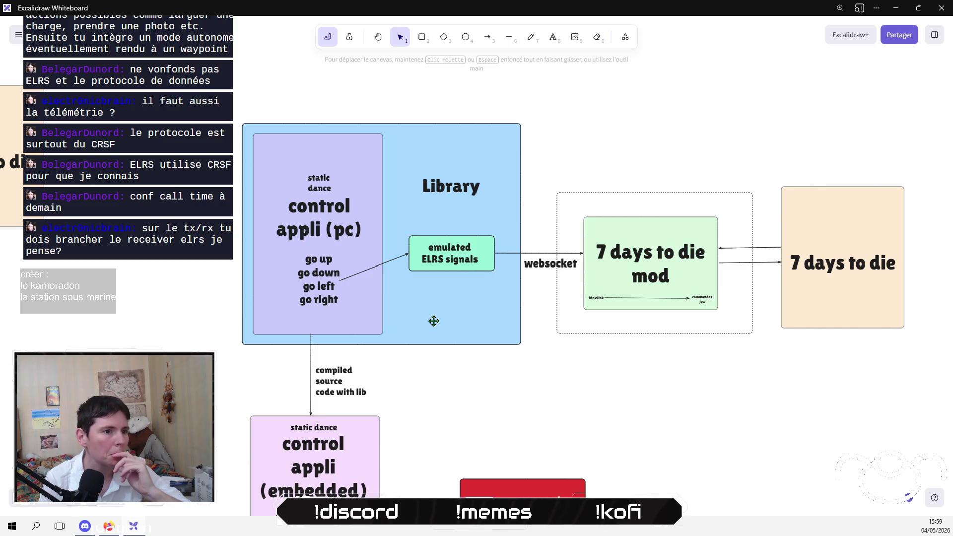
{"action": "left_click_drag", "start_coordinate": [451, 186], "coordinate": [389, 102]}
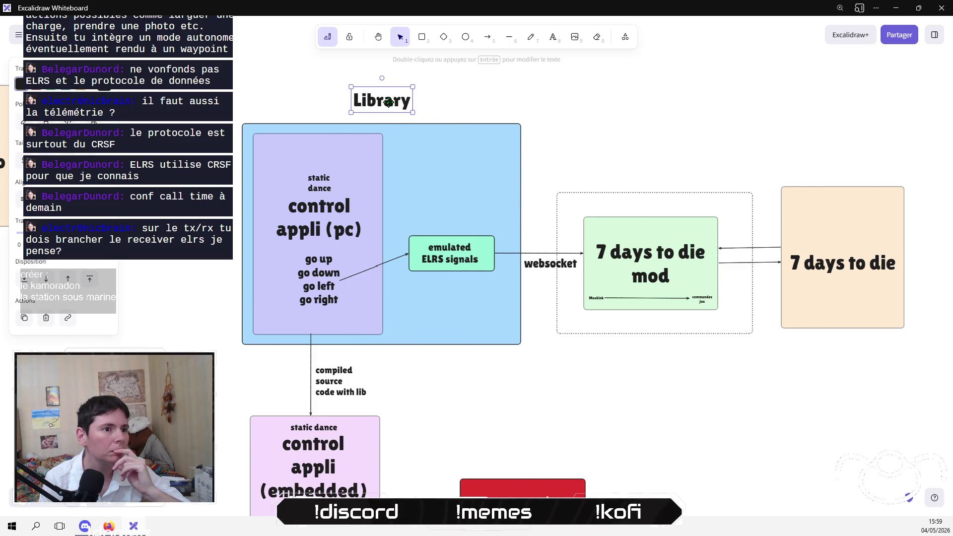
{"action": "left_click", "coordinate": [385, 185]}
{"action": "left_click", "coordinate": [385, 188]}
{"action": "left_click_drag", "start_coordinate": [385, 188], "coordinate": [503, 197]}
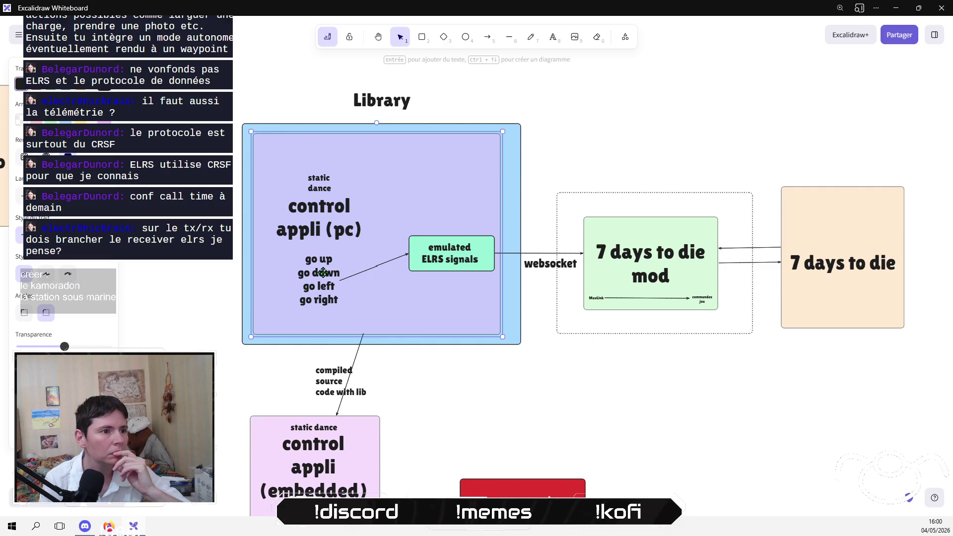
Step: Shrink the control appli (pc) and control appli (embedded) titles, centring the embedded one
{"action": "left_click_drag", "start_coordinate": [484, 376], "coordinate": [460, 281]}
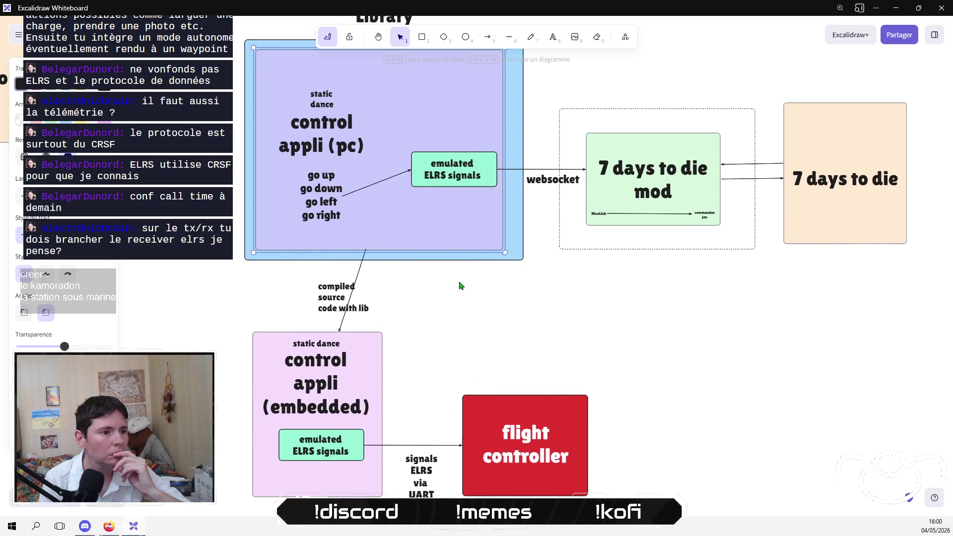
{"action": "left_click", "coordinate": [321, 191]}
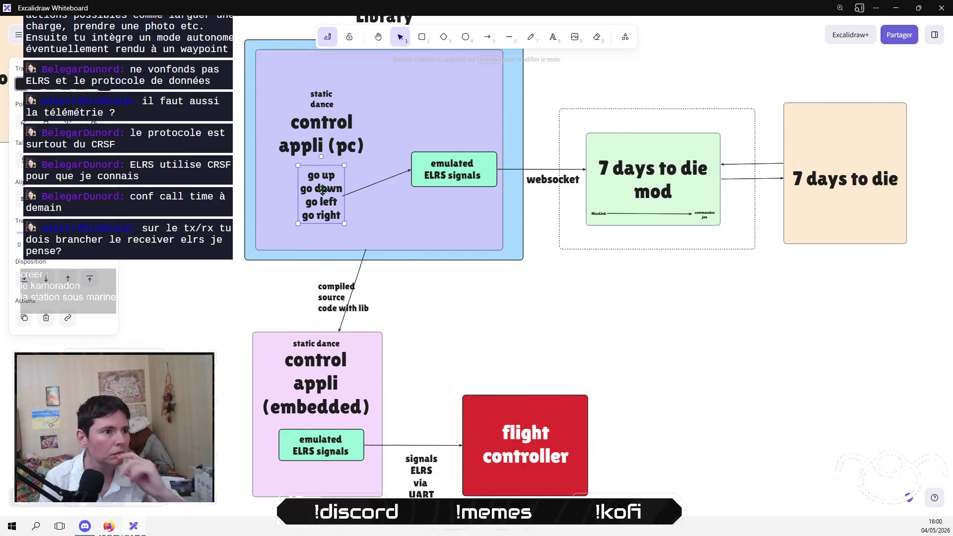
{"action": "left_click", "coordinate": [480, 308]}
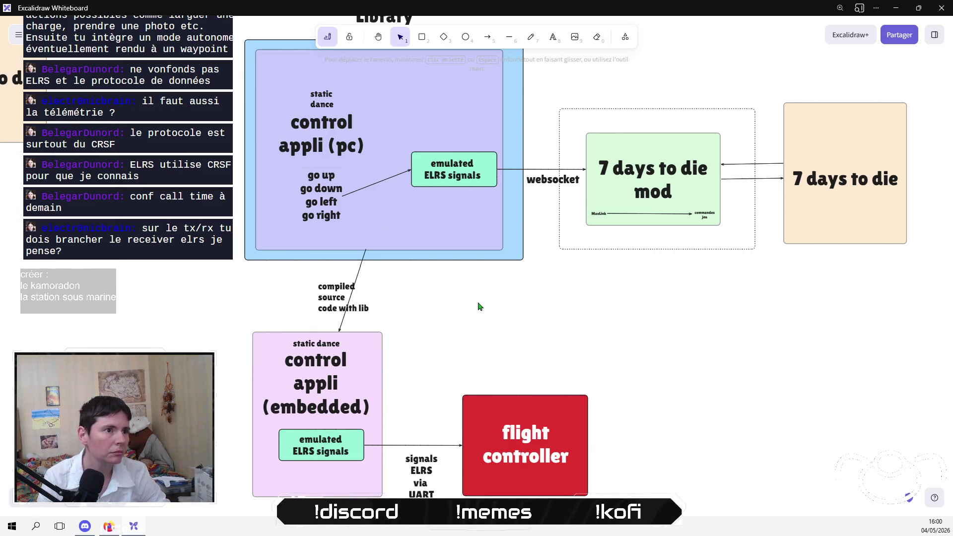
{"action": "left_click", "coordinate": [328, 144]}
{"action": "left_click_drag", "start_coordinate": [368, 158], "coordinate": [343, 129]}
{"action": "left_click", "coordinate": [337, 380]}
{"action": "mouse_move", "coordinate": [371, 419]}
{"action": "left_mouse_down"}
{"action": "mouse_move", "coordinate": [318, 384]}
{"action": "mouse_move", "coordinate": [336, 373]}
{"action": "left_mouse_up"}
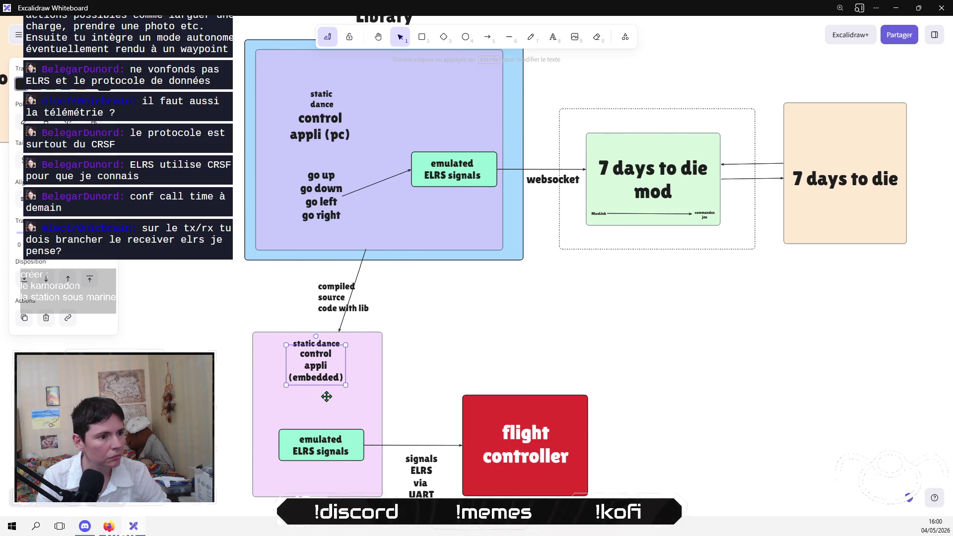
Step: Paste a smaller copy of the go up/down/left/right list below the (embedded) title
{"action": "key", "text": "ctrl+v"}
{"action": "mouse_move", "coordinate": [352, 428]}
{"action": "left_mouse_down"}
{"action": "mouse_move", "coordinate": [334, 408]}
{"action": "mouse_move", "coordinate": [317, 407]}
{"action": "left_mouse_up"}
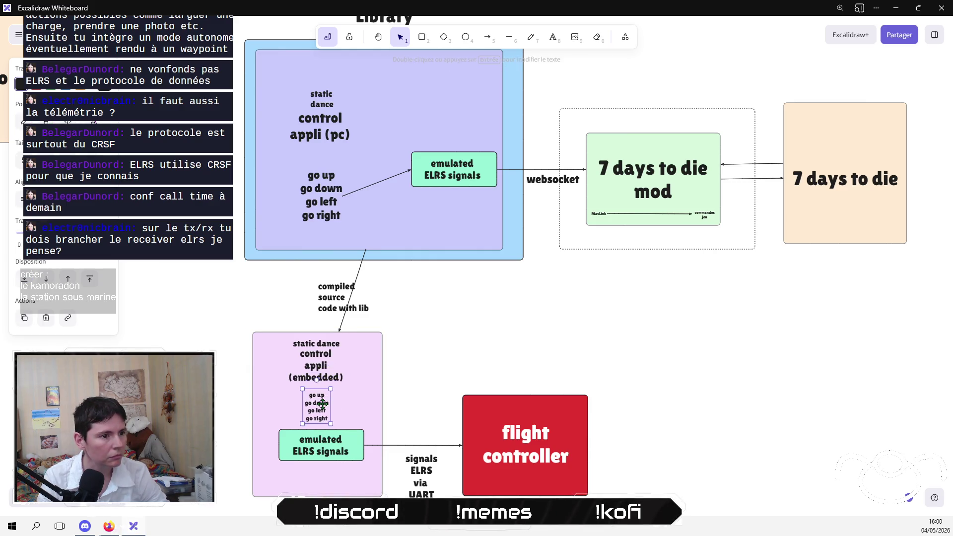
{"action": "left_click", "coordinate": [417, 387]}
{"action": "mouse_move", "coordinate": [430, 374]}
{"action": "left_mouse_down"}
{"action": "mouse_move", "coordinate": [430, 344]}
{"action": "mouse_move", "coordinate": [437, 379]}
{"action": "left_mouse_up"}
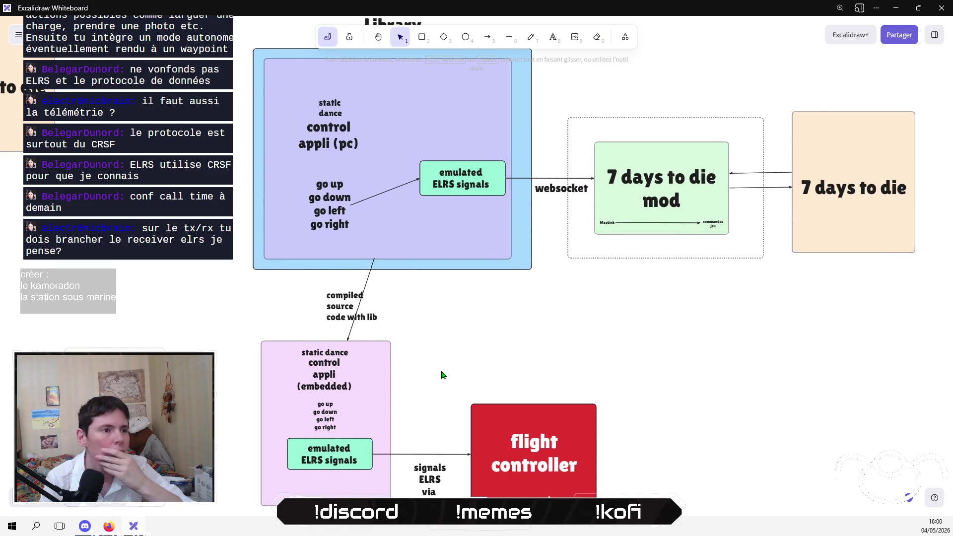
{"action": "scroll", "coordinate": [366, 272], "scroll_direction": "up", "scroll_amount": 2}
Step: Enlarge the static dance label, resize the embedded title, and nudge the embedded command list up
{"action": "left_click", "coordinate": [345, 151]}
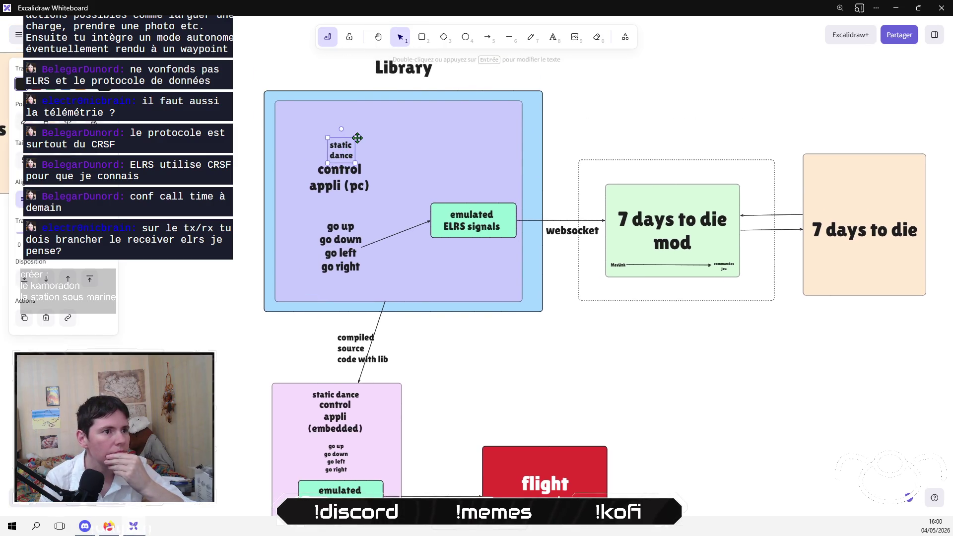
{"action": "mouse_move", "coordinate": [355, 137]}
{"action": "left_mouse_down"}
{"action": "mouse_move", "coordinate": [363, 129]}
{"action": "mouse_move", "coordinate": [334, 149]}
{"action": "left_mouse_up"}
{"action": "key", "text": "Escape"}
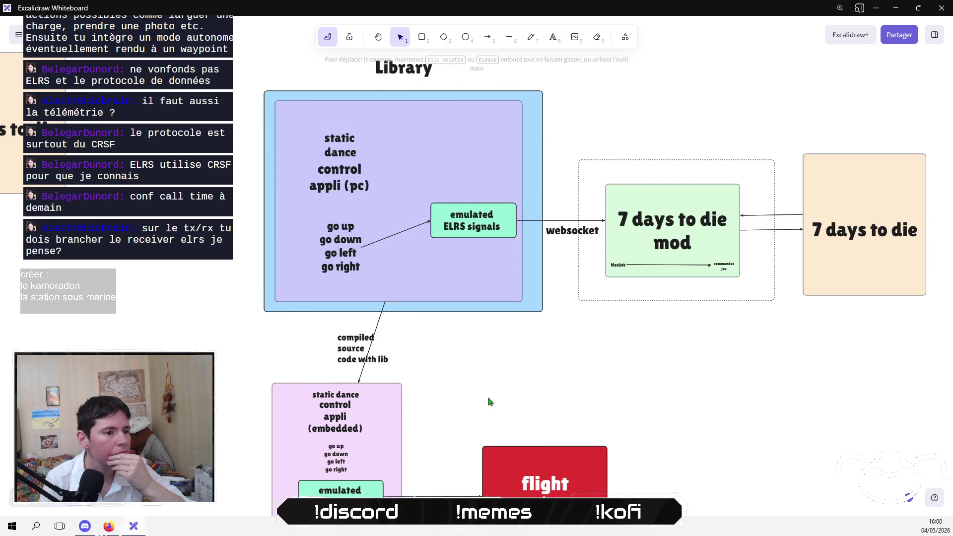
{"action": "left_click", "coordinate": [352, 398]}
{"action": "left_click_drag", "start_coordinate": [360, 400], "coordinate": [361, 396]}
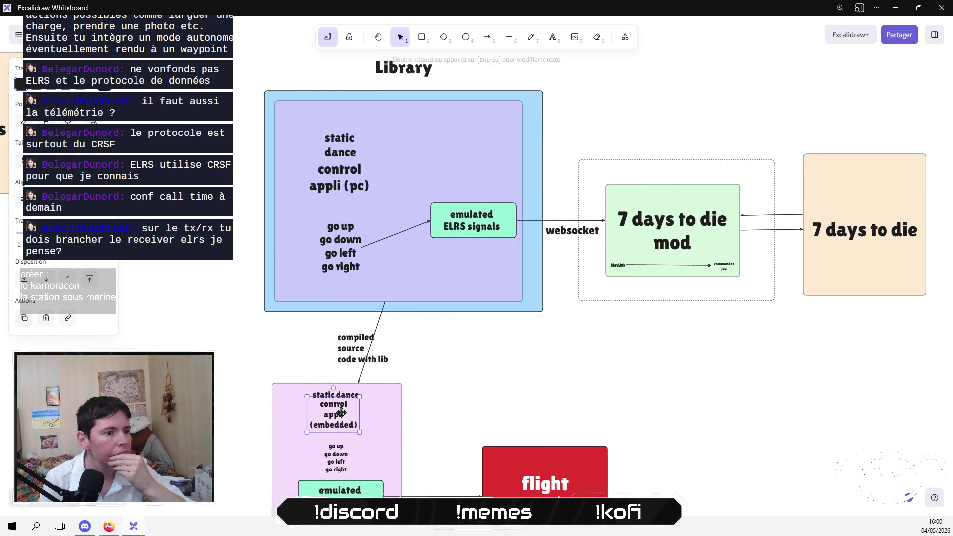
{"action": "left_click", "coordinate": [432, 410]}
{"action": "scroll", "coordinate": [472, 335], "scroll_direction": "down", "scroll_amount": 2}
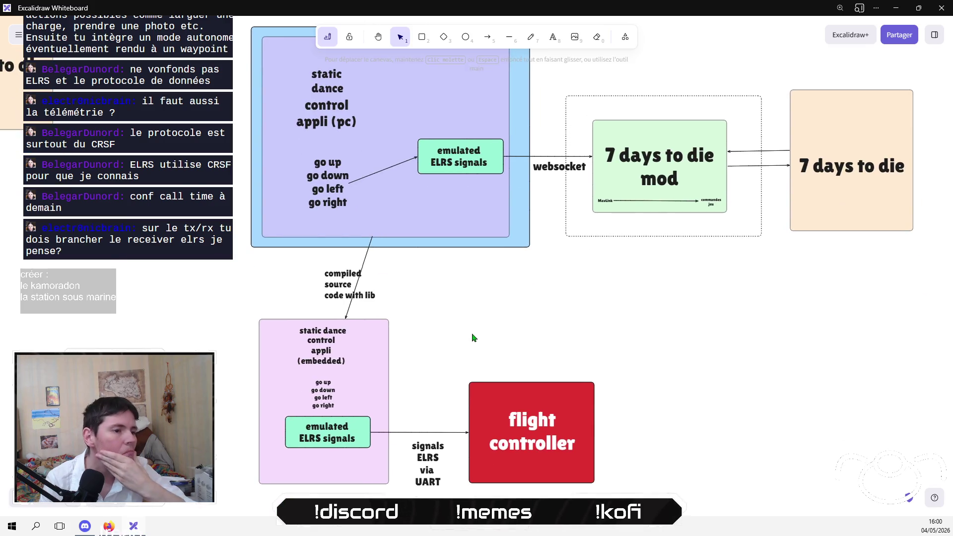
{"action": "scroll", "coordinate": [469, 327], "scroll_direction": "up", "scroll_amount": 2}
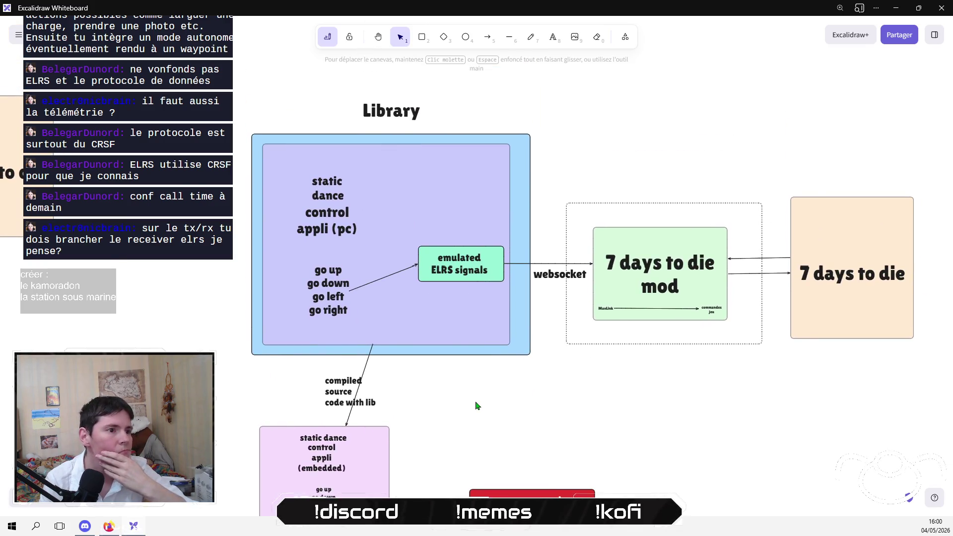
{"action": "scroll", "coordinate": [470, 400], "scroll_direction": "down", "scroll_amount": 2}
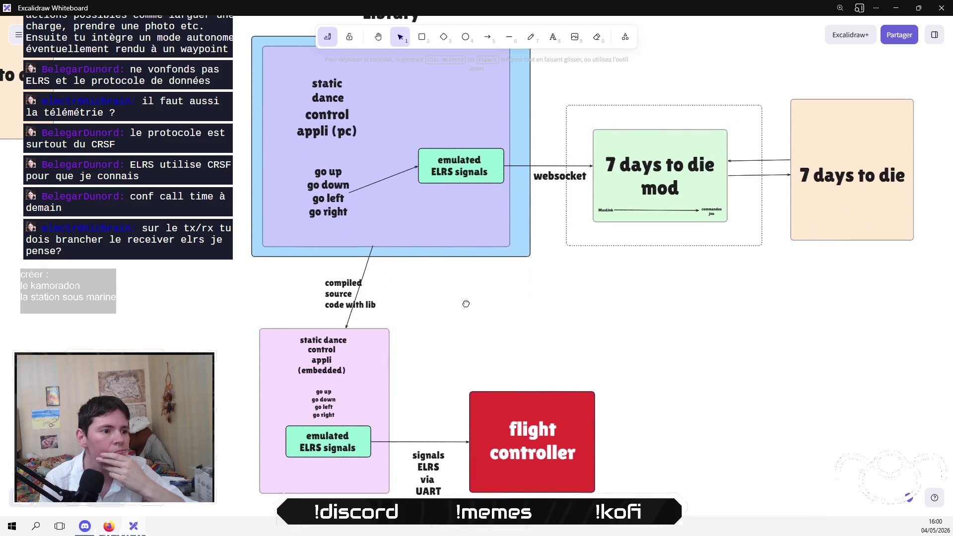
{"action": "left_click_drag", "start_coordinate": [329, 397], "coordinate": [328, 391]}
{"action": "left_click", "coordinate": [453, 330]}
Step: Move the 'compiled source code with lib' label left and make its arrow vertical
{"action": "left_click_drag", "start_coordinate": [341, 289], "coordinate": [283, 284]}
{"action": "left_click", "coordinate": [360, 276]}
{"action": "left_click_drag", "start_coordinate": [373, 243], "coordinate": [324, 246]}
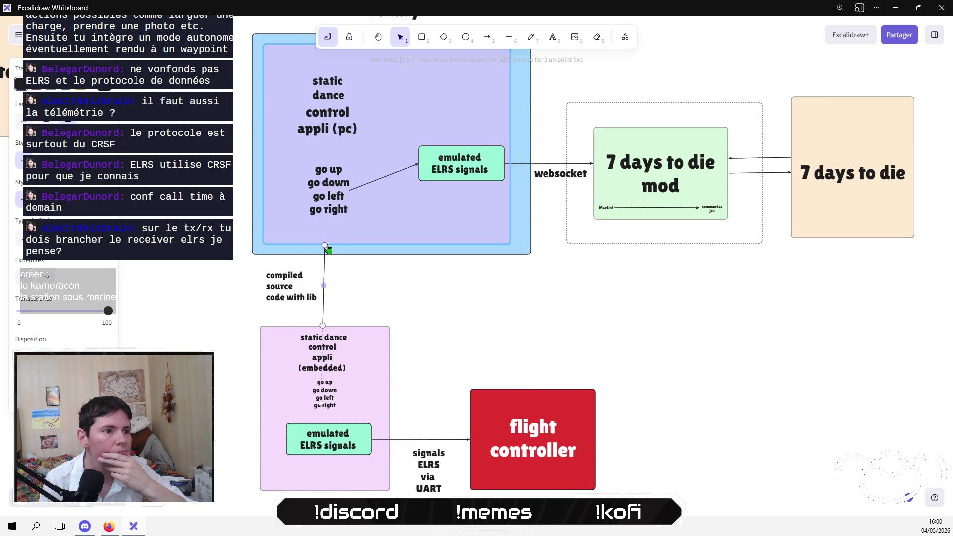
{"action": "left_click", "coordinate": [474, 318]}
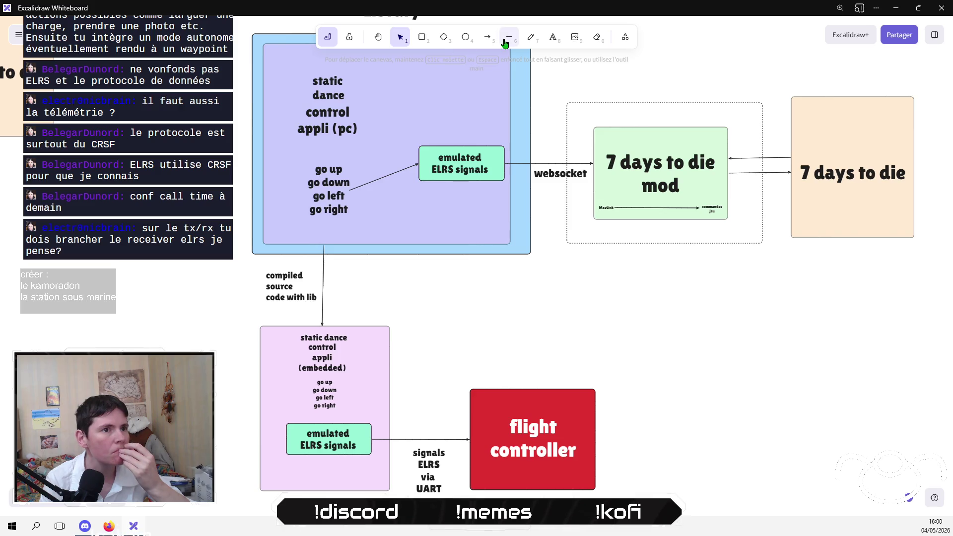
Step: Draw an arrow from the embedded commands to emulated ELRS signals and reposition that box
{"action": "left_click", "coordinate": [487, 37]}
{"action": "left_click_drag", "start_coordinate": [325, 409], "coordinate": [325, 423]}
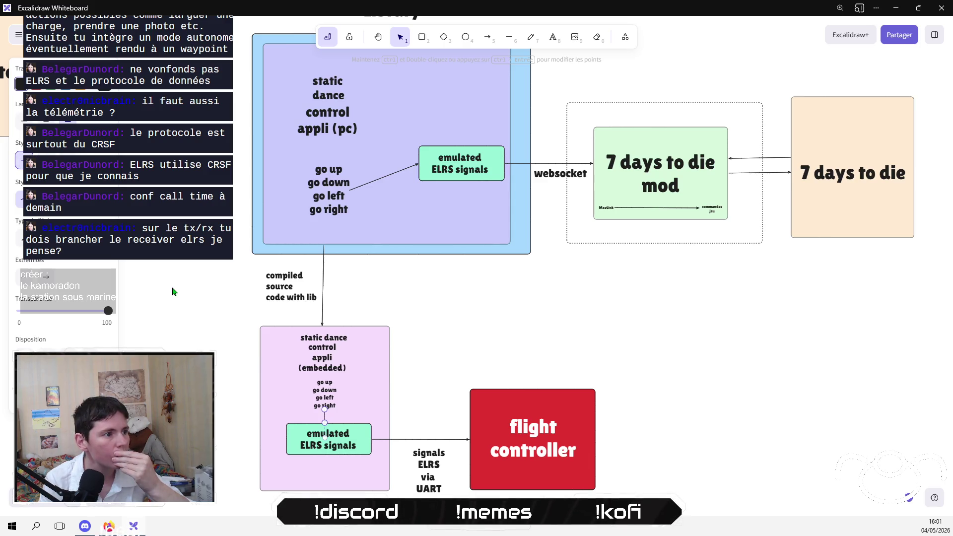
{"action": "left_click", "coordinate": [185, 289]}
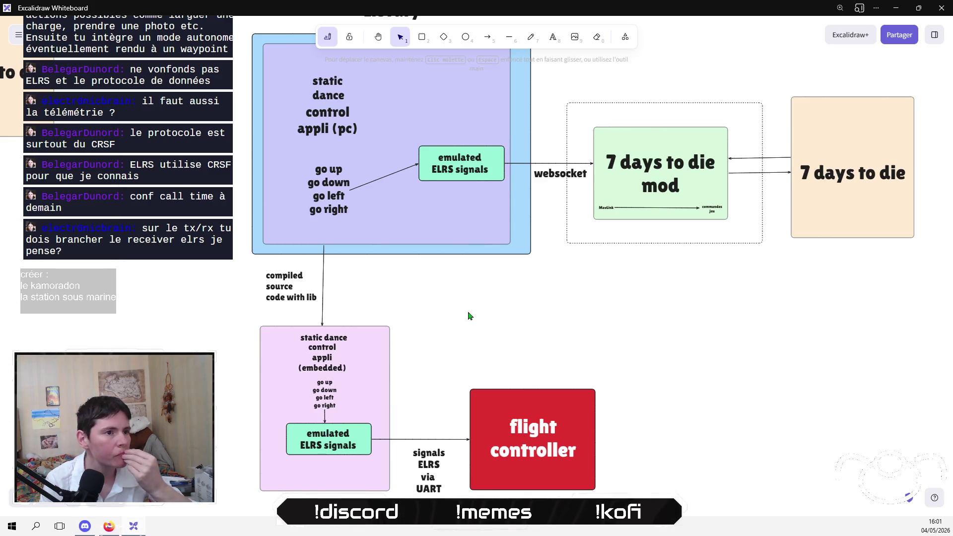
{"action": "scroll", "coordinate": [474, 304], "scroll_direction": "up", "scroll_amount": 2}
{"action": "mouse_move", "coordinate": [517, 356]}
{"action": "left_mouse_down"}
{"action": "mouse_move", "coordinate": [382, 213]}
{"action": "mouse_move", "coordinate": [378, 178]}
{"action": "left_mouse_up"}
{"action": "mouse_move", "coordinate": [428, 198]}
{"action": "left_mouse_down"}
{"action": "mouse_move", "coordinate": [404, 212]}
{"action": "mouse_move", "coordinate": [410, 219]}
{"action": "mouse_move", "coordinate": [415, 197]}
{"action": "left_mouse_up"}
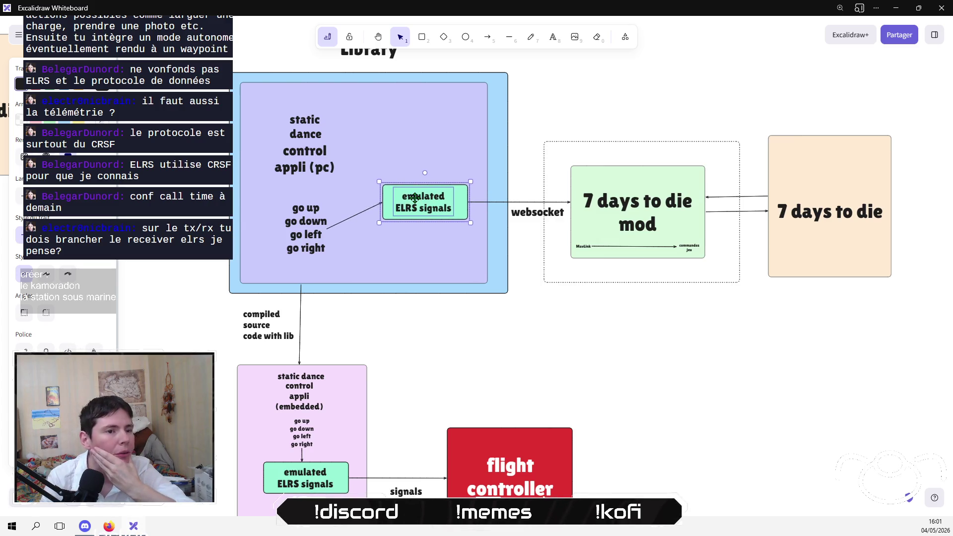
{"action": "left_click", "coordinate": [530, 313]}
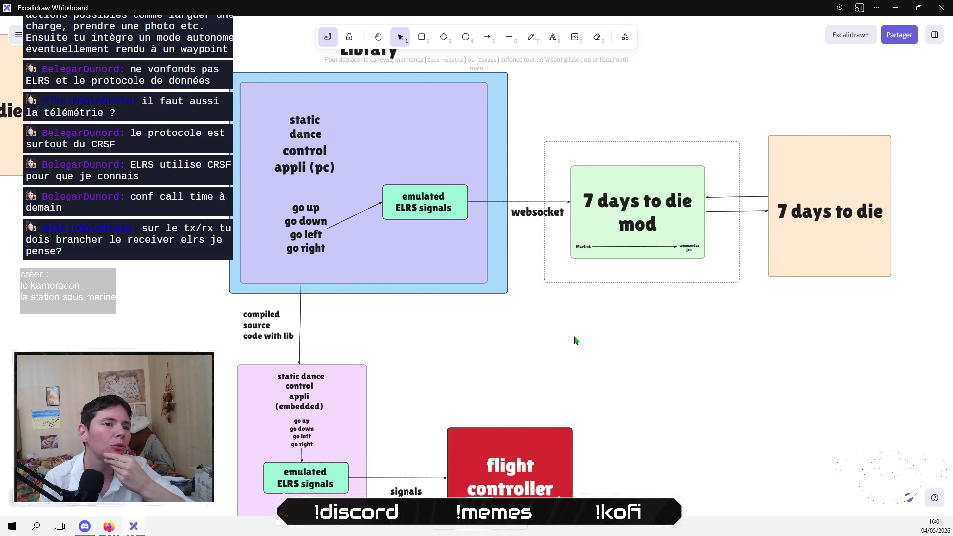
Step: Shift the websocket label left, rename MavLink to 'ELRS signals', and return to the PX4 CRSF page in Firefox
{"action": "scroll", "coordinate": [575, 341], "scroll_direction": "up", "scroll_amount": 1}
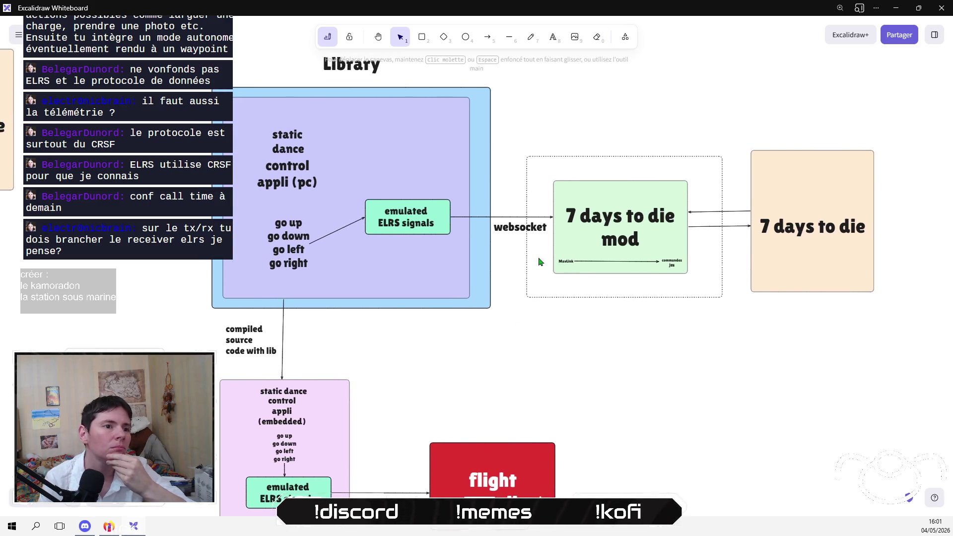
{"action": "left_click_drag", "start_coordinate": [509, 230], "coordinate": [497, 228]}
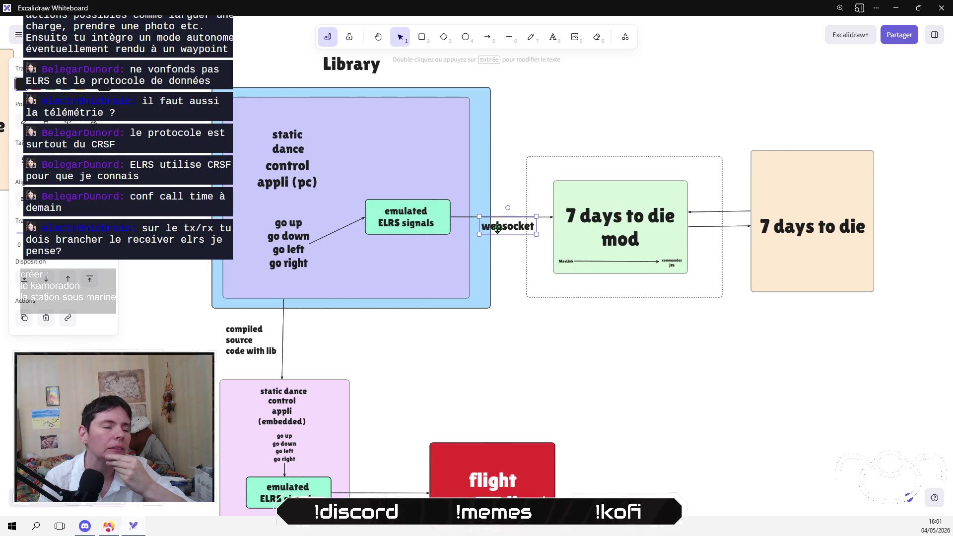
{"action": "left_click", "coordinate": [521, 349]}
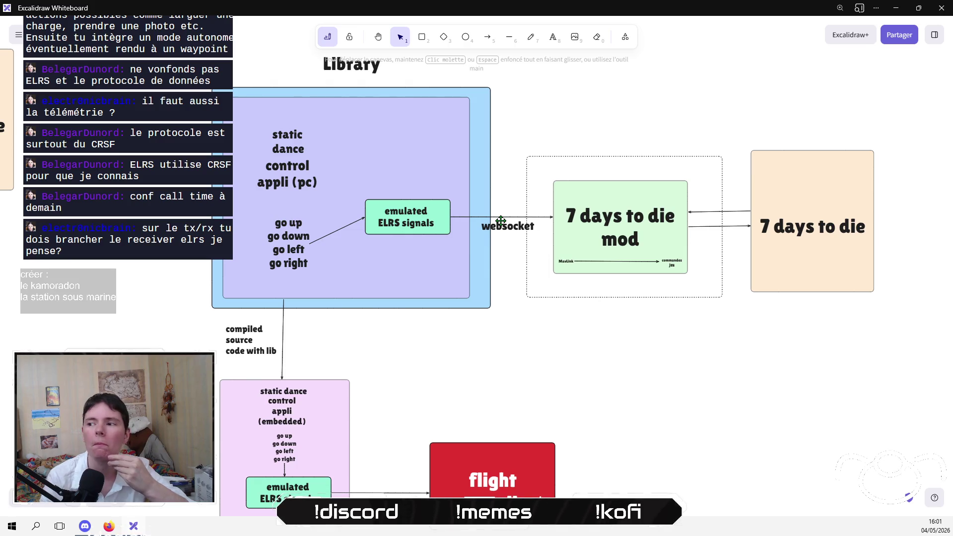
{"action": "left_click", "coordinate": [566, 261]}
{"action": "key", "text": "Return"}
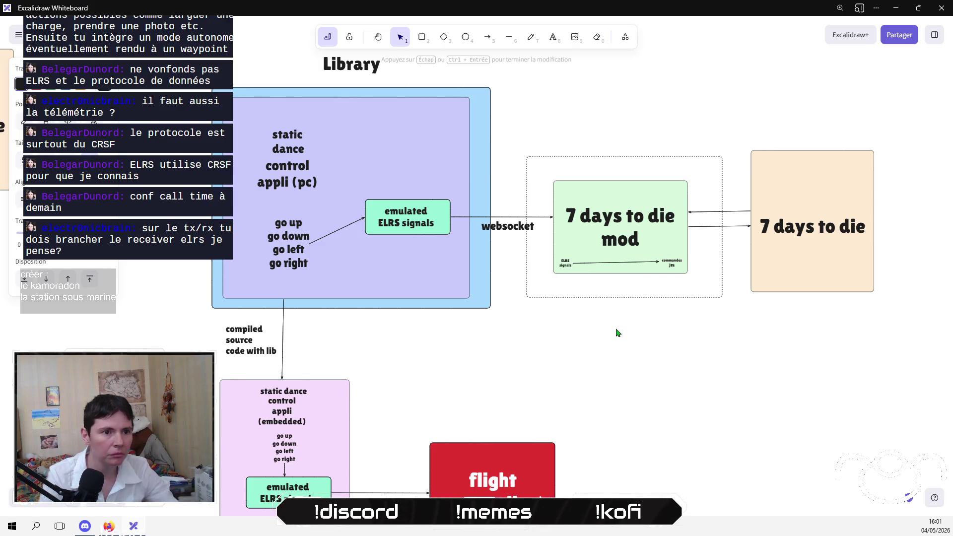
{"action": "left_click", "coordinate": [590, 336]}
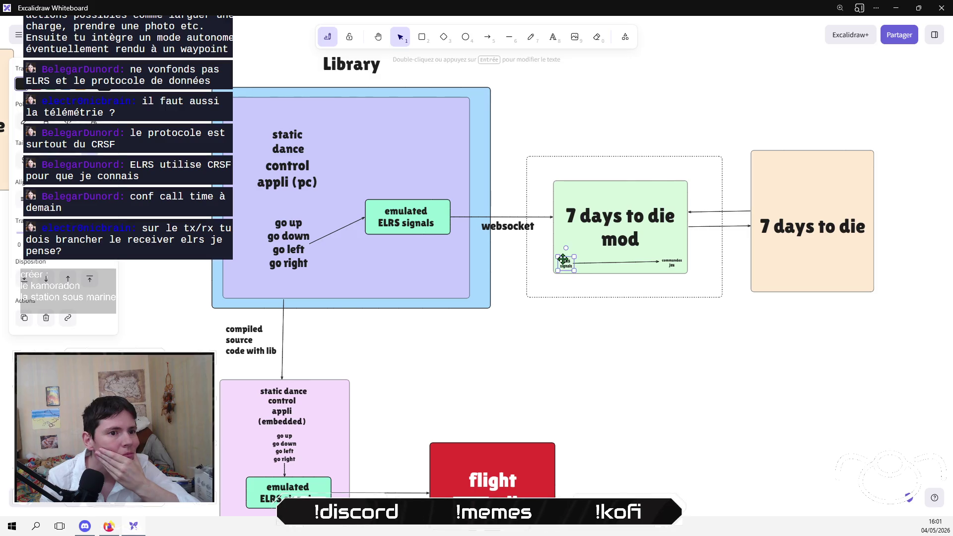
{"action": "key", "text": "alt+Tab"}
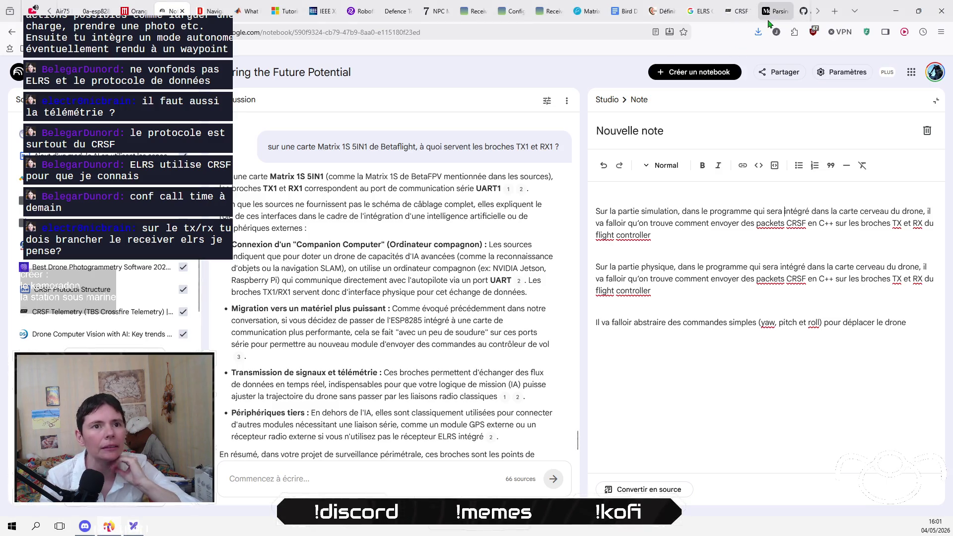
{"action": "left_click", "coordinate": [732, 16]}
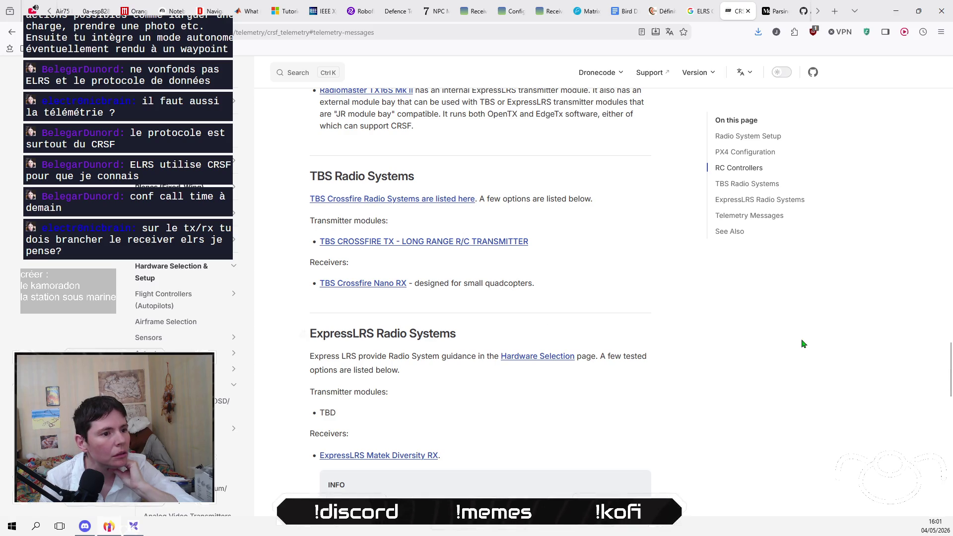
Step: Skim the PX4 guide, then the ArduPilot CRSF and AlfredoCRSF protocol specification pages
{"action": "scroll", "coordinate": [510, 404], "scroll_direction": "down", "scroll_amount": 5}
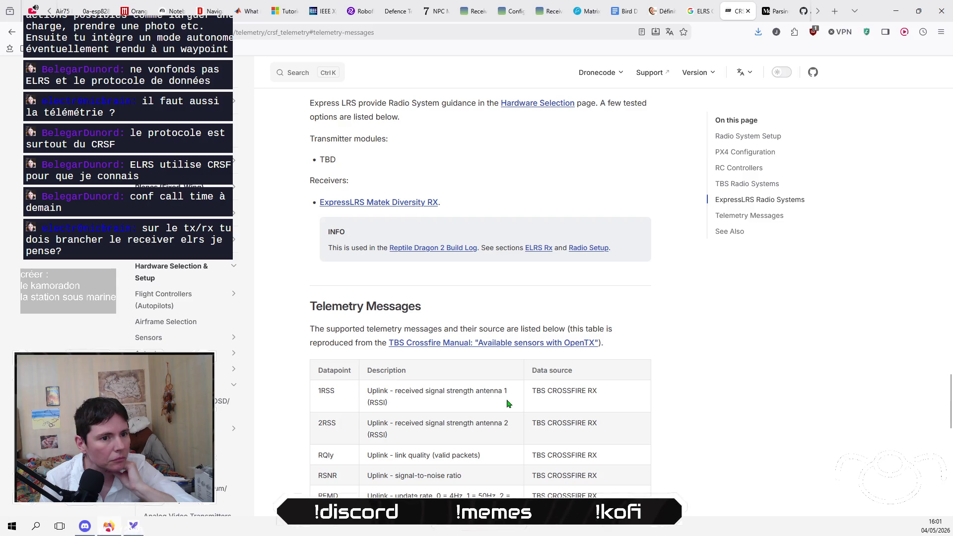
{"action": "scroll", "coordinate": [508, 403], "scroll_direction": "up", "scroll_amount": 20}
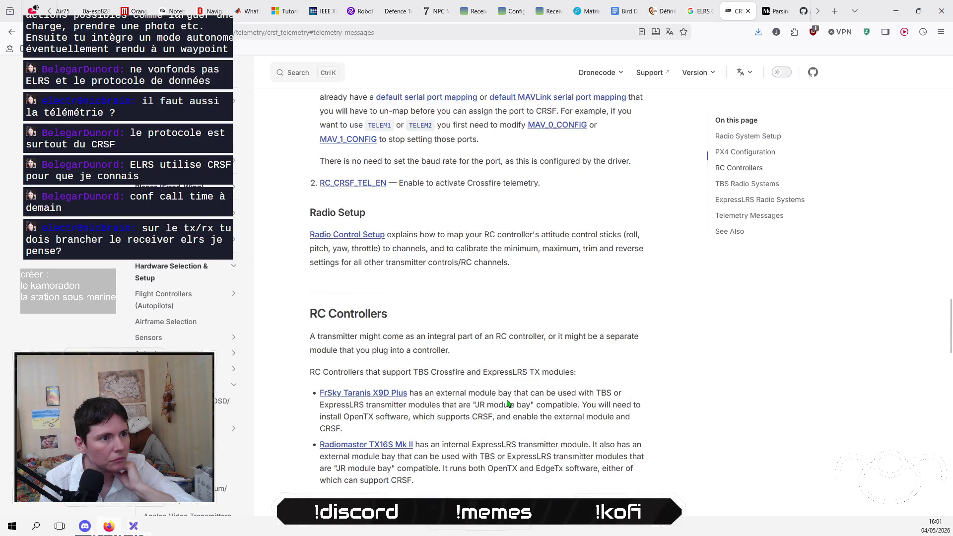
{"action": "scroll", "coordinate": [507, 403], "scroll_direction": "down", "scroll_amount": 15}
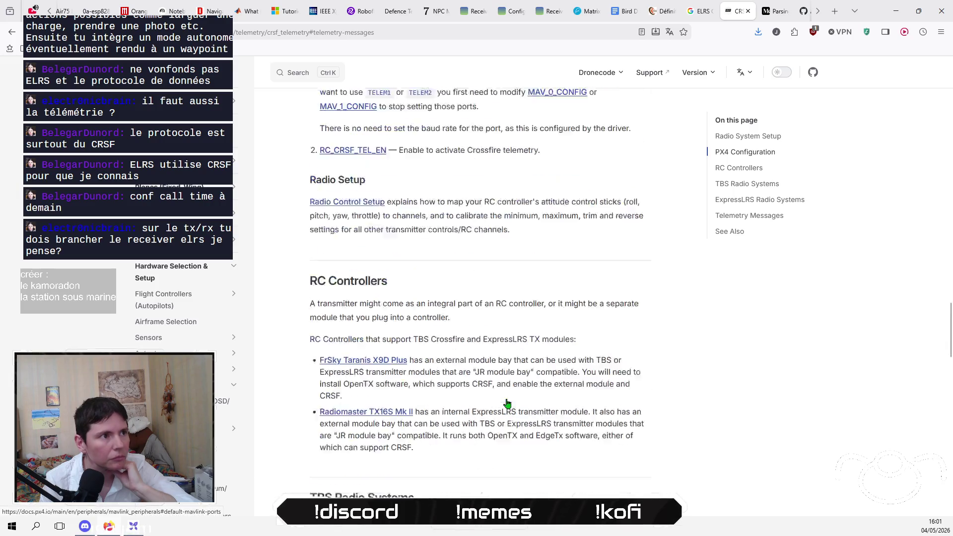
{"action": "scroll", "coordinate": [767, 12], "scroll_direction": "down", "scroll_amount": 2}
{"action": "scroll", "coordinate": [766, 15], "scroll_direction": "down", "scroll_amount": 1}
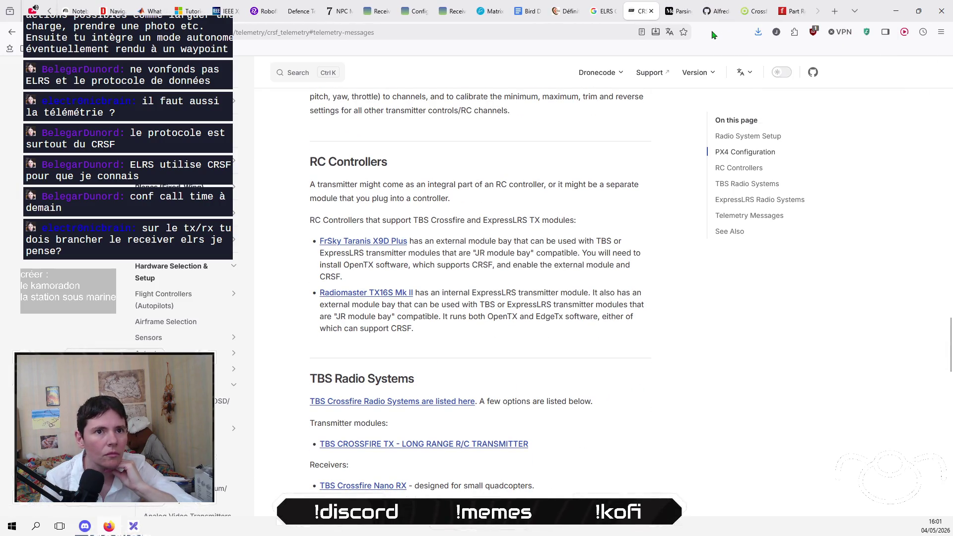
{"action": "left_click", "coordinate": [753, 13]}
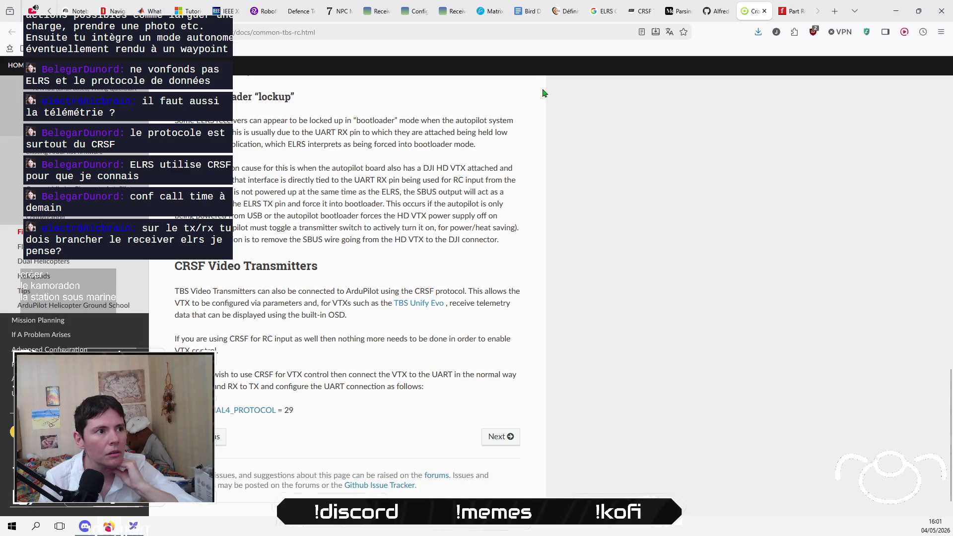
{"action": "left_click", "coordinate": [720, 10]}
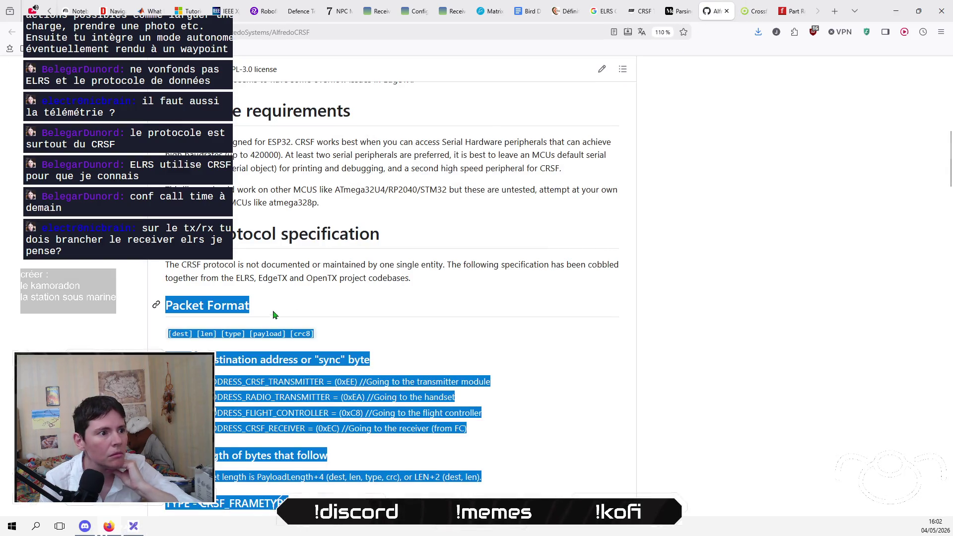
{"action": "left_click", "coordinate": [426, 281]}
{"action": "scroll", "coordinate": [425, 282], "scroll_direction": "up", "scroll_amount": 5}
{"action": "scroll", "coordinate": [425, 280], "scroll_direction": "up", "scroll_amount": 2}
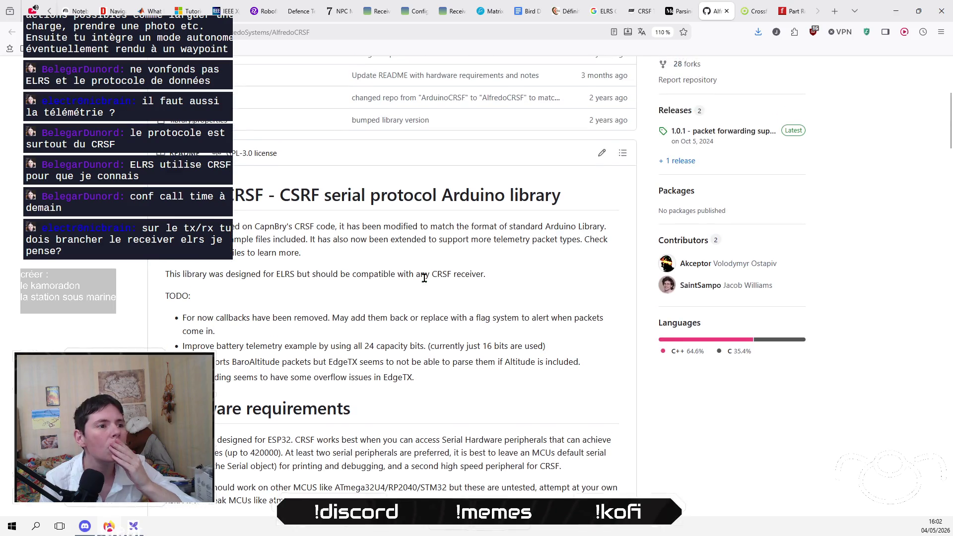
{"action": "scroll", "coordinate": [425, 278], "scroll_direction": "down", "scroll_amount": 2}
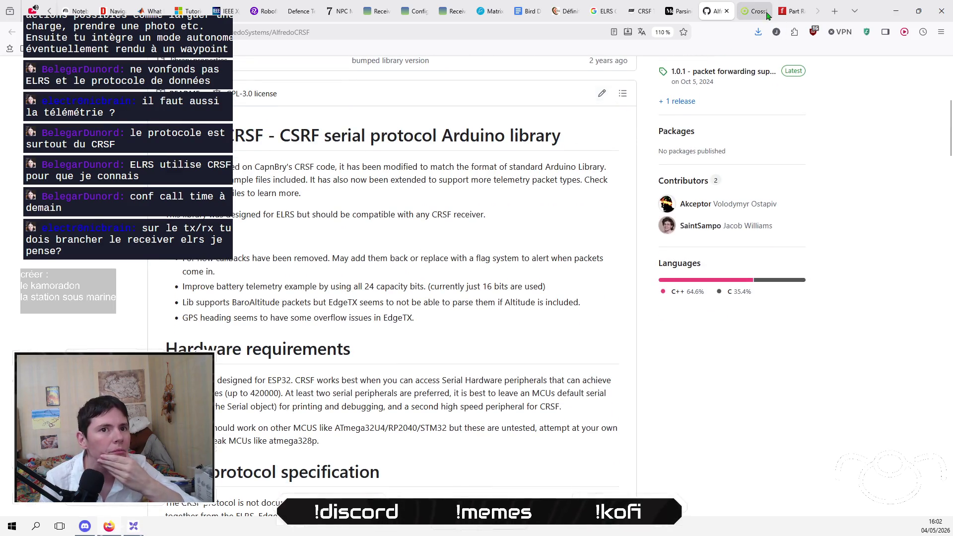
Step: Close the part request tab, check the UART guide, reread PX4 CRSF telemetry, then return to NotebookLM
{"action": "left_click", "coordinate": [788, 12]}
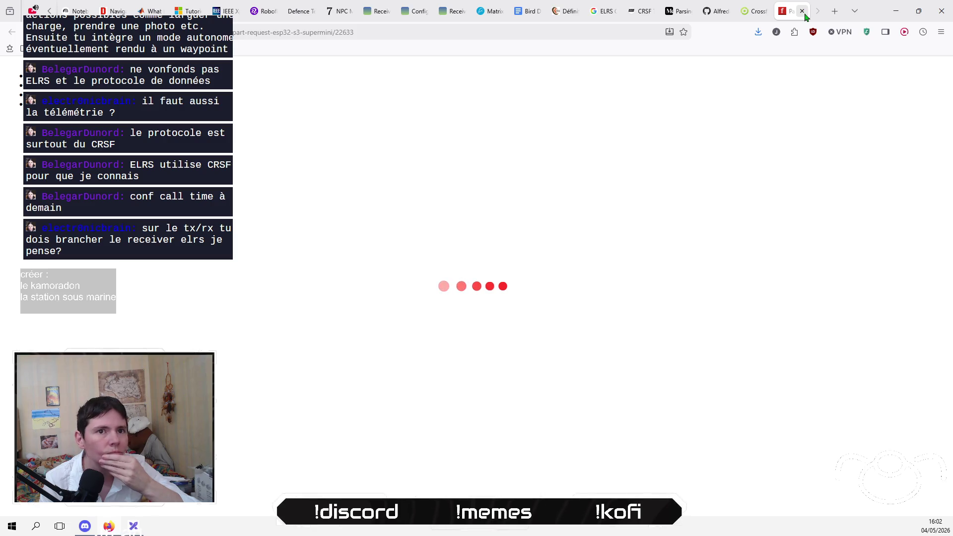
{"action": "left_click", "coordinate": [803, 11]}
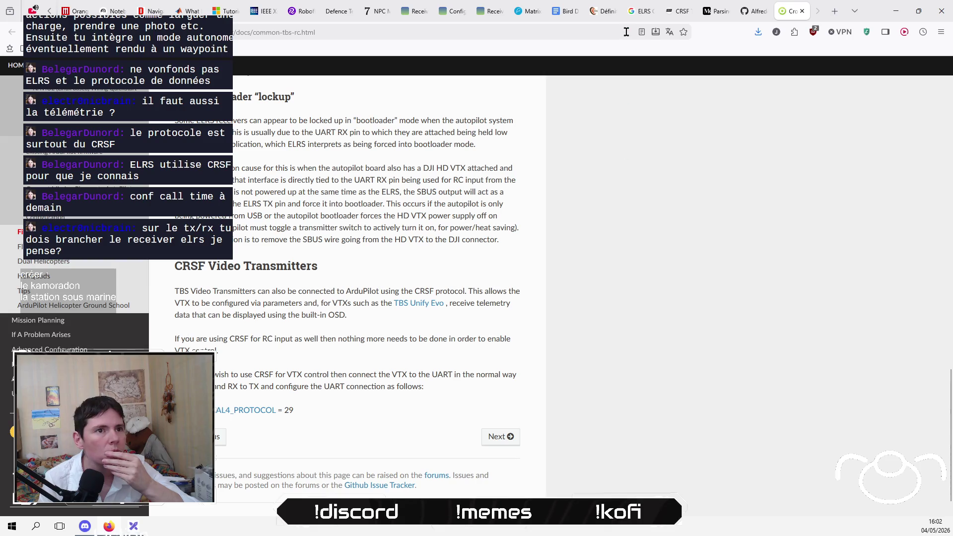
{"action": "left_click", "coordinate": [608, 11]}
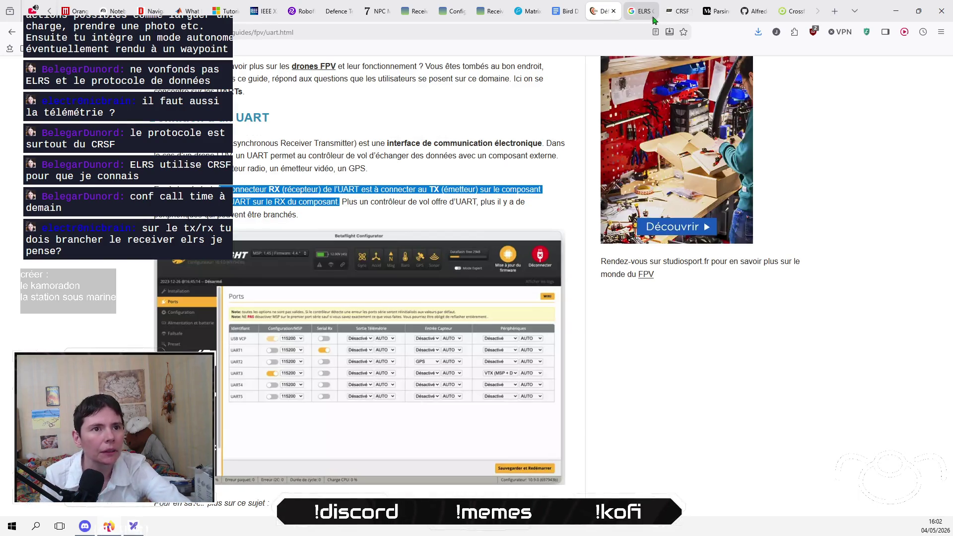
{"action": "left_click", "coordinate": [680, 14]}
{"action": "scroll", "coordinate": [581, 370], "scroll_direction": "down", "scroll_amount": 10}
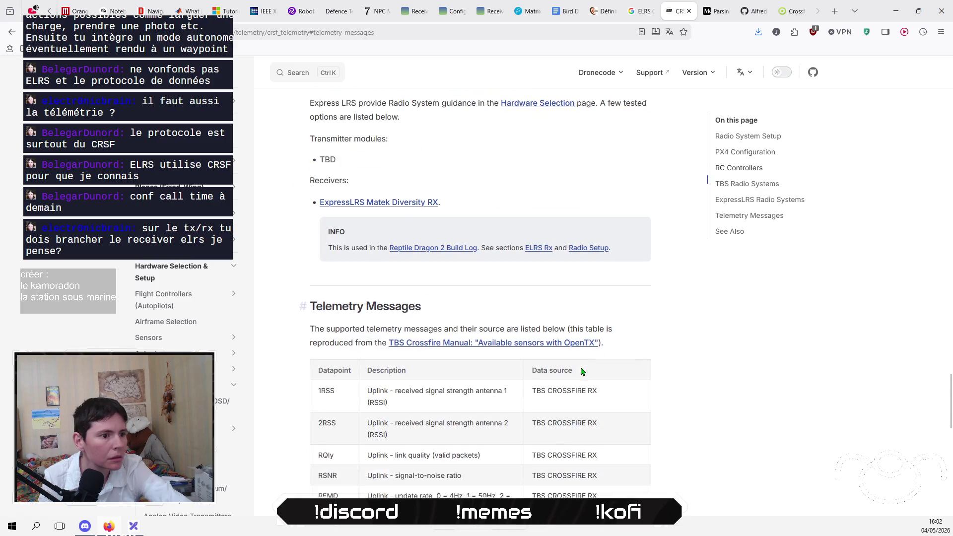
{"action": "scroll", "coordinate": [581, 370], "scroll_direction": "up", "scroll_amount": 10}
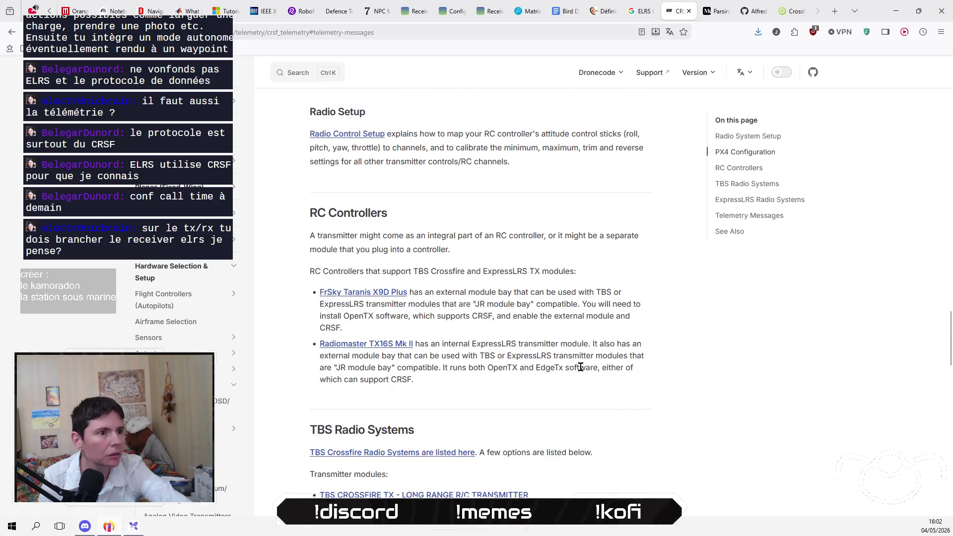
{"action": "scroll", "coordinate": [581, 368], "scroll_direction": "down", "scroll_amount": 8}
{"action": "scroll", "coordinate": [582, 371], "scroll_direction": "down", "scroll_amount": 5}
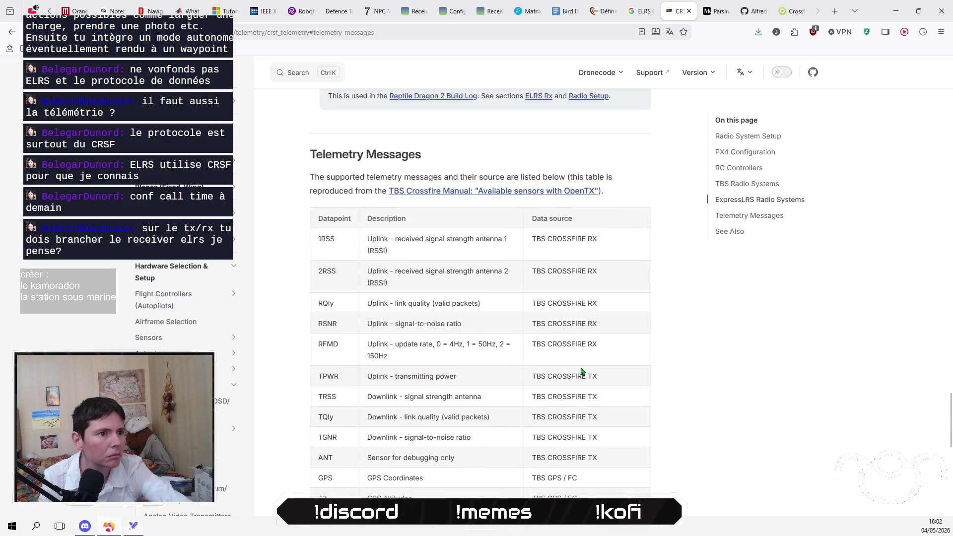
{"action": "scroll", "coordinate": [582, 371], "scroll_direction": "down", "scroll_amount": 9}
{"action": "scroll", "coordinate": [582, 371], "scroll_direction": "up", "scroll_amount": 9}
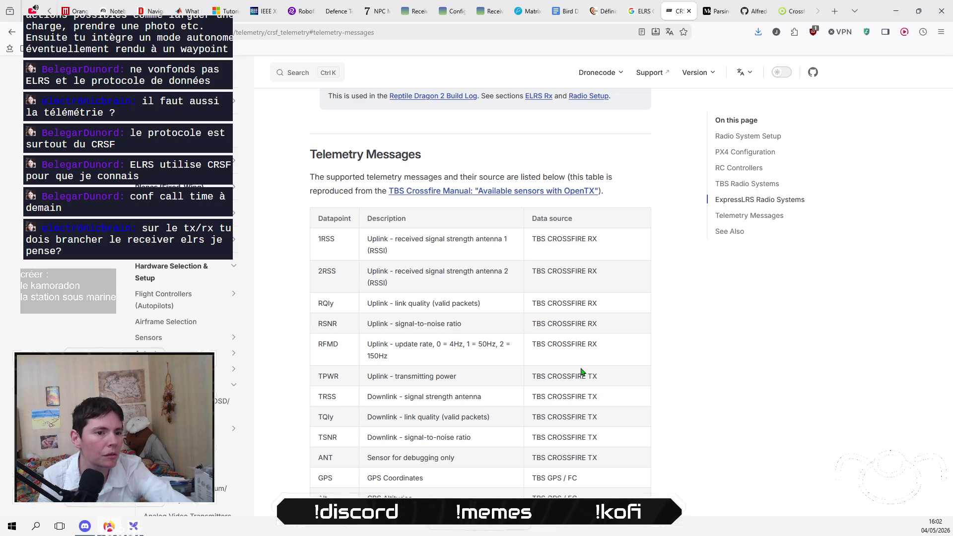
{"action": "scroll", "coordinate": [582, 372], "scroll_direction": "up", "scroll_amount": 4}
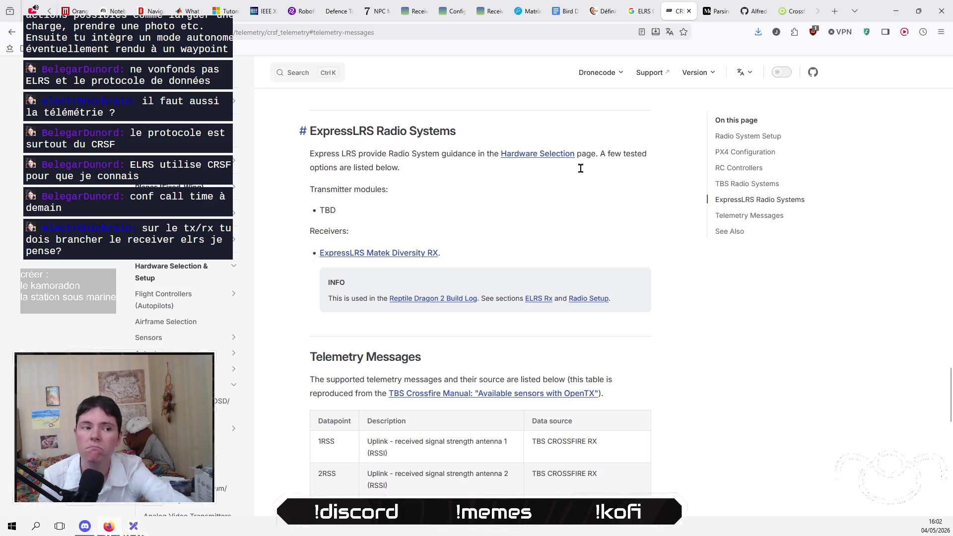
{"action": "left_click", "coordinate": [113, 11]}
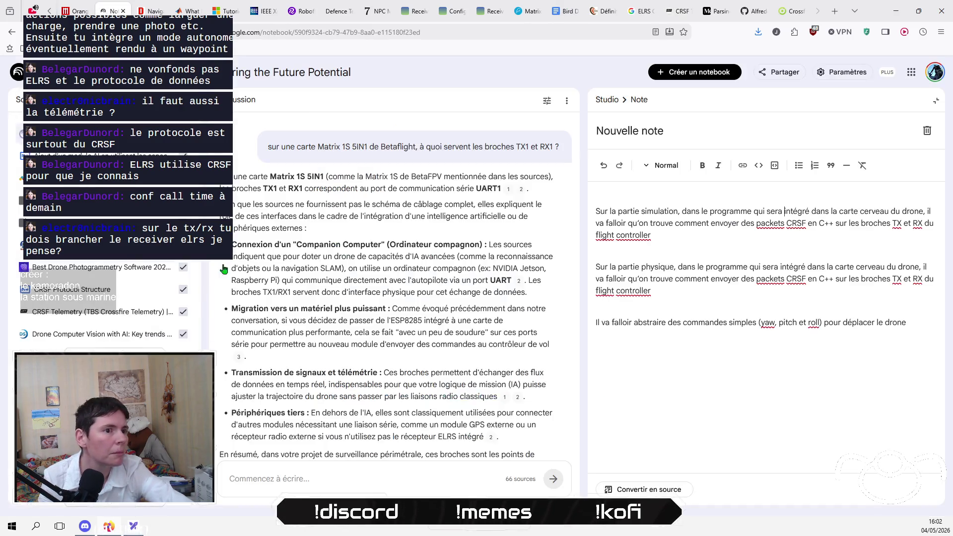
Step: Change 'signals' to 'messages' in the upper and lower 'emulated ELRS signals' labels
{"action": "left_click", "coordinate": [133, 527]}
{"action": "double_click", "coordinate": [414, 220]}
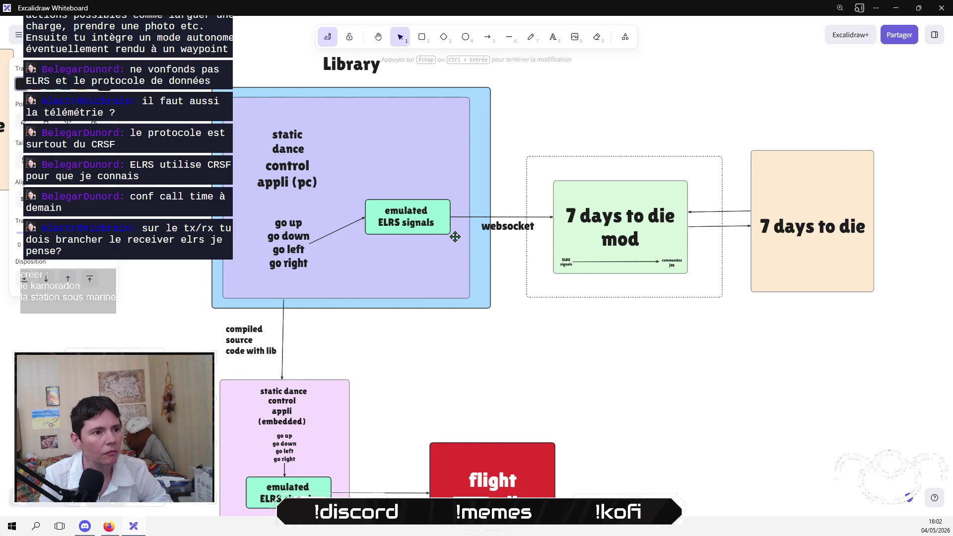
{"action": "type", "text": "messages"}
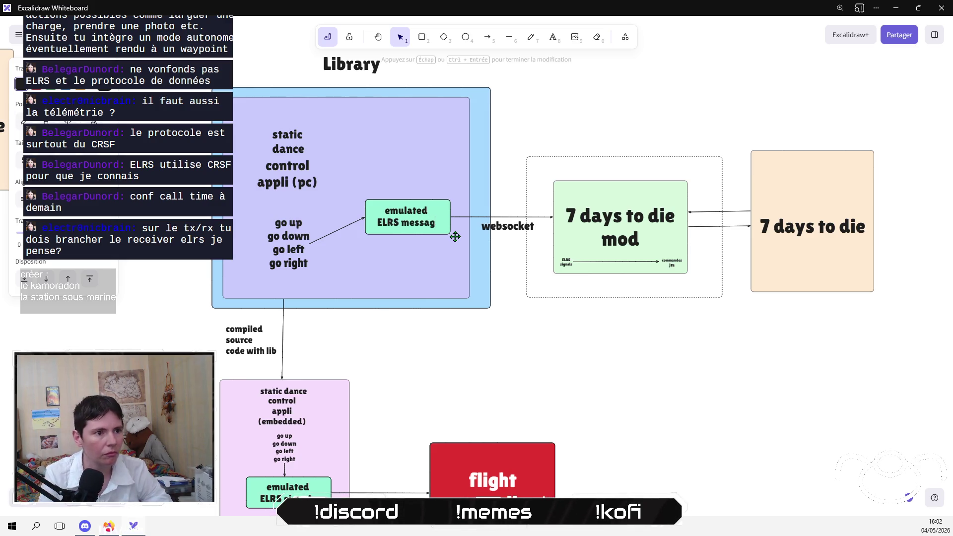
{"action": "left_click", "coordinate": [525, 362]}
{"action": "scroll", "coordinate": [518, 317], "scroll_direction": "down", "scroll_amount": 3}
{"action": "double_click", "coordinate": [325, 389]}
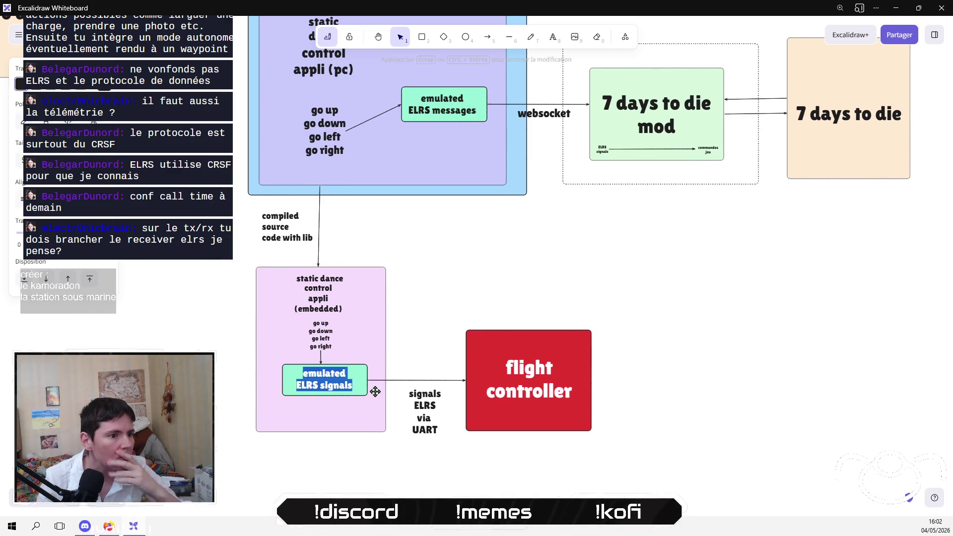
{"action": "double_click", "coordinate": [380, 392]}
{"action": "type", "text": "messages"}
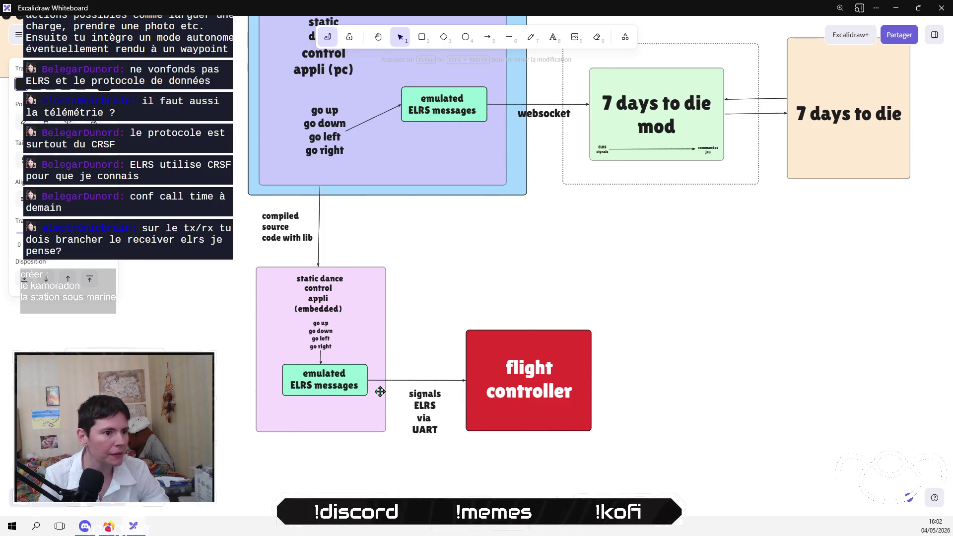
{"action": "left_click", "coordinate": [572, 295]}
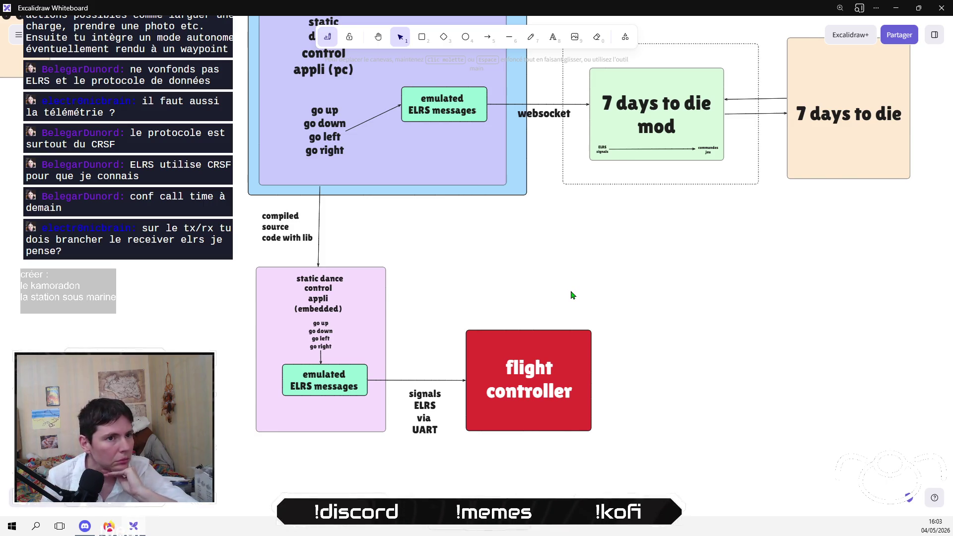
Step: Pan to the diagram top, nudge the 7 days to die group back in place, and return to NotebookLM
{"action": "mouse_move", "coordinate": [566, 279]}
{"action": "left_mouse_down"}
{"action": "mouse_move", "coordinate": [485, 398]}
{"action": "mouse_move", "coordinate": [495, 358]}
{"action": "left_mouse_up"}
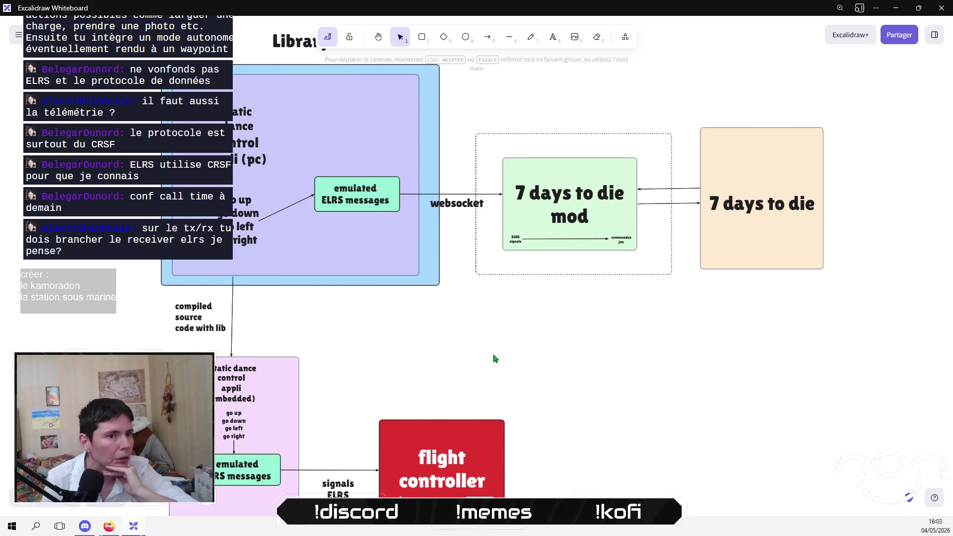
{"action": "left_click_drag", "start_coordinate": [878, 317], "coordinate": [448, 106]}
{"action": "mouse_move", "coordinate": [542, 143]}
{"action": "left_mouse_down"}
{"action": "mouse_move", "coordinate": [546, 134]}
{"action": "mouse_move", "coordinate": [545, 143]}
{"action": "left_mouse_up"}
{"action": "left_click", "coordinate": [547, 286]}
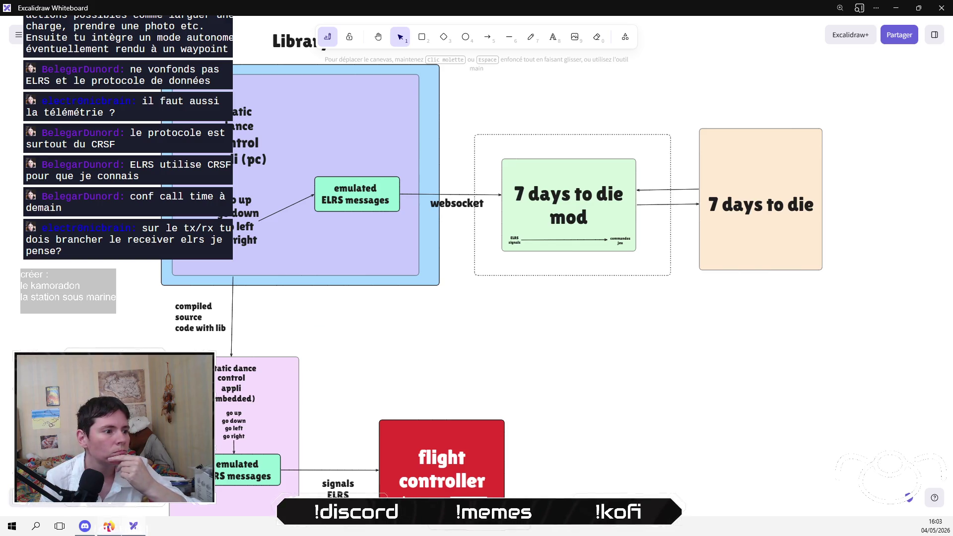
{"action": "key", "text": "alt+Tab"}
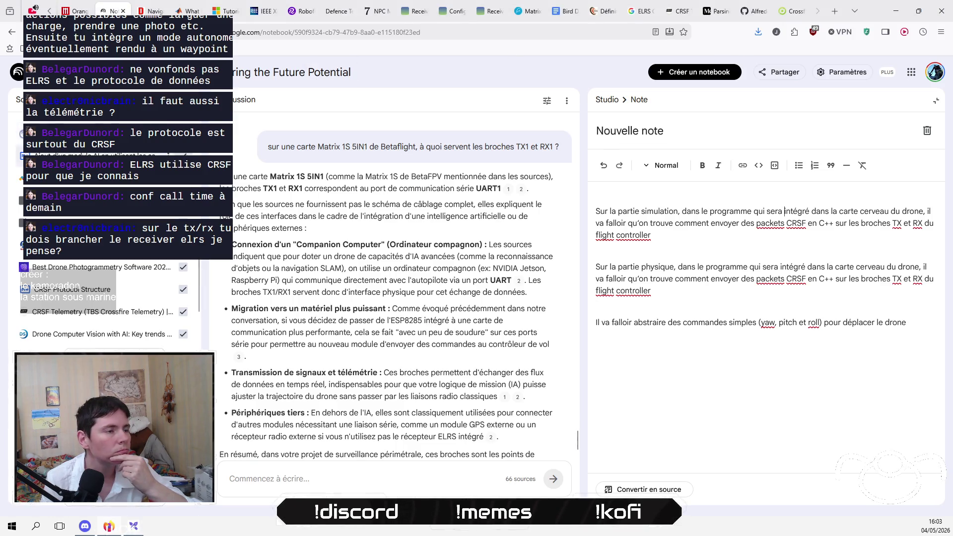
Step: With all sources deselected, ask in French whether telemetry packets can go over a websocket to build a simulator
{"action": "scroll", "coordinate": [76, 284], "scroll_direction": "down", "scroll_amount": 3}
{"action": "left_click", "coordinate": [183, 248]}
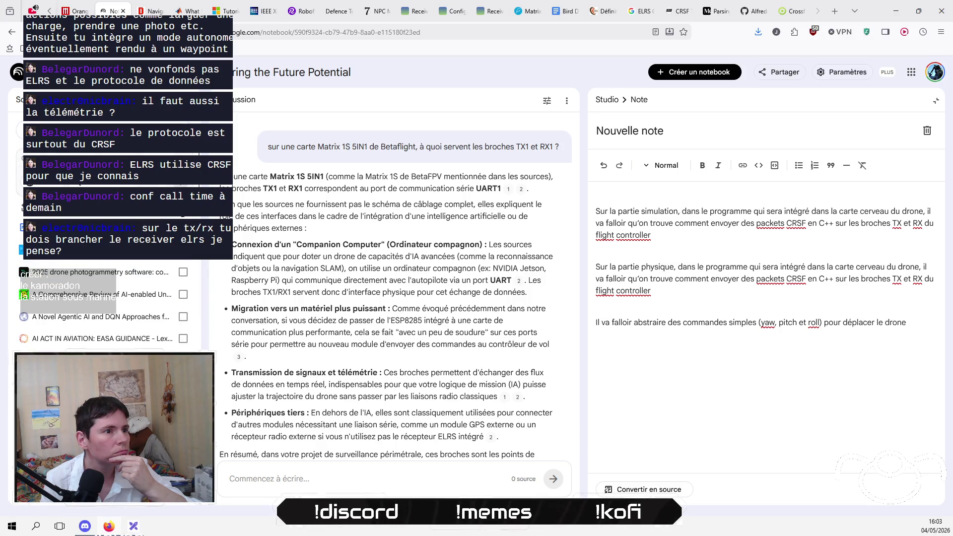
{"action": "left_click", "coordinate": [336, 468]}
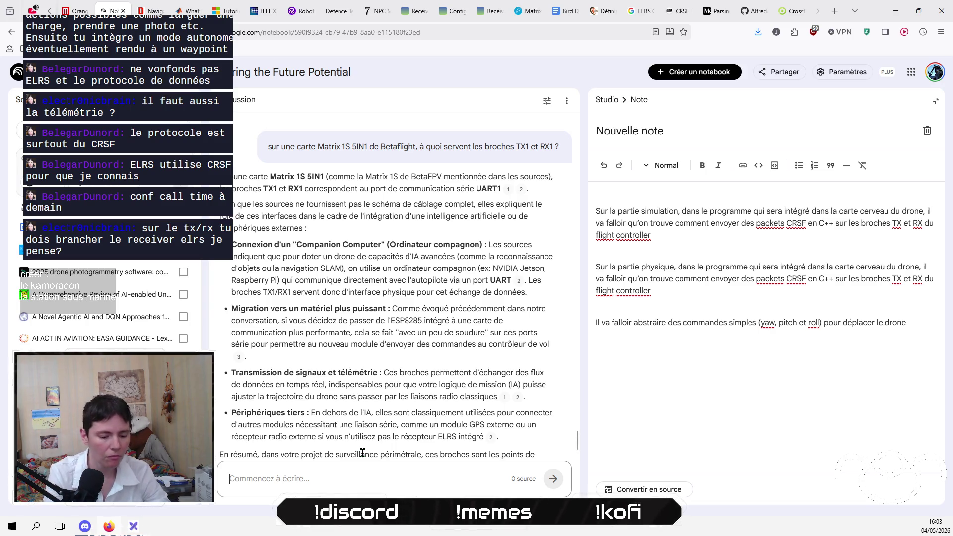
{"action": "type", "text": "je peux "}
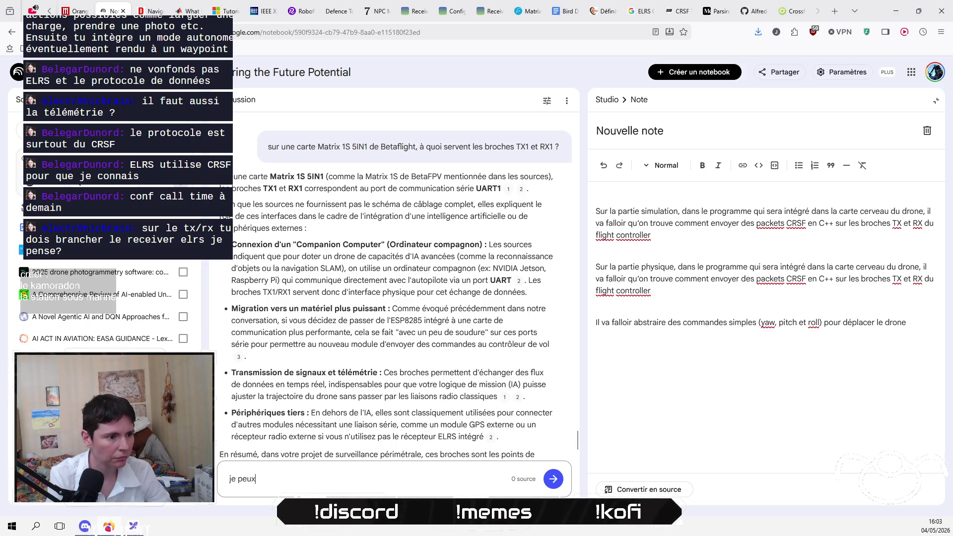
{"action": "type", "text": "simuler "}
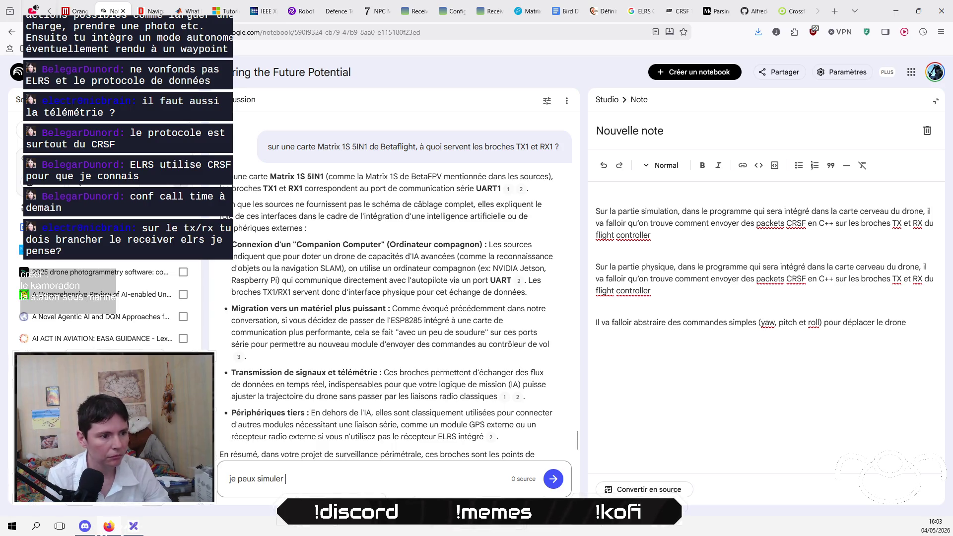
{"action": "type", "text": "l'envoi de signaux"}
{"action": "key", "text": "BackSpace"}
{"action": "key", "text": "BackSpace"}
{"action": "key", "text": "BackSpace"}
{"action": "type", "text": "mack"}
{"action": "key", "text": "BackSpace"}
{"action": "key", "text": "BackSpace"}
{"action": "type", "text": "packets"}
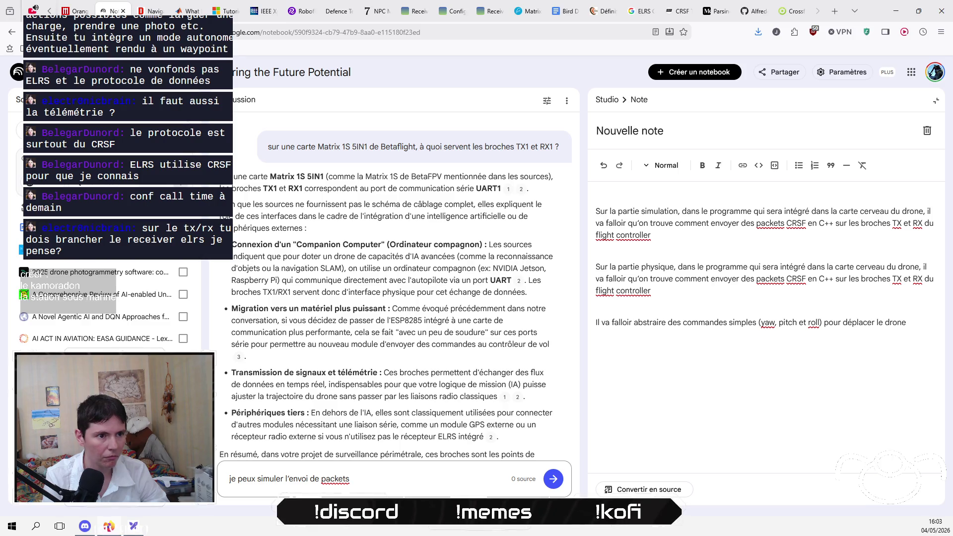
{"action": "type", "text": "de"}
{"action": "type", "text": " teleme"}
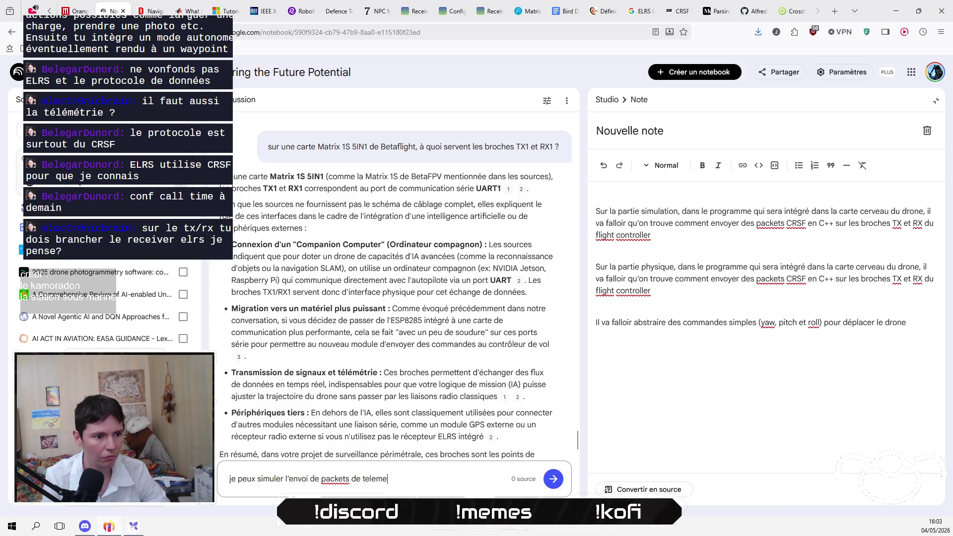
{"action": "type", "text": "try RS"}
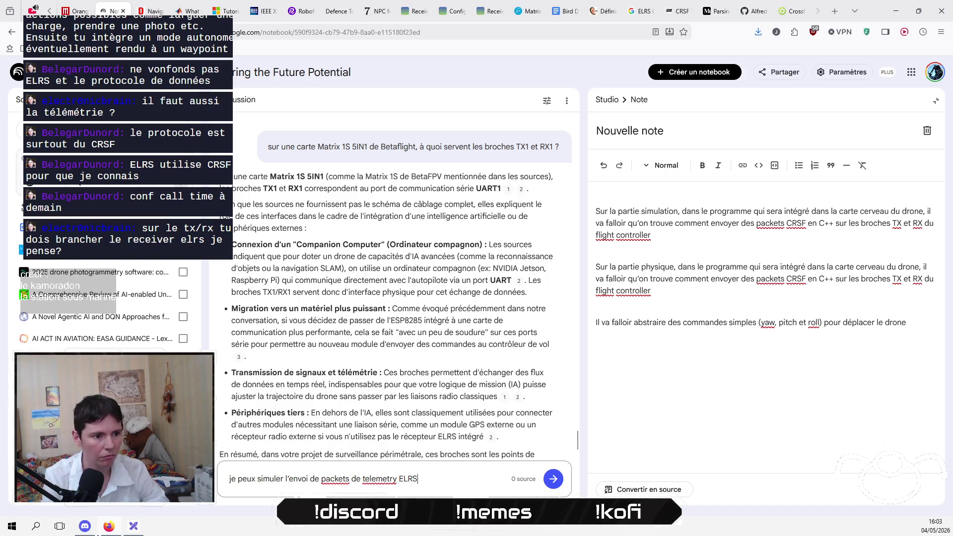
{"action": "type", "text": " wa a un"}
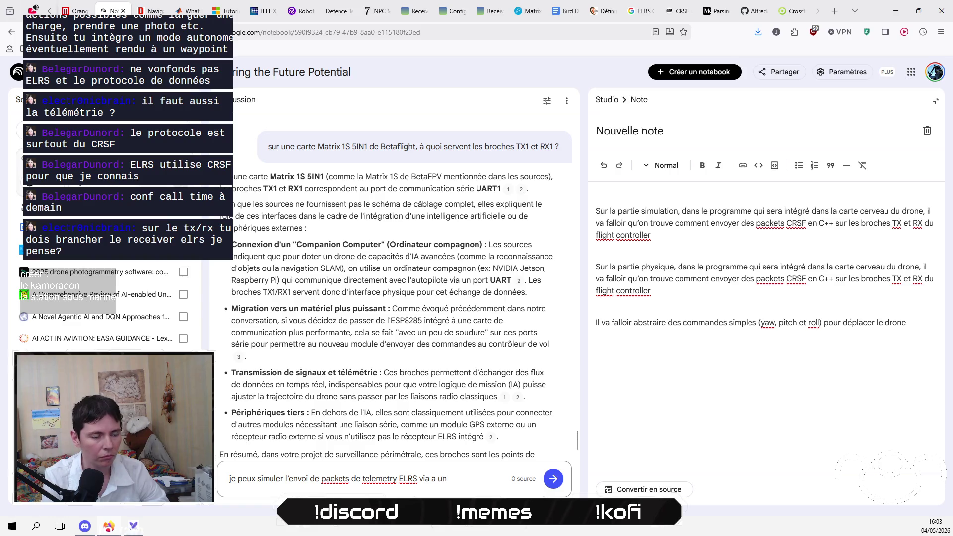
{"action": "type", "text": " wcket pour"}
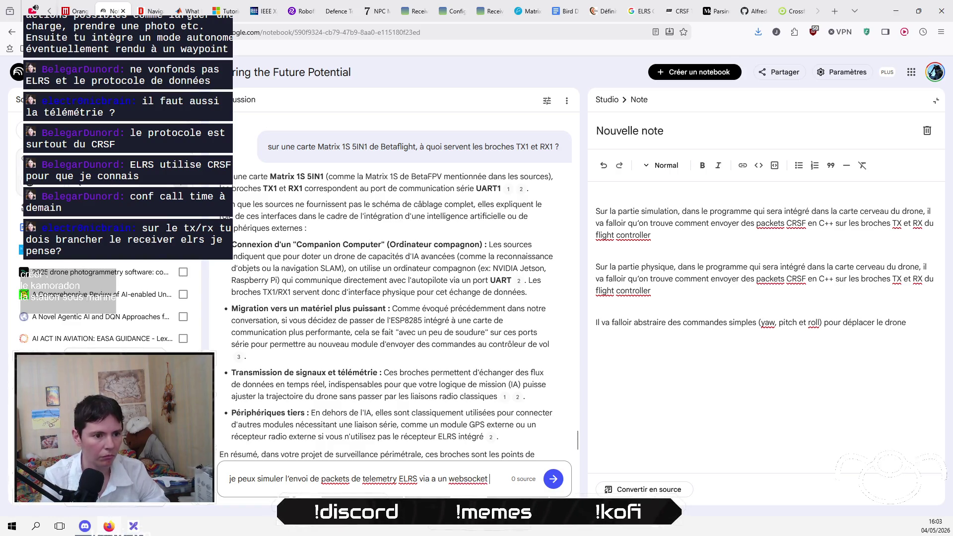
{"action": "key", "text": "BackSpace"}
{"action": "type", "text": "fair"}
{"action": "key", "text": "BackSpace"}
{"action": "key", "text": "BackSpace"}
{"action": "type", "text": "un sim"}
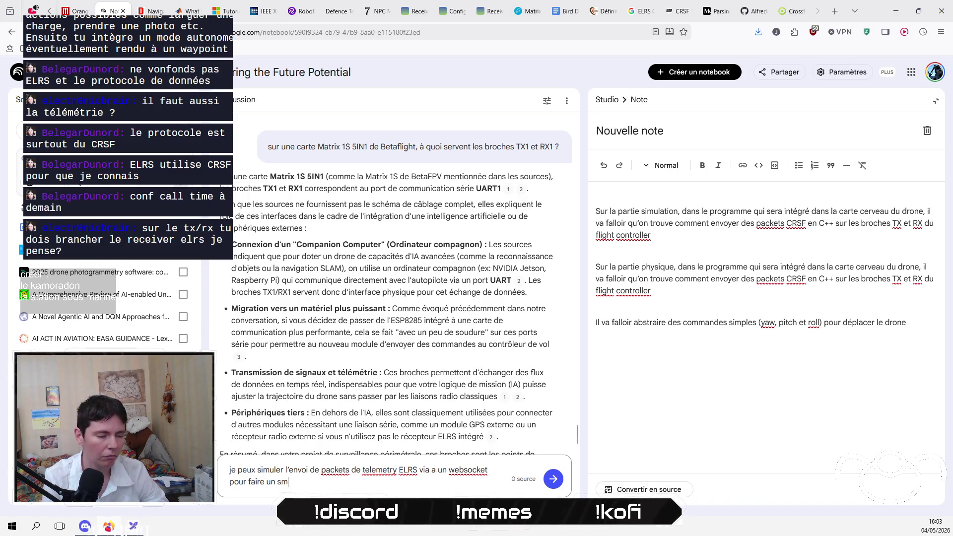
{"action": "type", "text": "ulateur ?"}
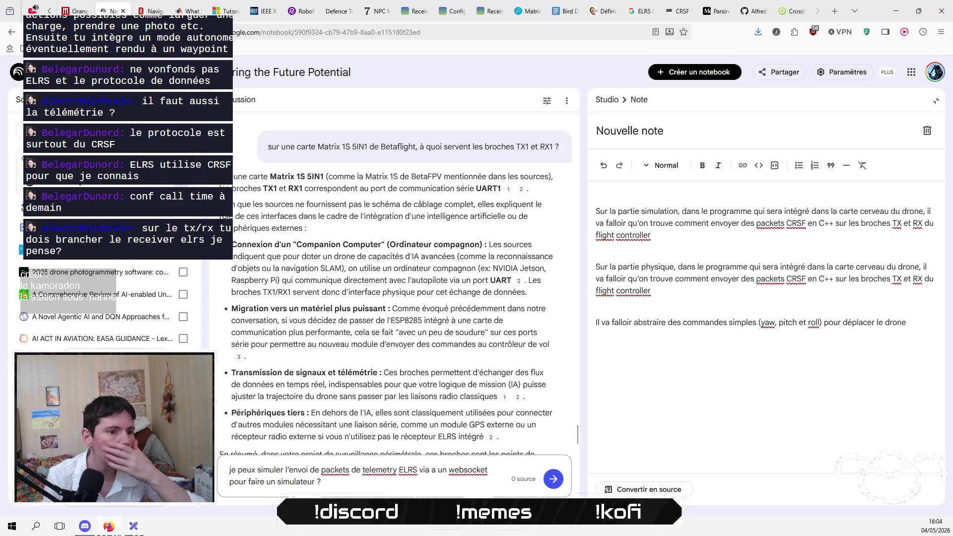
{"action": "key", "text": "Return"}
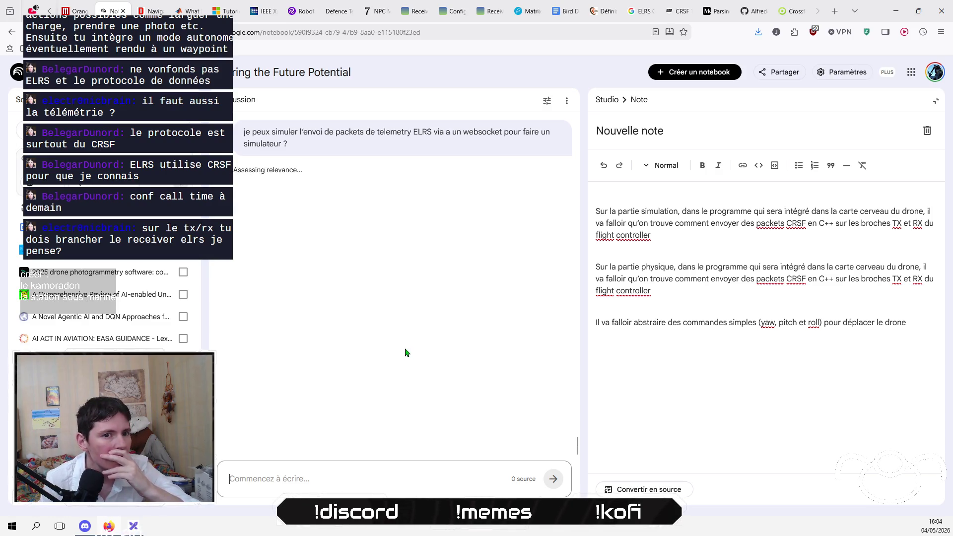
Step: Review the note's last line, then switch to the Excalidraw diagram
{"action": "left_click", "coordinate": [786, 315]}
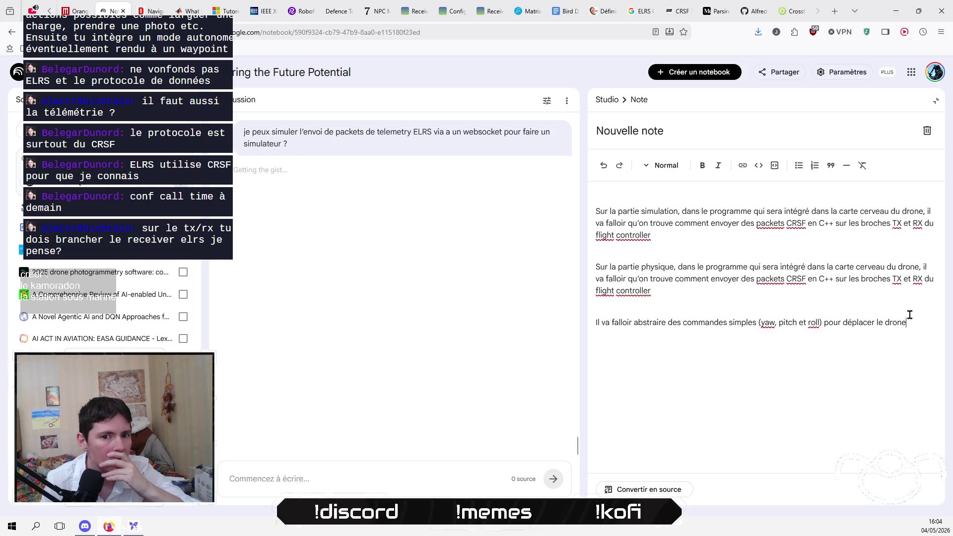
{"action": "left_click", "coordinate": [805, 359]}
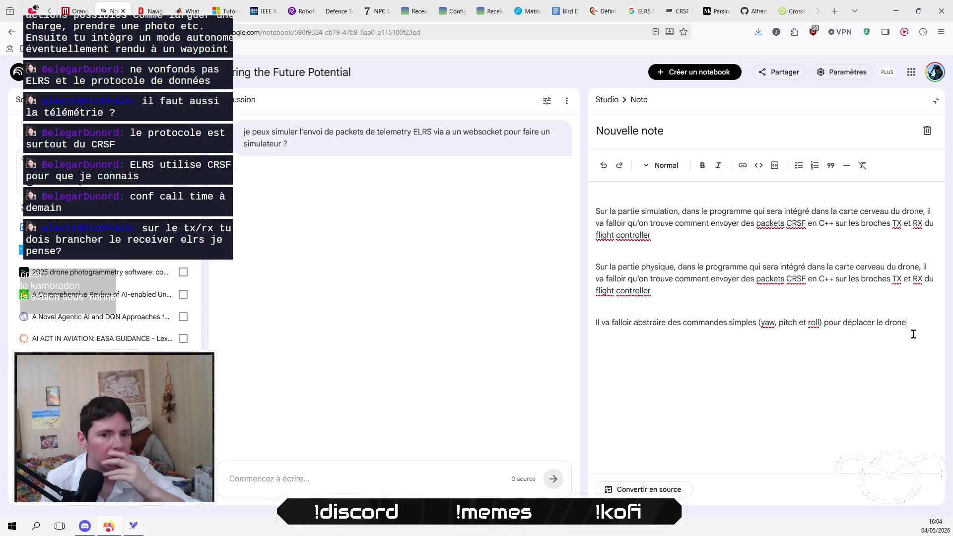
{"action": "type", "text": "."}
{"action": "left_click_drag", "start_coordinate": [907, 323], "coordinate": [592, 330]}
{"action": "left_click", "coordinate": [633, 330]}
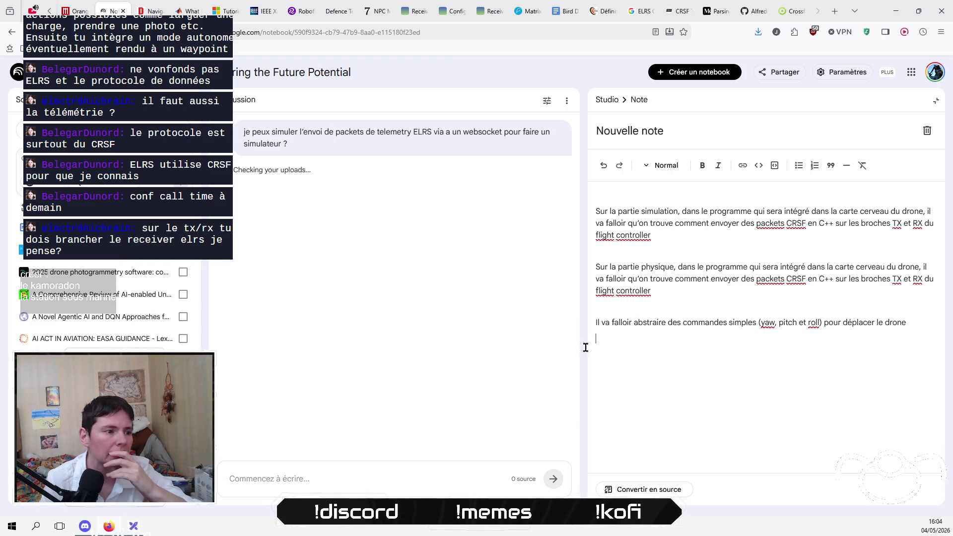
{"action": "left_click", "coordinate": [133, 526]}
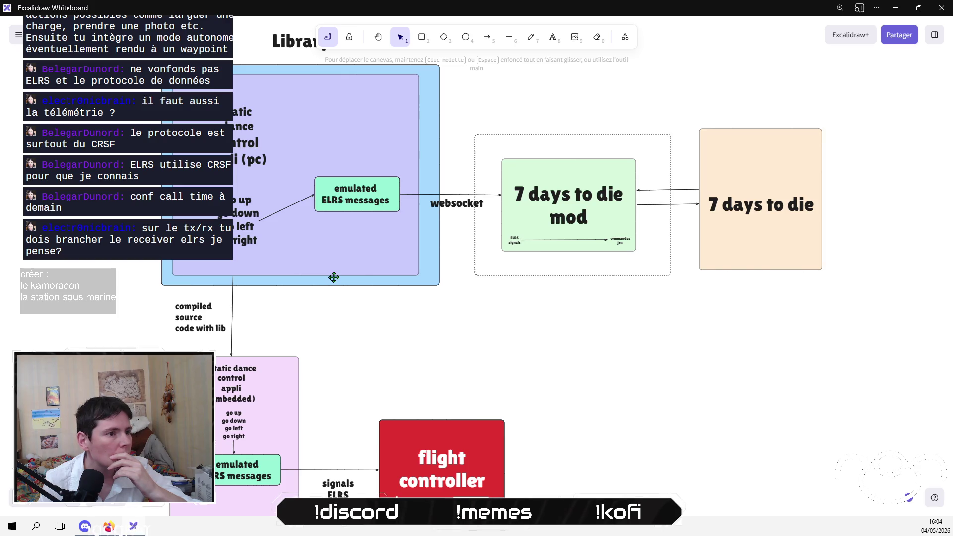
Step: Make the upper emulated ELRS messages box taller and add 'for simulator' on a new line
{"action": "left_click", "coordinate": [359, 203]}
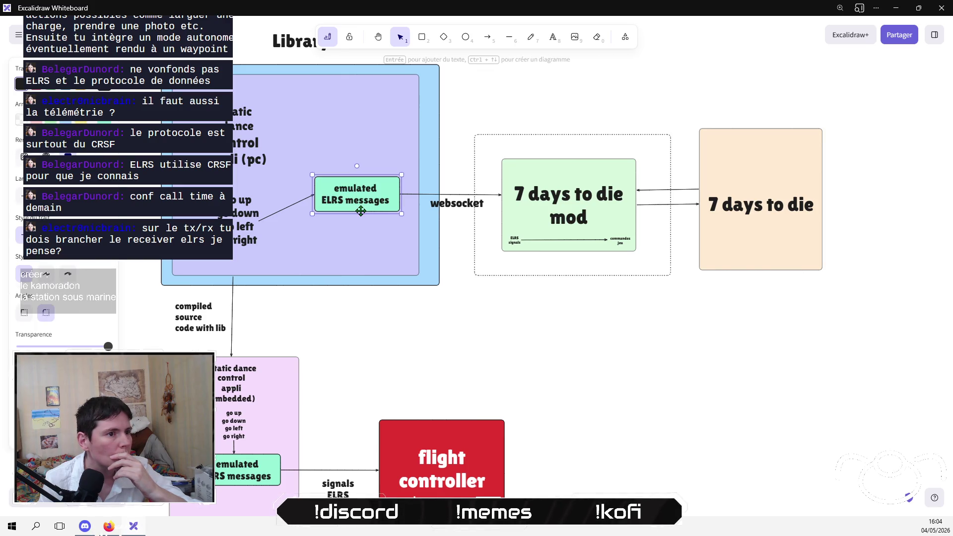
{"action": "left_click_drag", "start_coordinate": [361, 213], "coordinate": [361, 231]}
{"action": "double_click", "coordinate": [362, 197]}
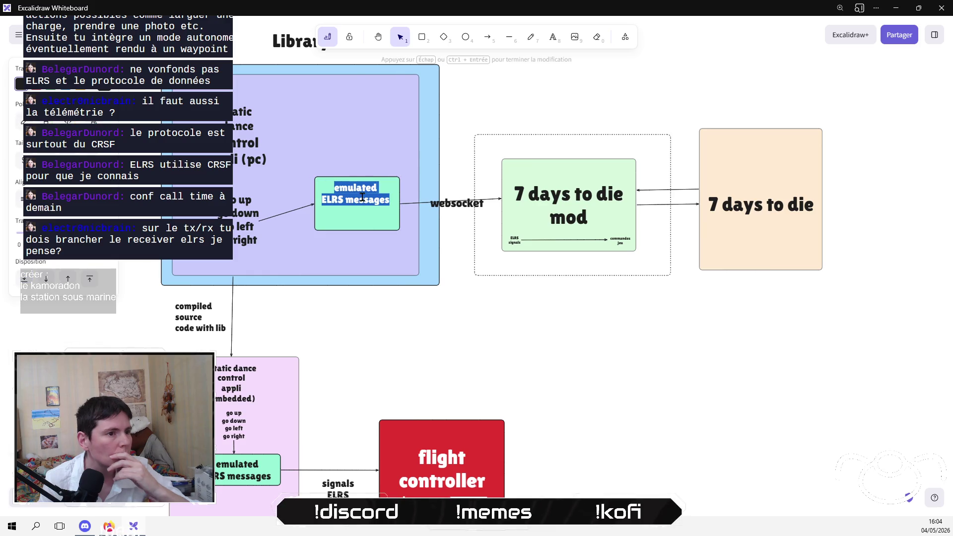
{"action": "key", "text": "End"}
{"action": "key", "text": "Return"}
{"action": "type", "text": "for simulato"}
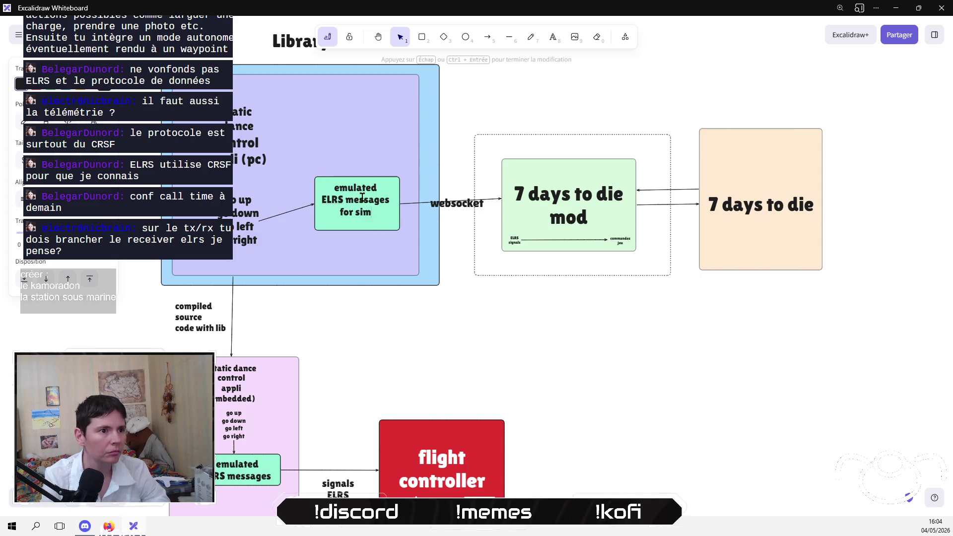
{"action": "type", "text": "r"}
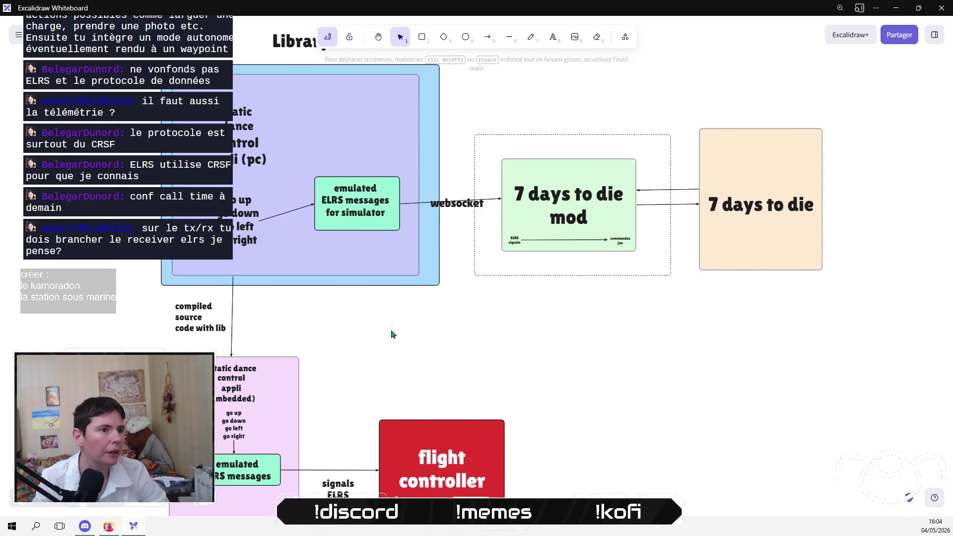
{"action": "key", "text": "Escape"}
{"action": "left_click", "coordinate": [404, 353]}
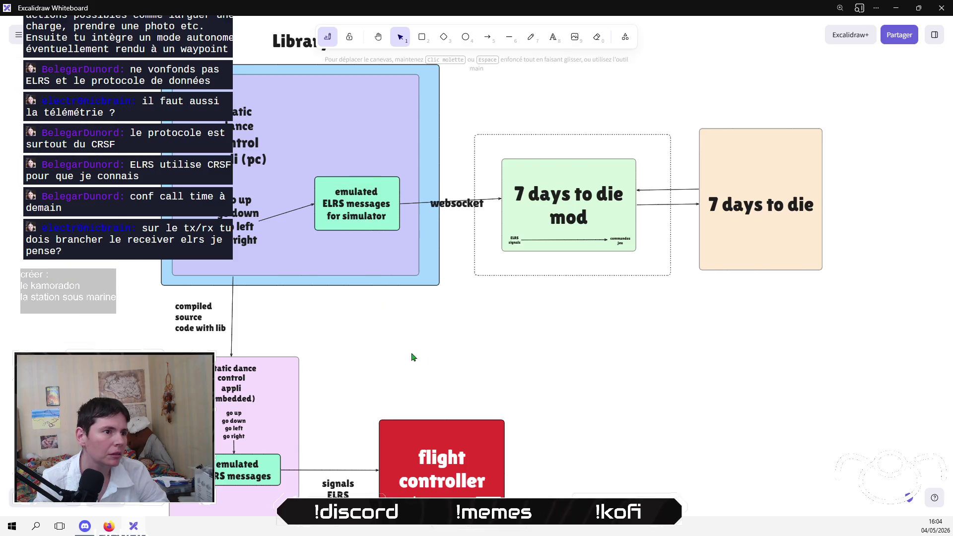
{"action": "scroll", "coordinate": [404, 353], "scroll_direction": "down", "scroll_amount": 2}
Step: Make the lower green box taller, add 'for flight controller' to its label, then return to NotebookLM
{"action": "left_click", "coordinate": [287, 379]}
{"action": "left_click", "coordinate": [328, 386]}
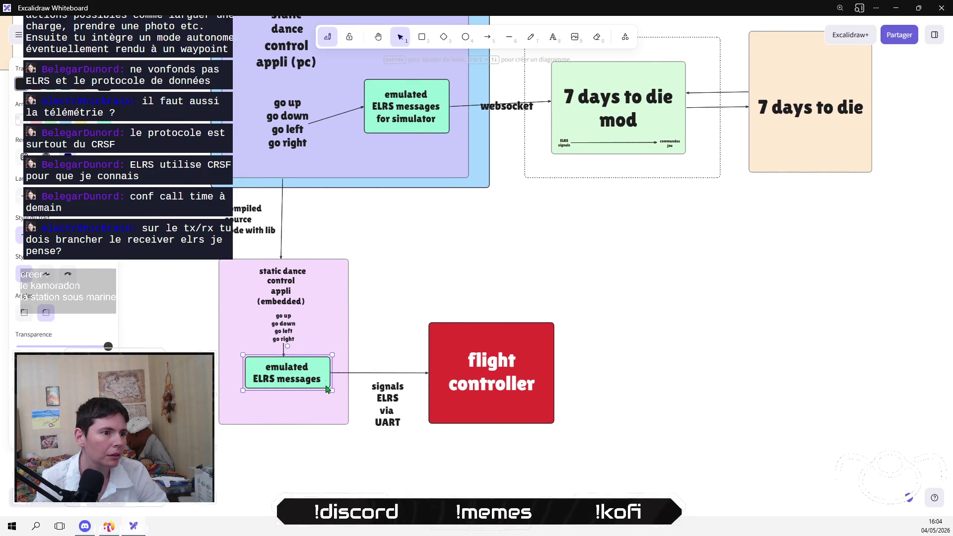
{"action": "left_click_drag", "start_coordinate": [318, 394], "coordinate": [316, 412]}
{"action": "double_click", "coordinate": [299, 376]}
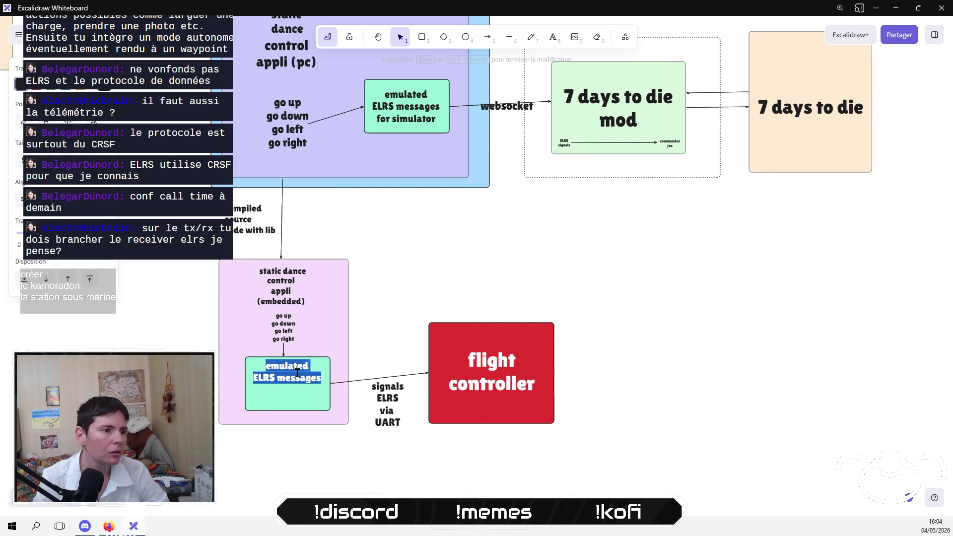
{"action": "type", "text": "for "}
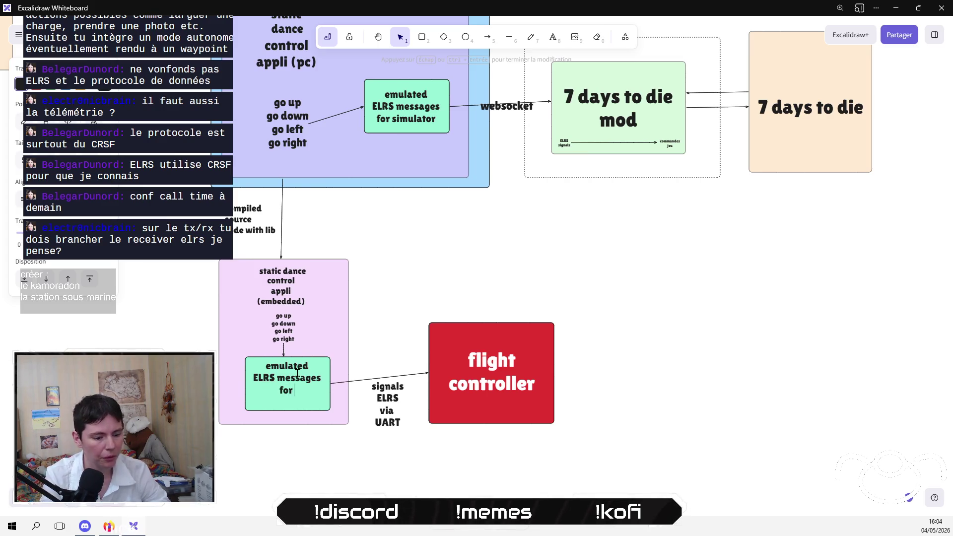
{"action": "type", "text": "flight controller"}
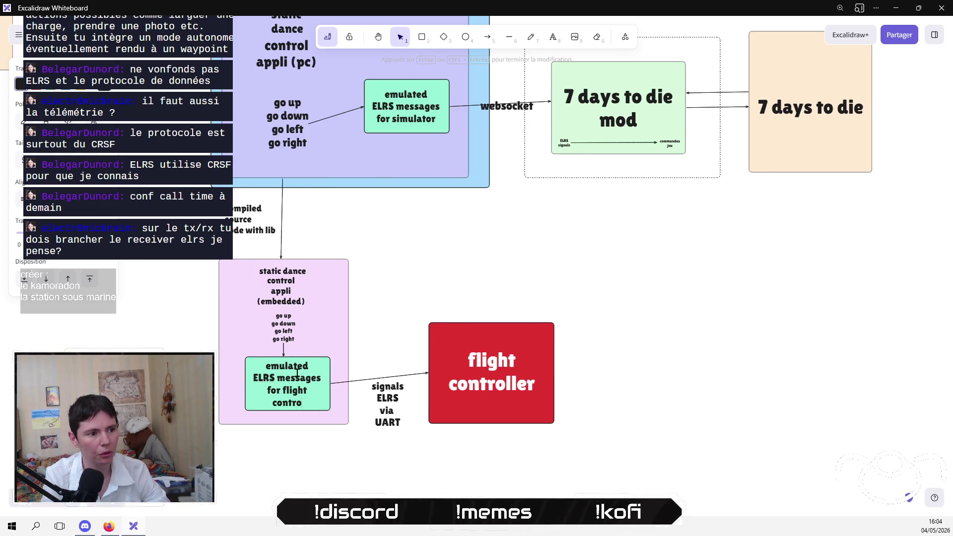
{"action": "left_click", "coordinate": [638, 345]}
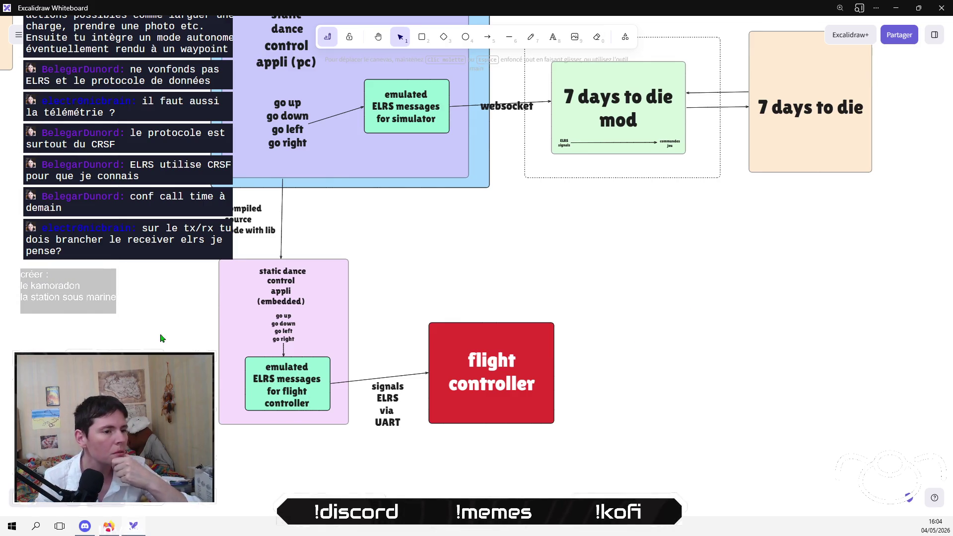
{"action": "left_click", "coordinate": [109, 528]}
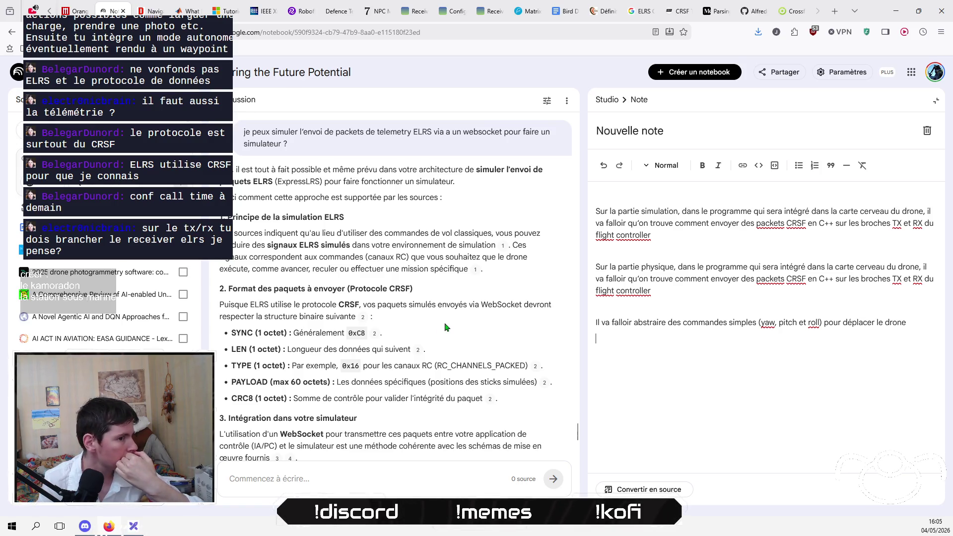
Step: Copy the 'CRSF/ELRS via WebSocket' phrase from the chat answer, trial-paste it into the note, then delete it
{"action": "scroll", "coordinate": [445, 327], "scroll_direction": "down", "scroll_amount": 6}
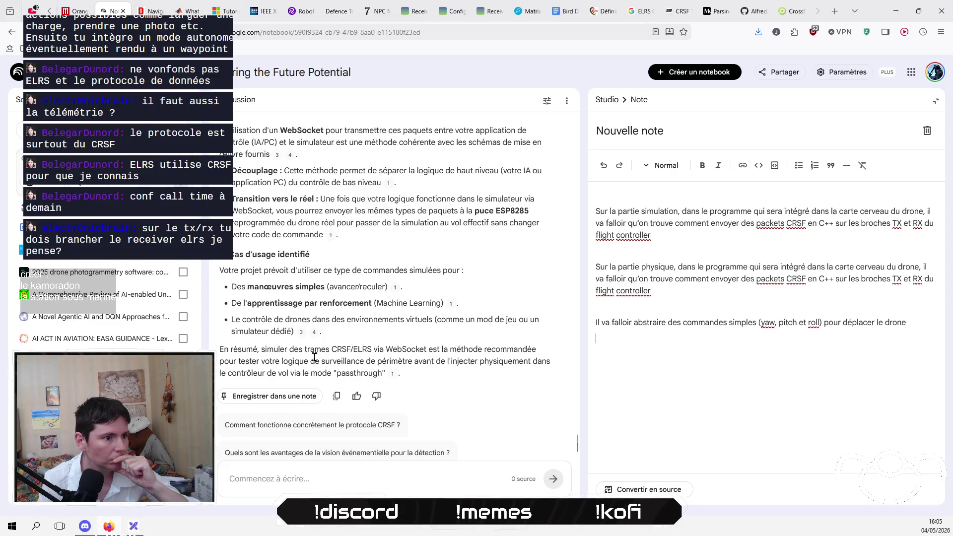
{"action": "left_click_drag", "start_coordinate": [426, 349], "coordinate": [261, 350]}
{"action": "key", "text": "ctrl+c"}
{"action": "left_click", "coordinate": [876, 381]}
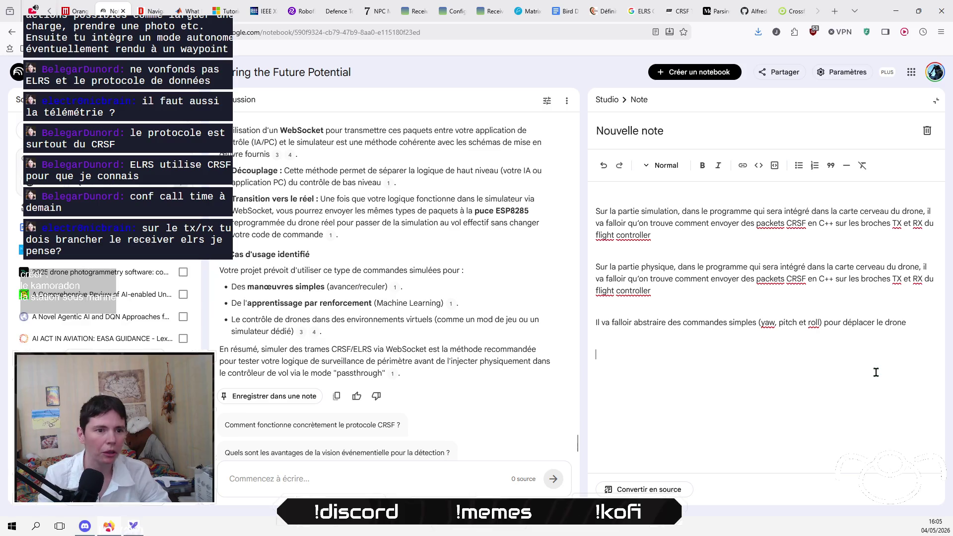
{"action": "key", "text": "ctrl+v"}
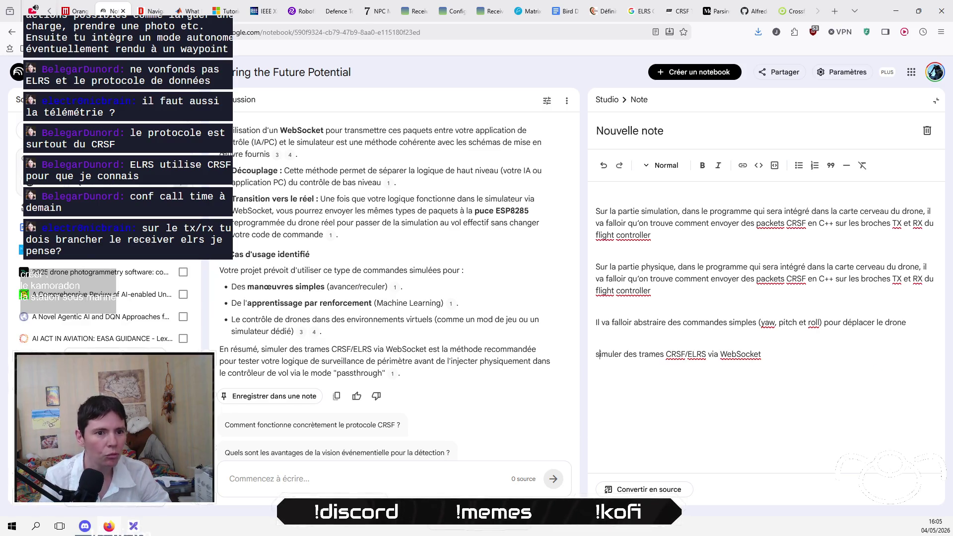
{"action": "key", "text": "BackSpace"}
{"action": "key", "text": "BackSpace"}
{"action": "type", "text": "artio"}
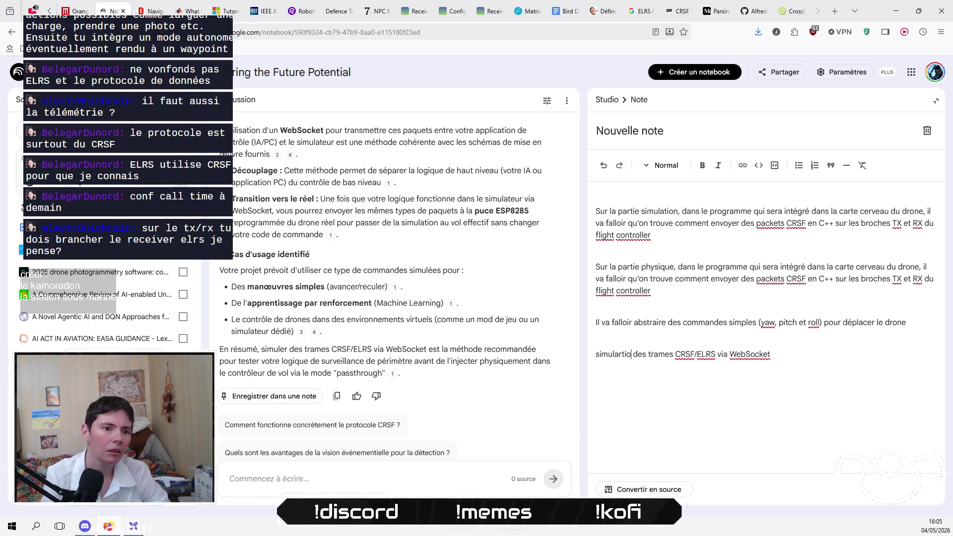
{"action": "type", "text": "i"}
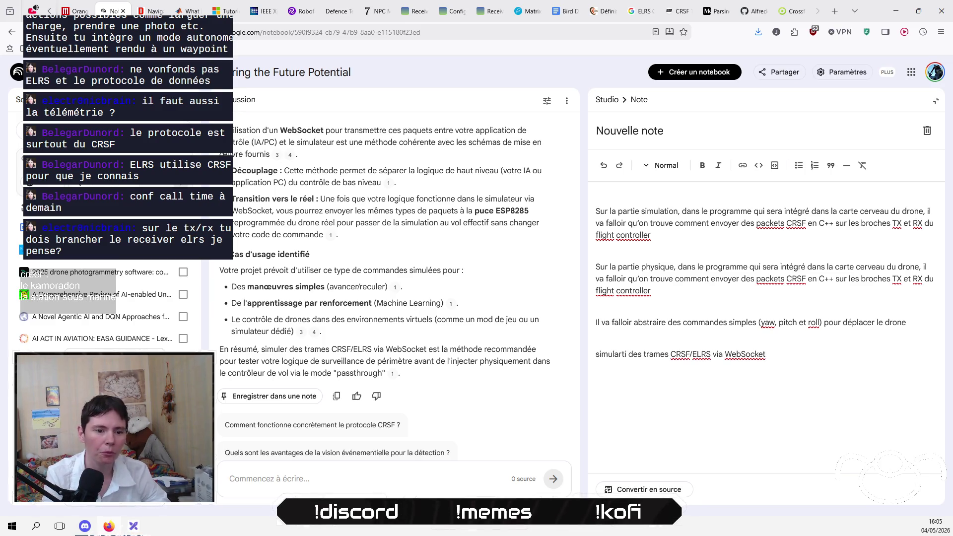
{"action": "key", "text": "BackSpace"}
{"action": "key", "text": "BackSpace"}
{"action": "key", "text": "BackSpace"}
{"action": "type", "text": "t"}
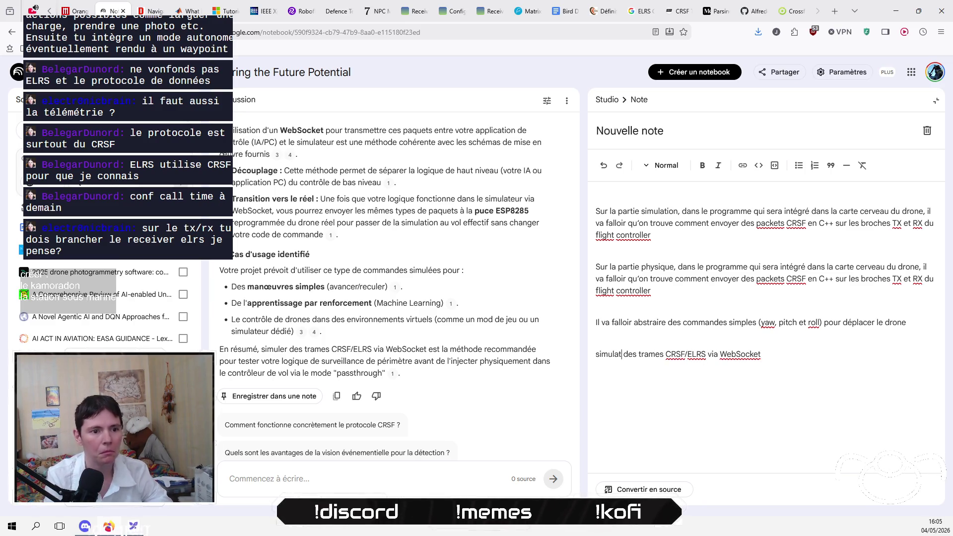
{"action": "type", "text": "ion"}
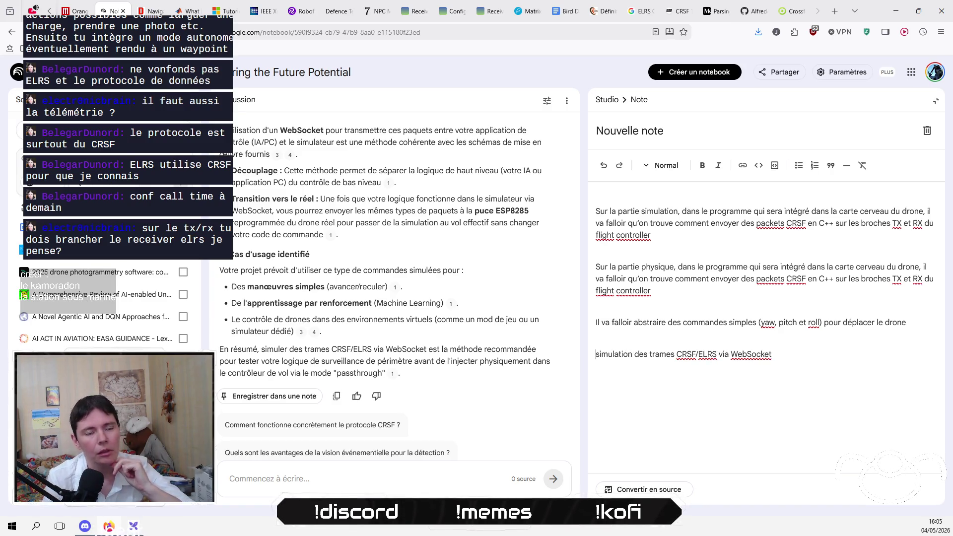
{"action": "key", "text": "shift+End"}
{"action": "key", "text": "ctrl+c"}
{"action": "key", "text": "Delete"}
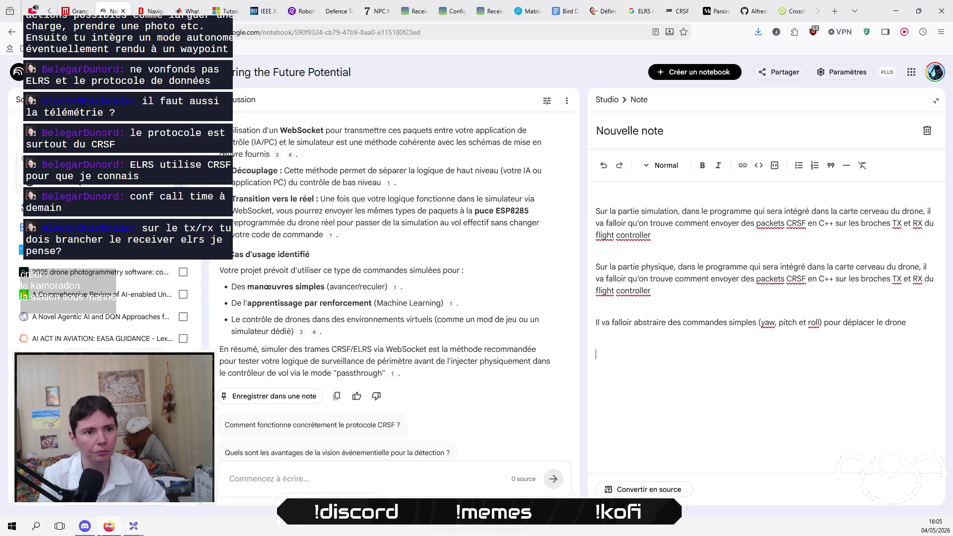
Step: Paste the WebSocket phrase after 'va falloir', change 'simulation' to 'simuler', and delete the trailing clause
{"action": "left_click", "coordinate": [614, 223]}
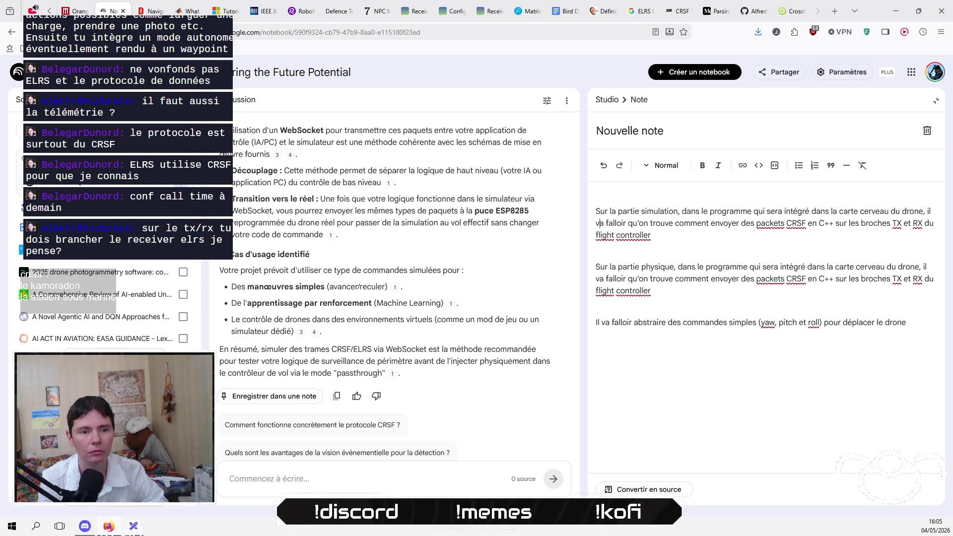
{"action": "key", "text": "ctrl+v"}
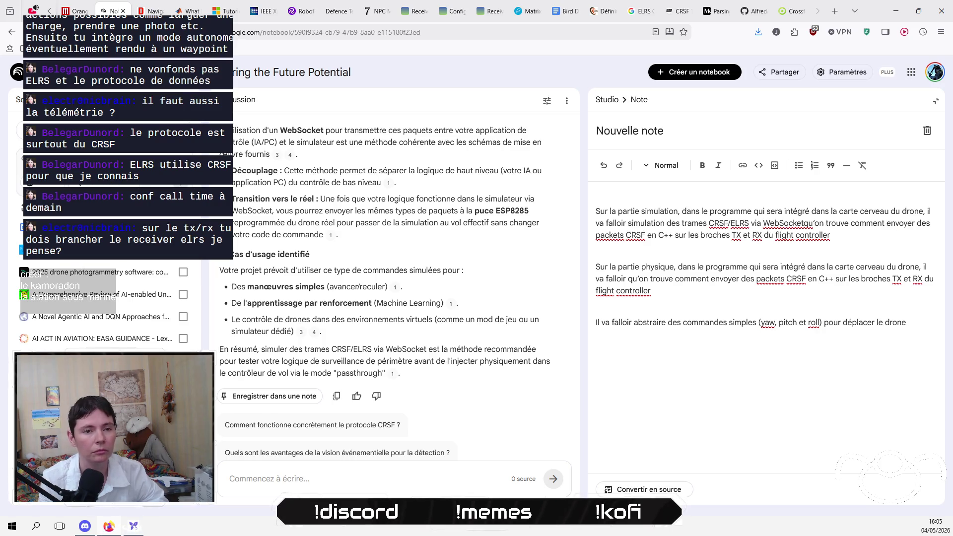
{"action": "left_click", "coordinate": [645, 224]}
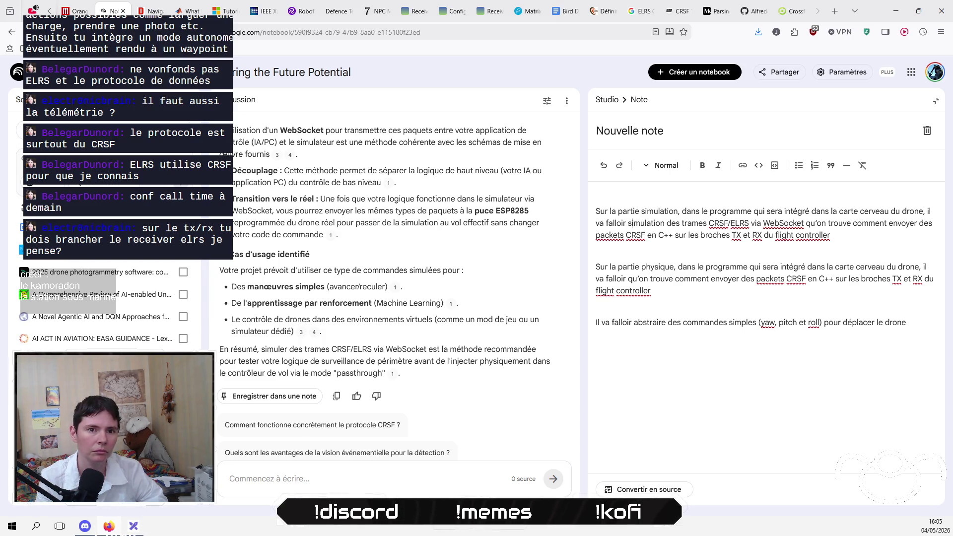
{"action": "key", "text": "BackSpace"}
{"action": "key", "text": "BackSpace"}
{"action": "key", "text": "BackSpace"}
{"action": "type", "text": "er"}
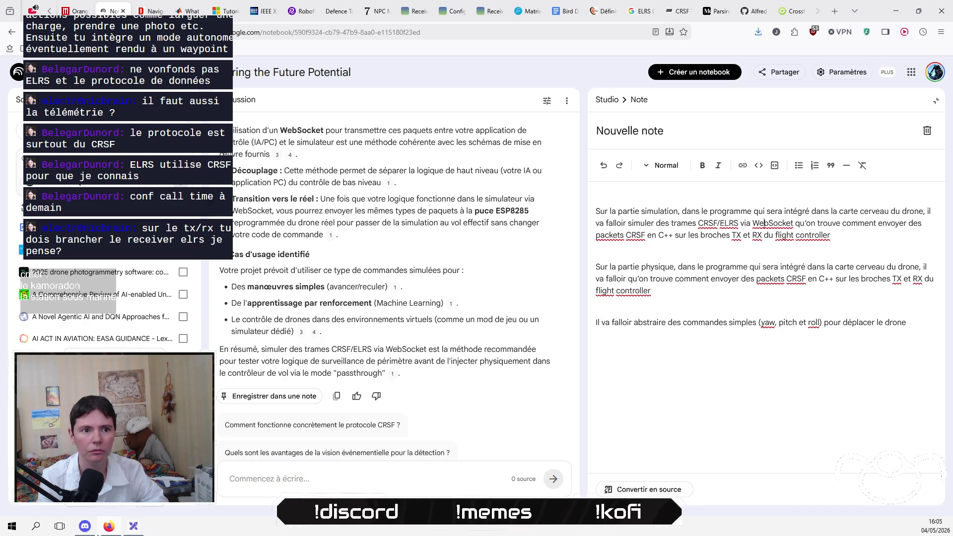
{"action": "left_click_drag", "start_coordinate": [796, 224], "coordinate": [832, 248]}
{"action": "key", "text": "BackSpace"}
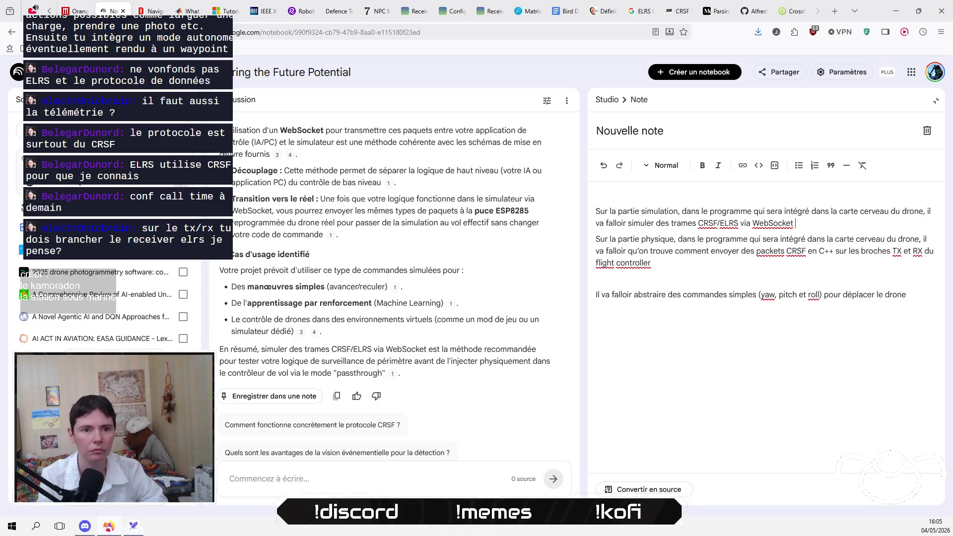
{"action": "key", "text": "Return"}
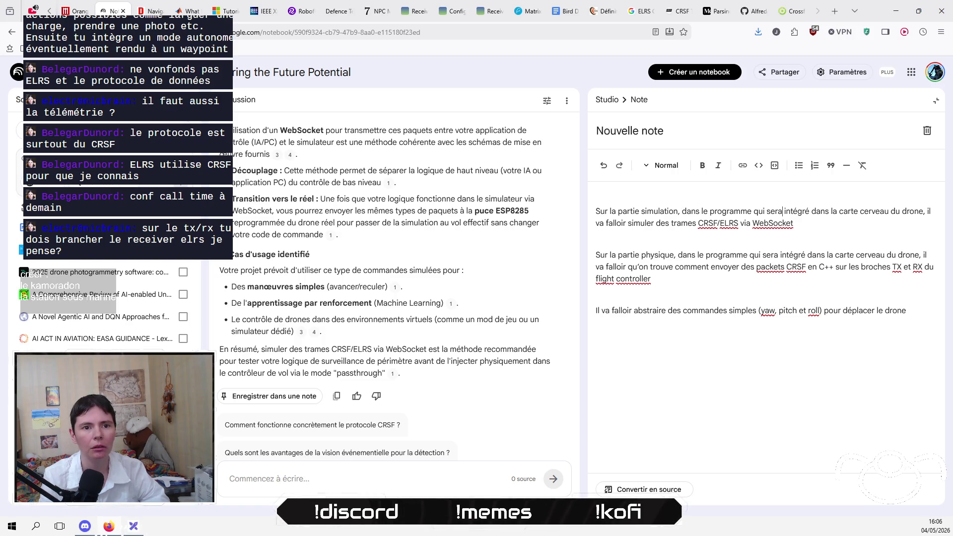
Step: Replace 'intégré dans la carte cerveau du drone' with 'en communication avec le simulateur'
{"action": "left_click_drag", "start_coordinate": [784, 211], "coordinate": [929, 211]}
{"action": "type", "text": "en communic"}
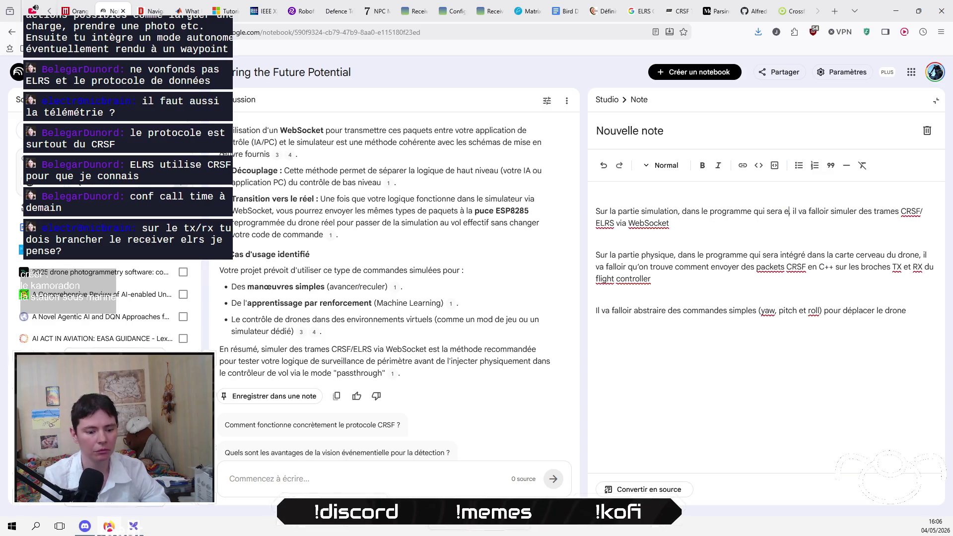
{"action": "type", "text": "ation avecl e si"}
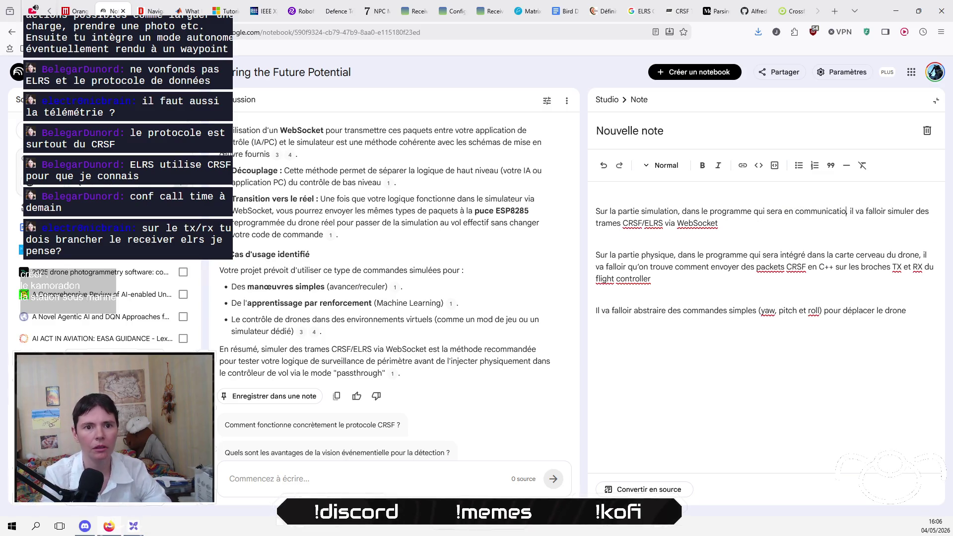
{"action": "key", "text": "BackSpace"}
{"action": "key", "text": "BackSpace"}
{"action": "key", "text": "BackSpace"}
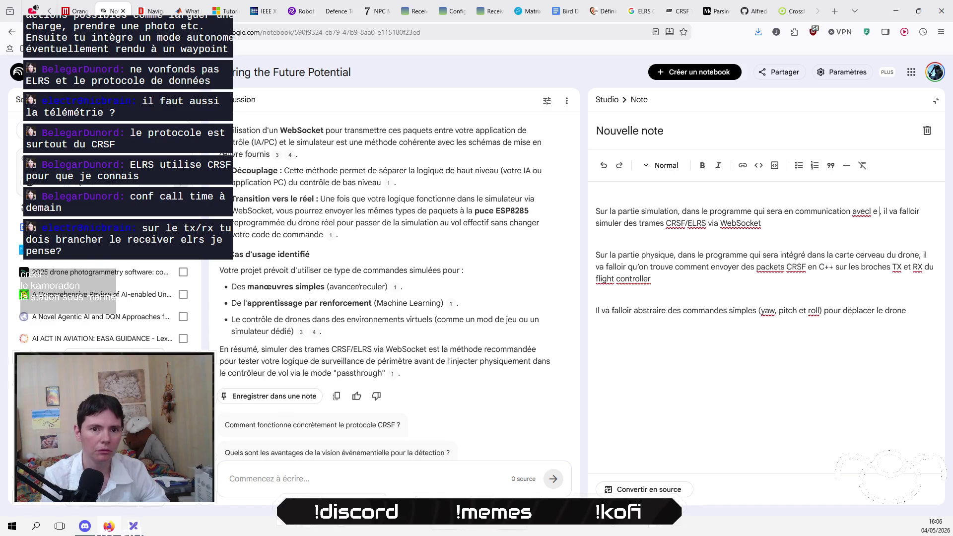
{"action": "key", "text": "BackSpace"}
{"action": "key", "text": "BackSpace"}
{"action": "type", "text": "le simula"}
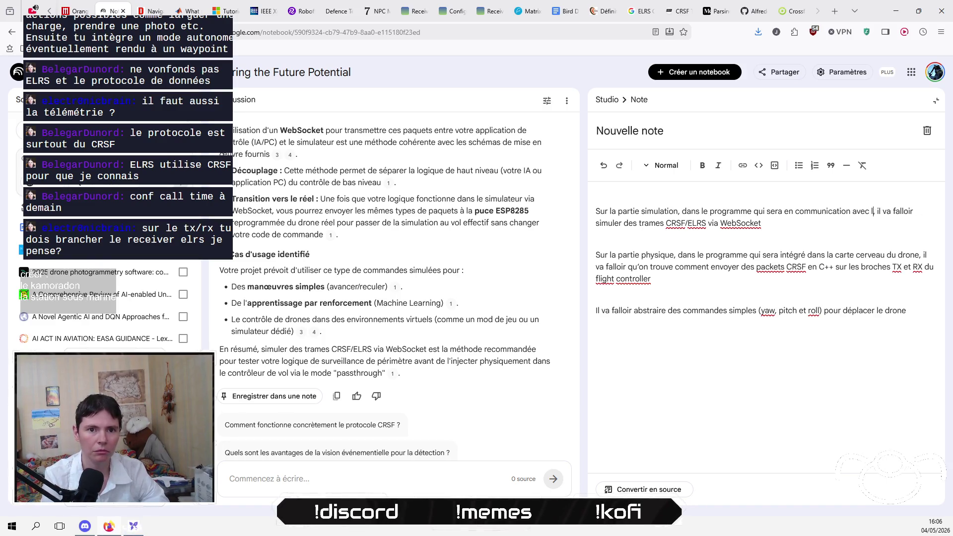
{"action": "type", "text": "teur"}
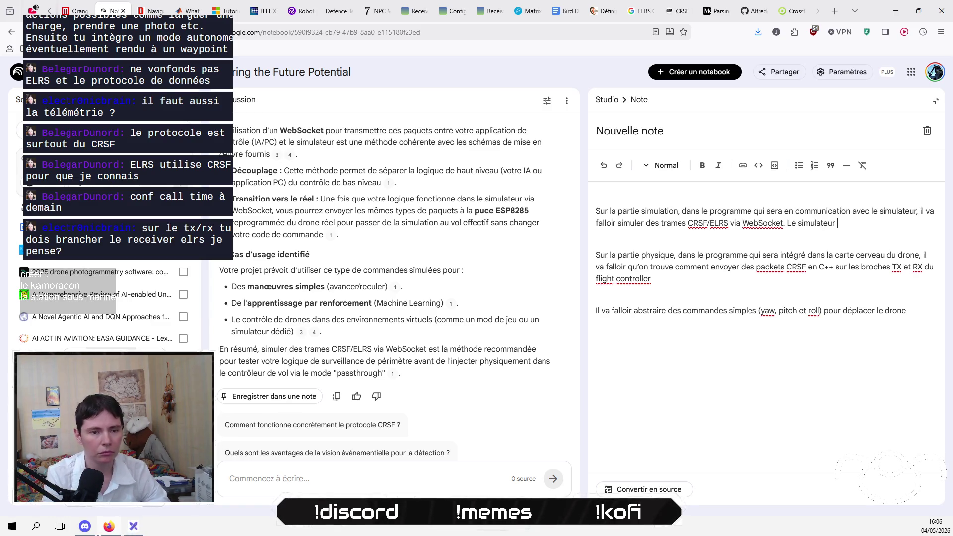
Step: Add that the simulator accesses the websocket to convert packets into commands; delete the abstraction line
{"action": "type", "text": "édera é s"}
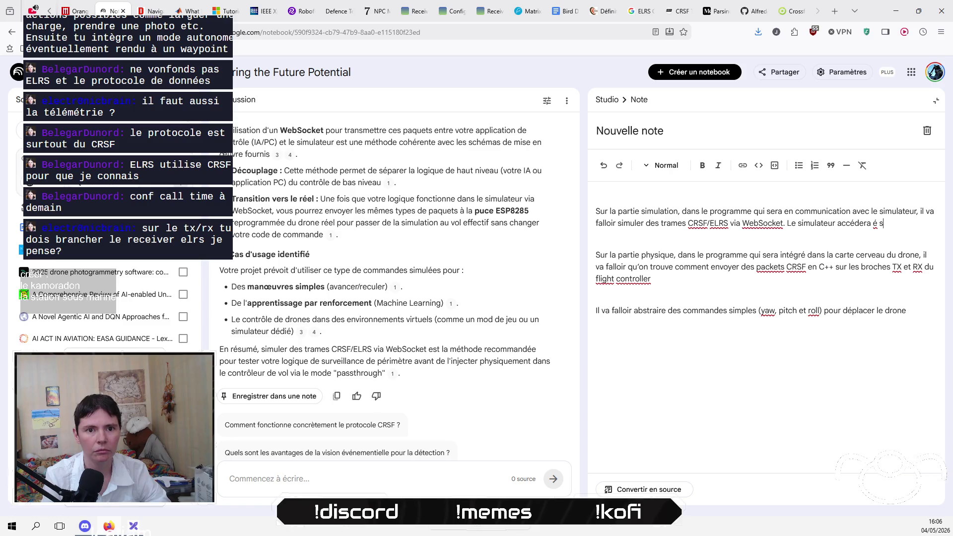
{"action": "key", "text": "BackSpace"}
{"action": "type", "text": "à se websocket"}
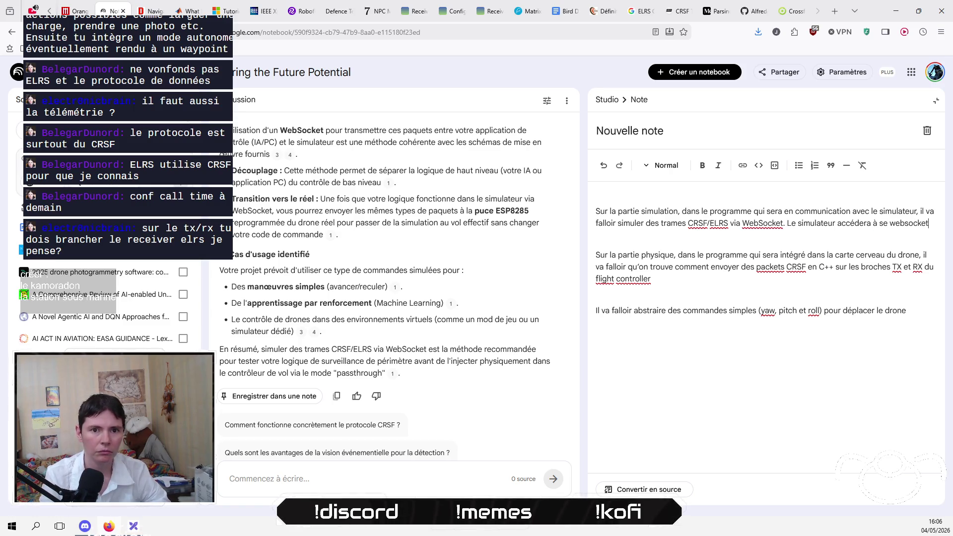
{"action": "key", "text": "Tab"}
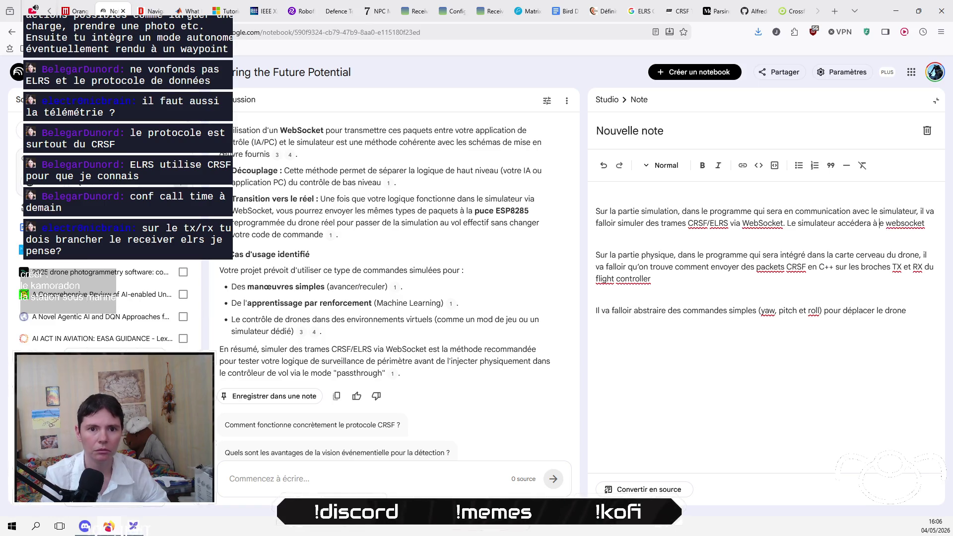
{"action": "type", "text": "pour"}
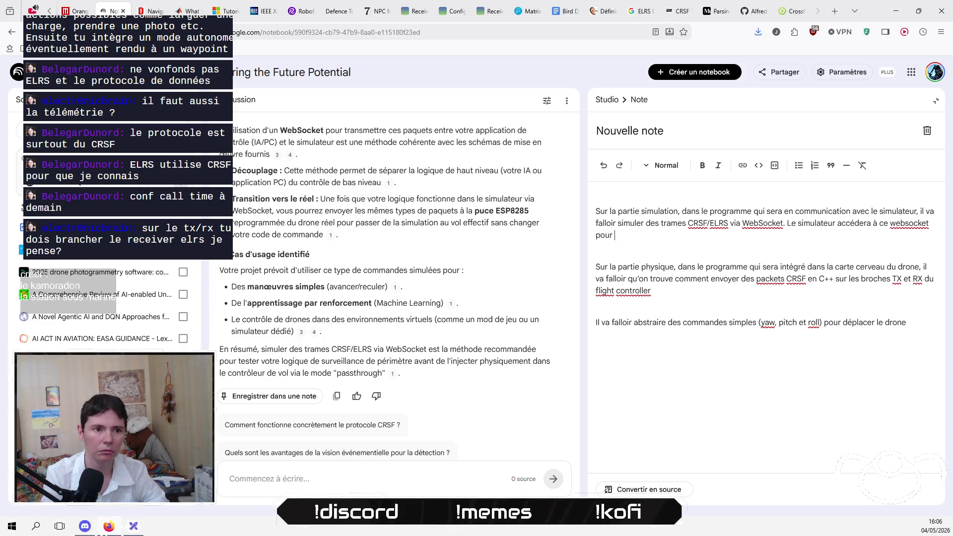
{"action": "type", "text": " convertir les p"}
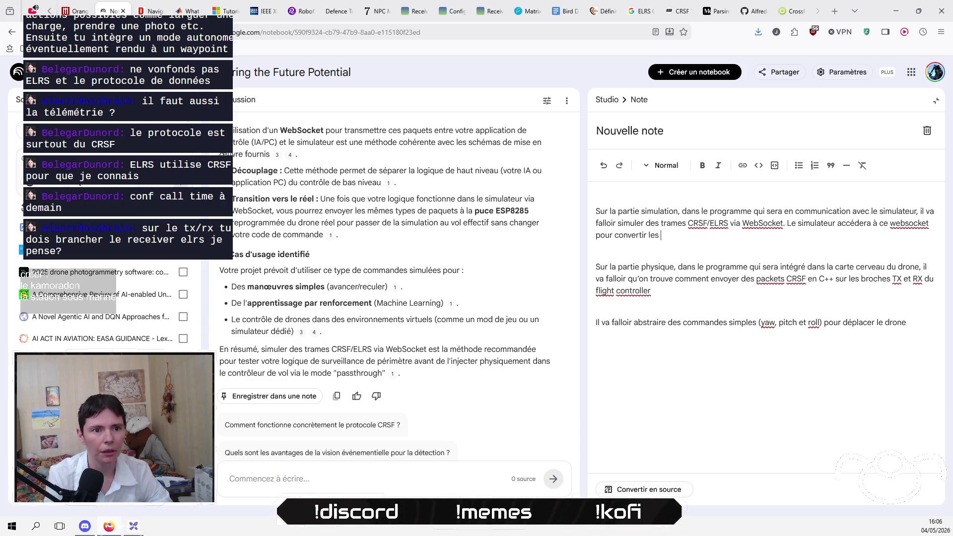
{"action": "type", "text": "ackets e"}
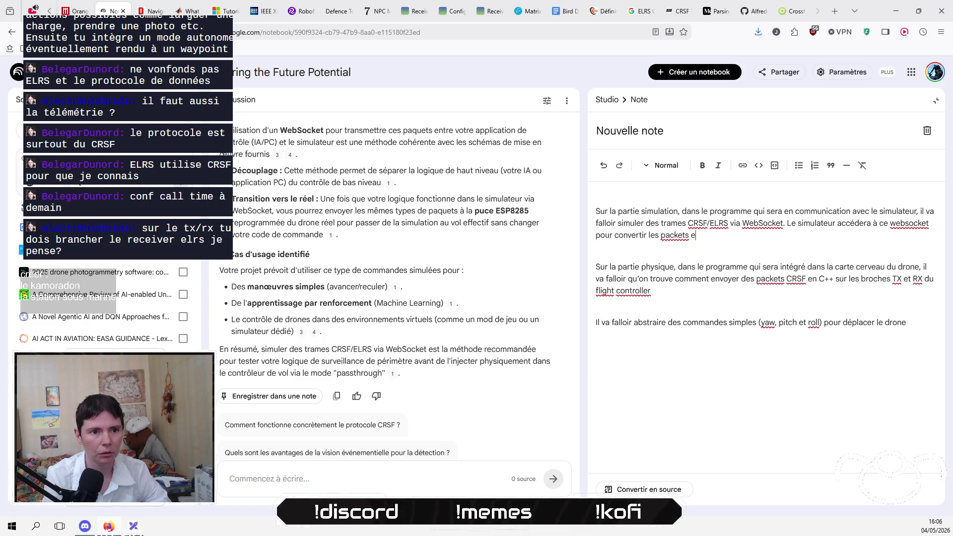
{"action": "type", "text": "n commandes"}
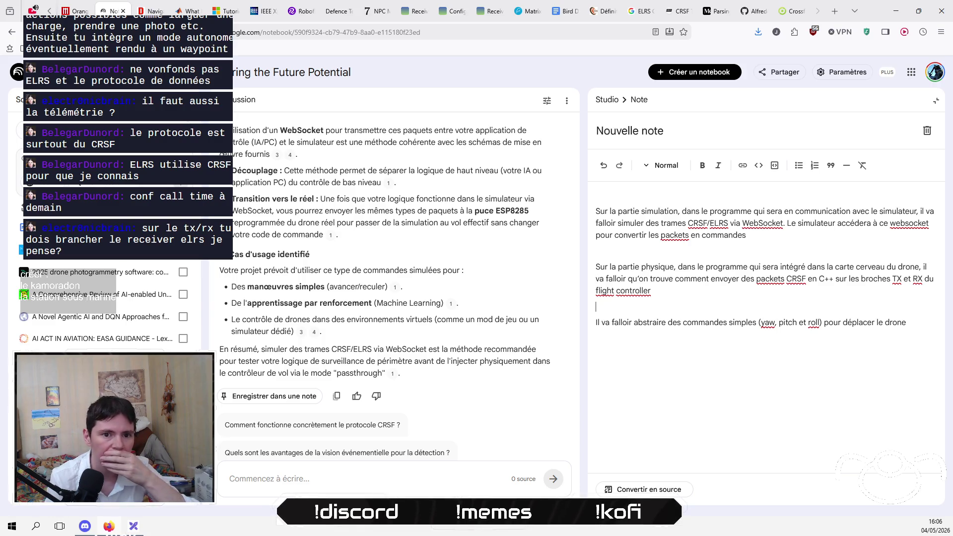
{"action": "key", "text": "shift+Home"}
{"action": "key", "text": "BackSpace"}
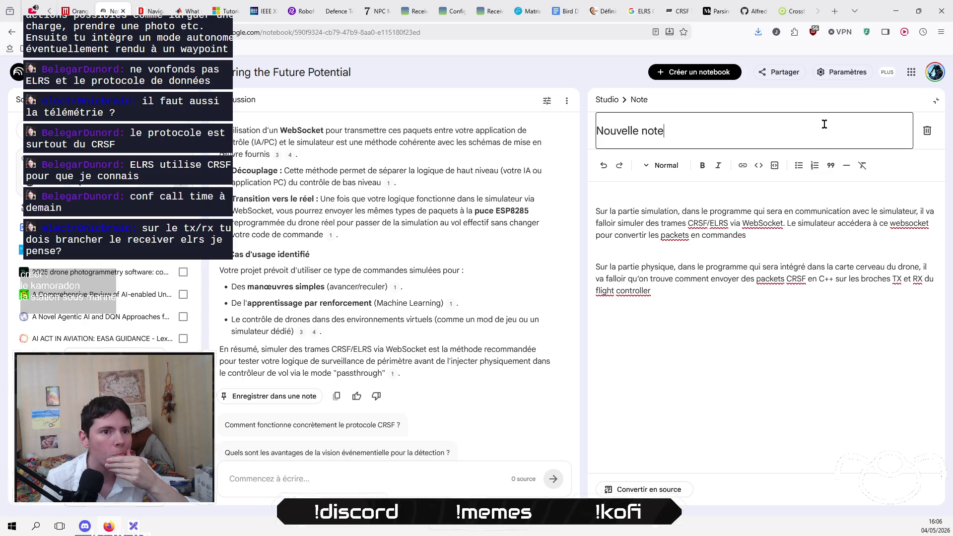
Step: Replace the 'Nouvelle note' title with 'Simulation VS Physique CRSF/ELRS communication'
{"action": "left_click_drag", "start_coordinate": [733, 132], "coordinate": [595, 133]}
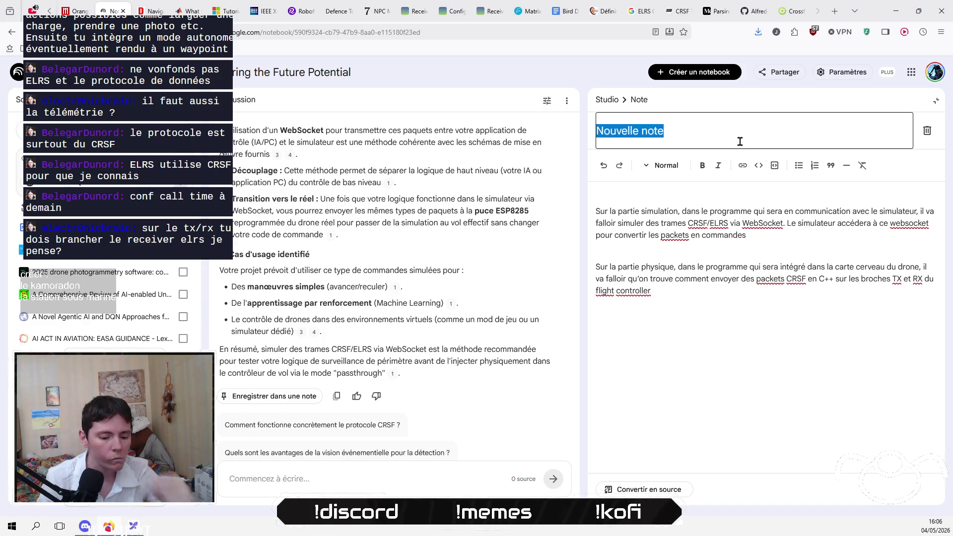
{"action": "type", "text": "Si/ulatio"}
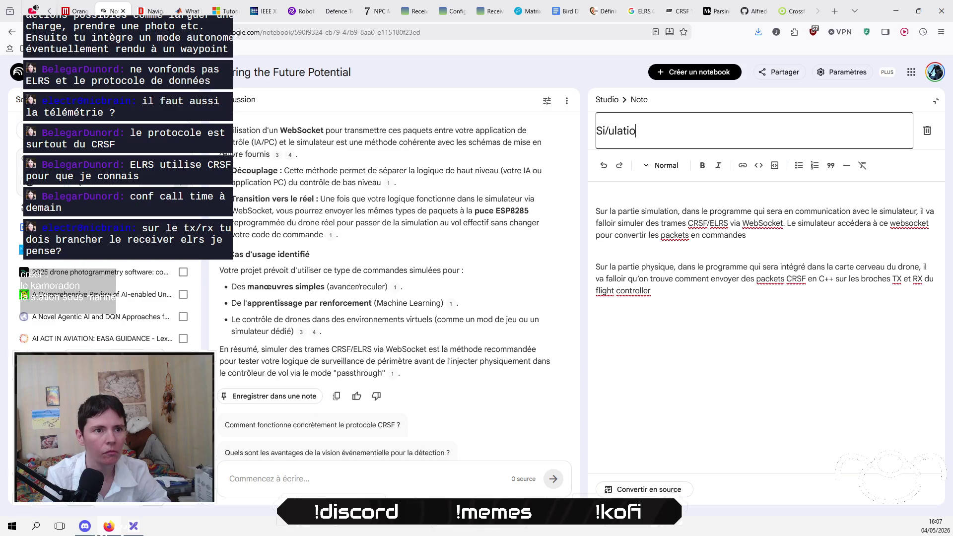
{"action": "key", "text": "BackSpace"}
{"action": "key", "text": "BackSpace"}
{"action": "key", "text": "BackSpace"}
{"action": "type", "text": "mu"}
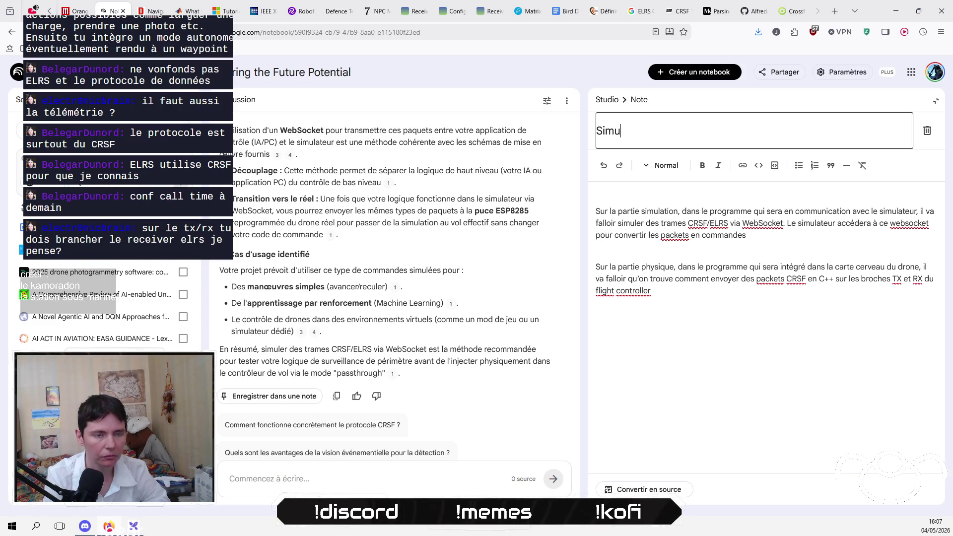
{"action": "type", "text": "lation VS Phusique"}
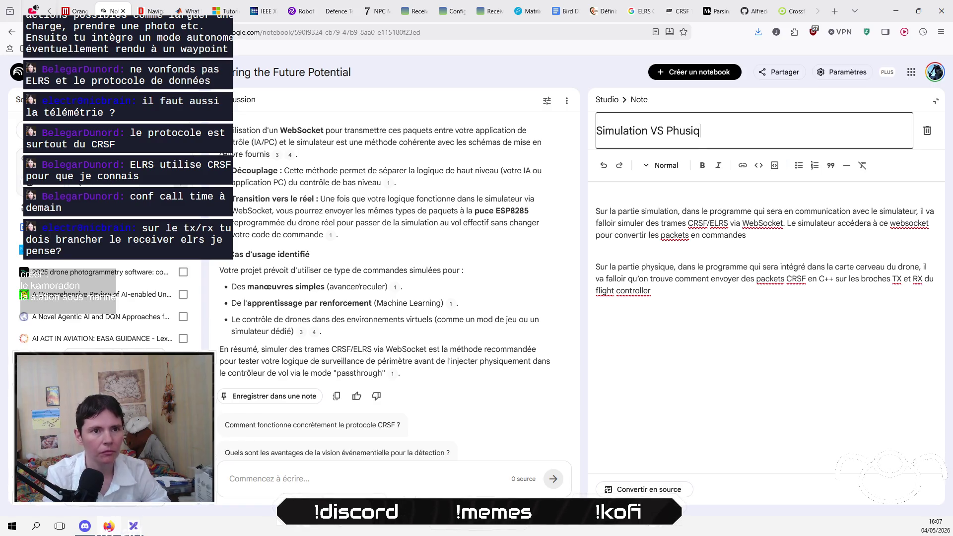
{"action": "key", "text": "BackSpace"}
{"action": "type", "text": "y"}
{"action": "key", "text": "End"}
{"action": "type", "text": "ER"}
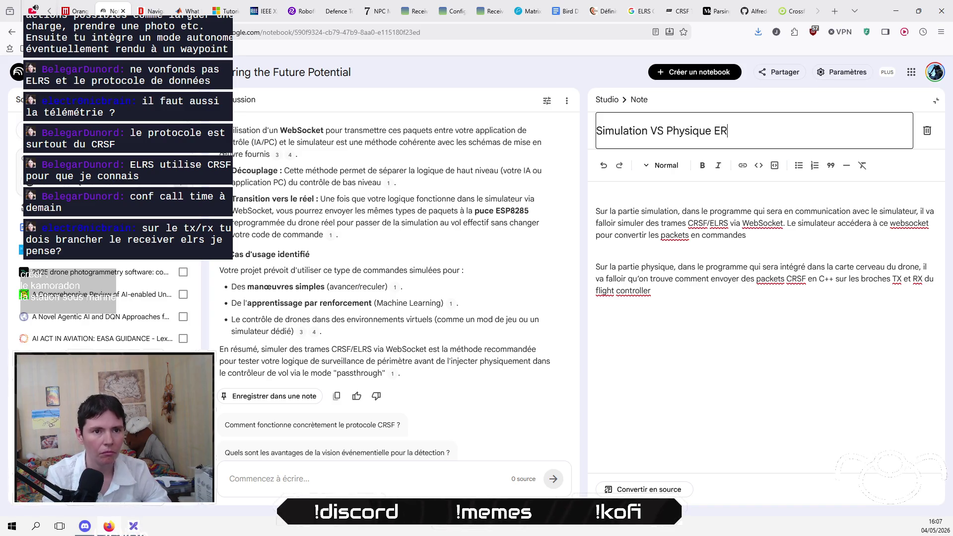
{"action": "key", "text": "BackSpace"}
{"action": "key", "text": "BackSpace"}
{"action": "key", "text": "BackSpace"}
{"action": "type", "text": "LRS"}
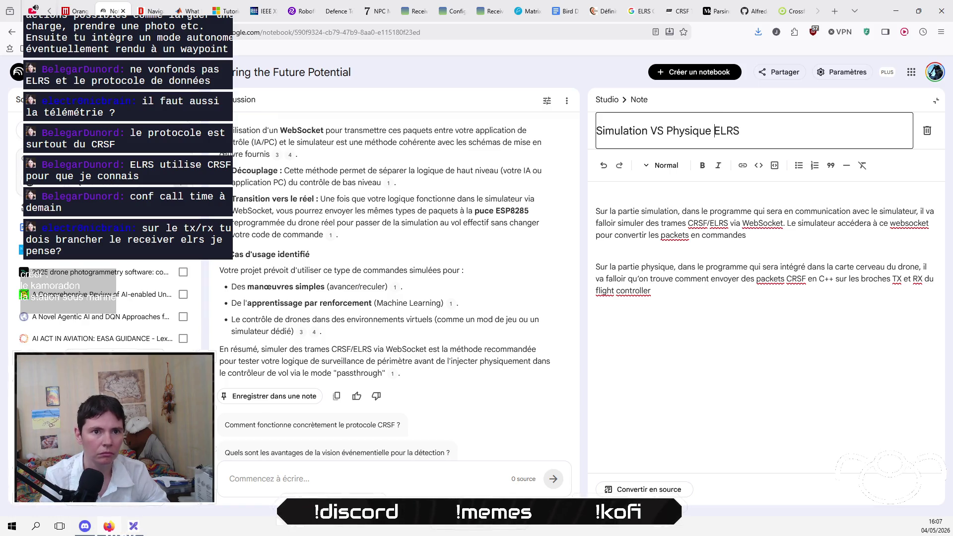
{"action": "type", "text": "CRSF"}
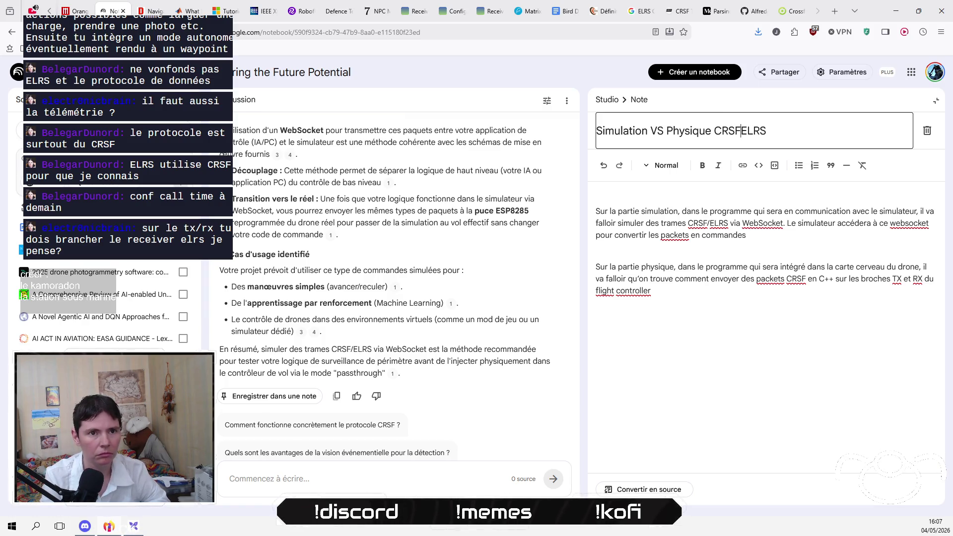
{"action": "type", "text": "/"}
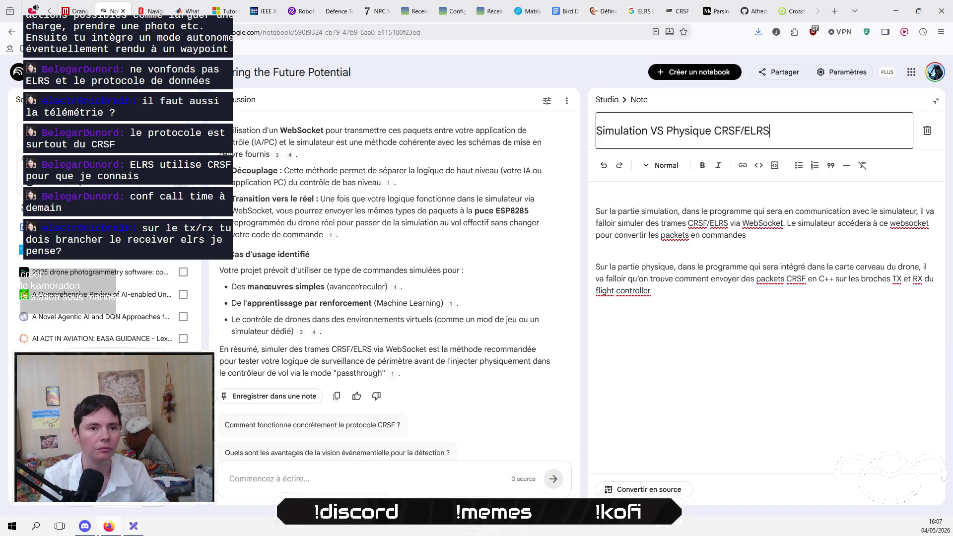
{"action": "type", "text": "ommunication"}
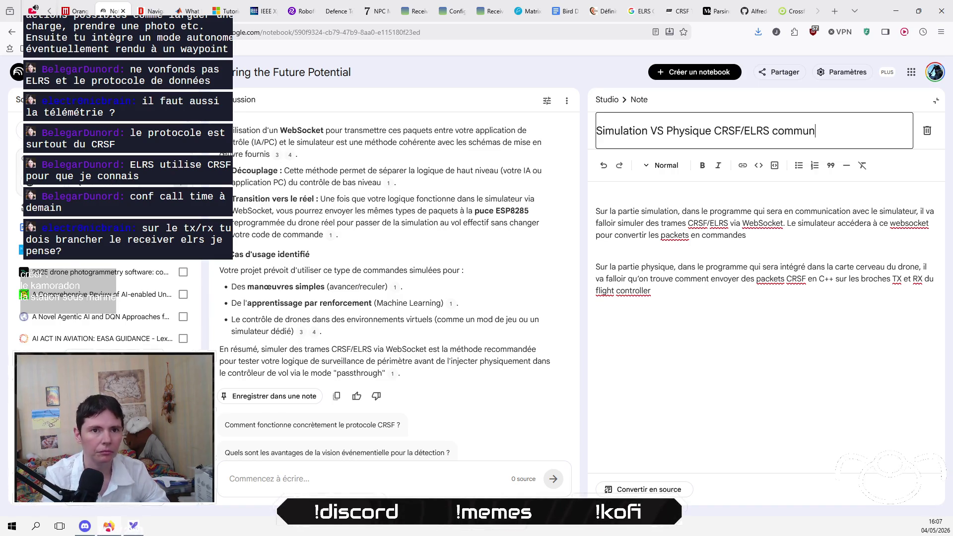
{"action": "left_click", "coordinate": [733, 320]}
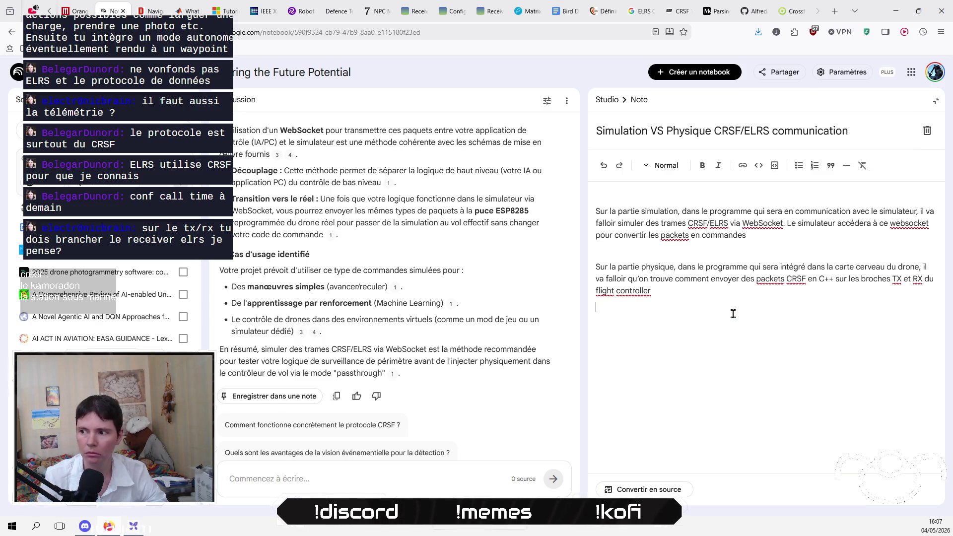
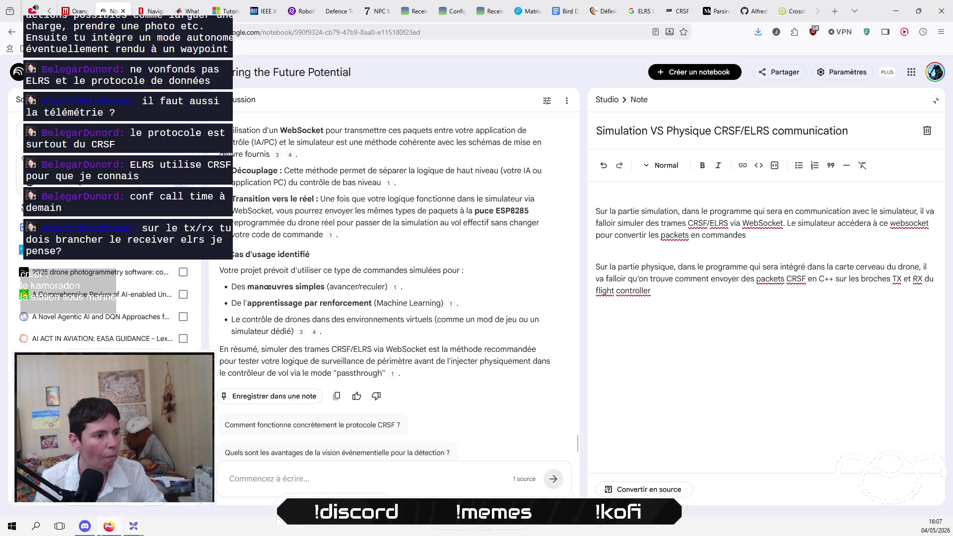
Step: Switch from the NotebookLM notes back to the Excalidraw architecture diagram
{"action": "left_click", "coordinate": [134, 529]}
{"action": "scroll", "coordinate": [642, 268], "scroll_direction": "up", "scroll_amount": 3}
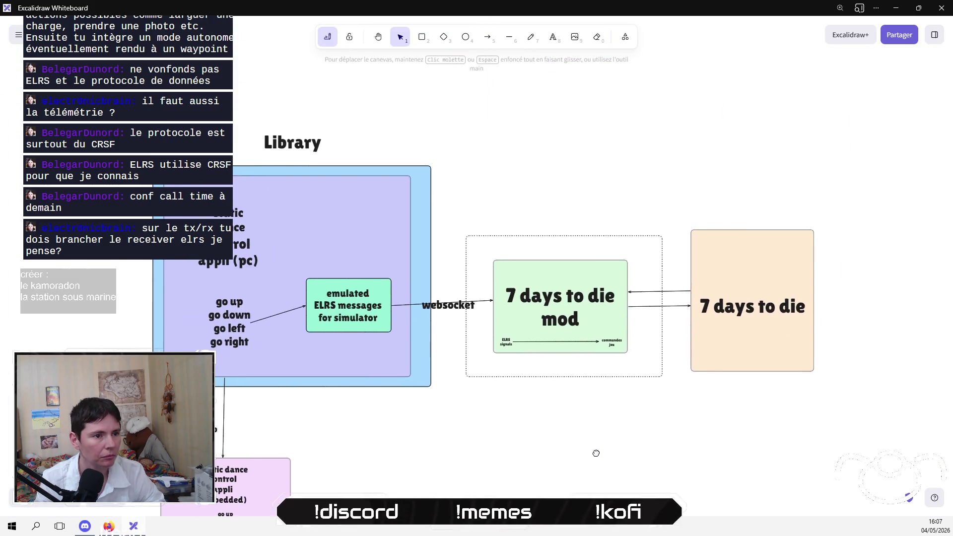
Step: Add a two-line 'Packets CRSF/ELRS' label above the arrow leading to the mod
{"action": "left_click_drag", "start_coordinate": [512, 202], "coordinate": [507, 212]}
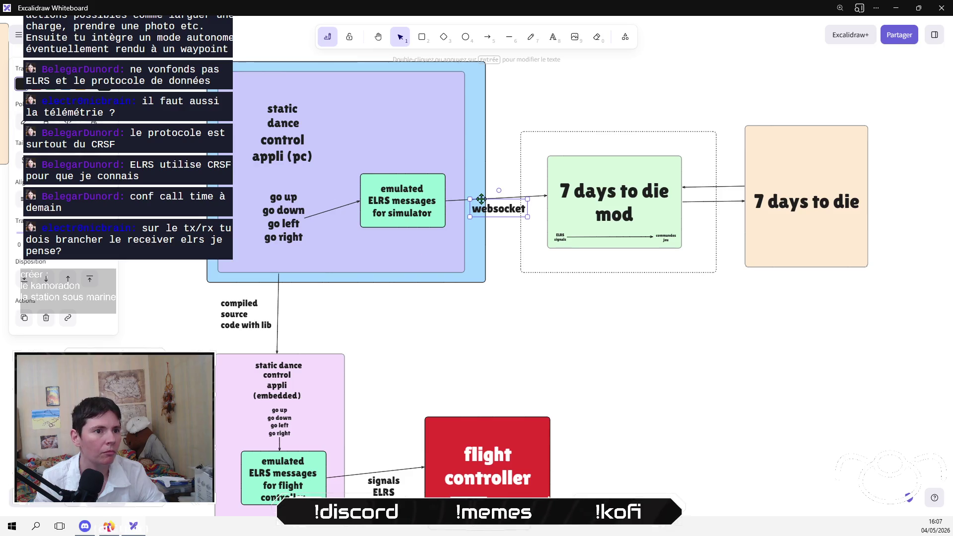
{"action": "left_click", "coordinate": [553, 37]}
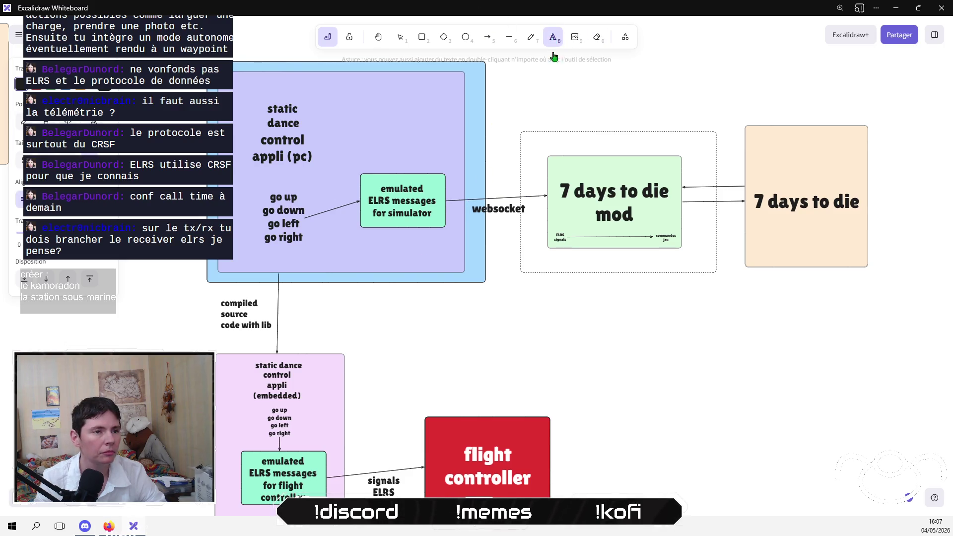
{"action": "left_click", "coordinate": [463, 181]}
{"action": "type", "text": "Packets"}
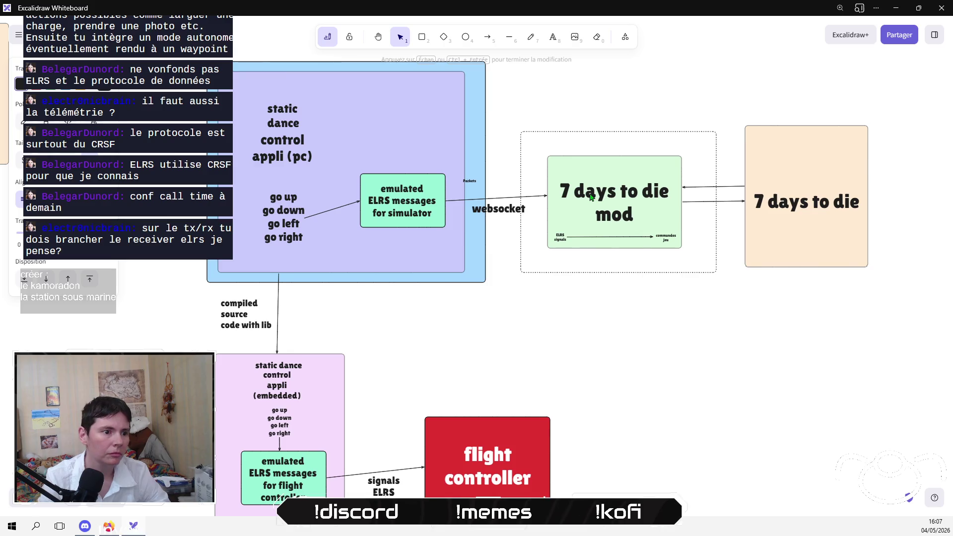
{"action": "left_click", "coordinate": [577, 121]}
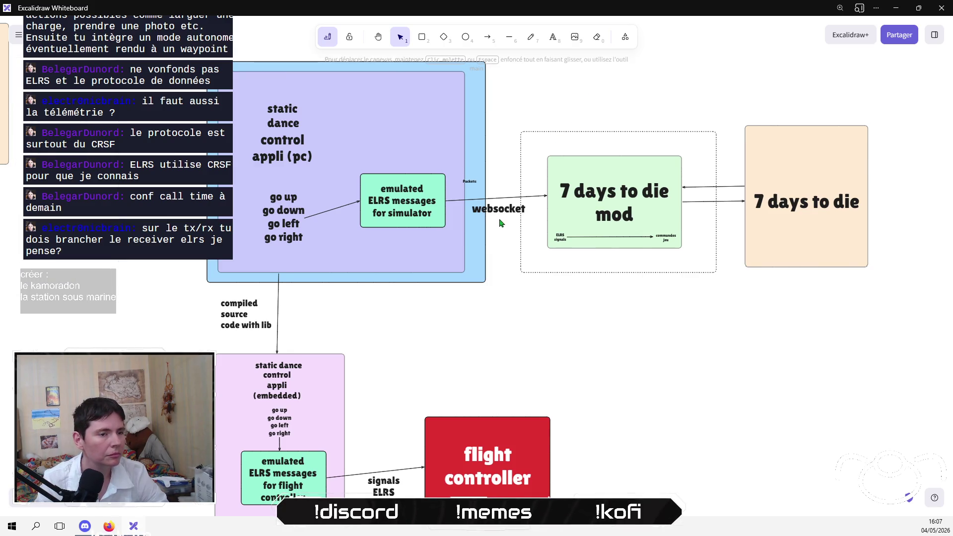
{"action": "left_click", "coordinate": [469, 181]}
{"action": "mouse_move", "coordinate": [478, 185]}
{"action": "left_mouse_down"}
{"action": "mouse_move", "coordinate": [508, 195]}
{"action": "mouse_move", "coordinate": [504, 166]}
{"action": "left_mouse_up"}
{"action": "double_click", "coordinate": [505, 166]}
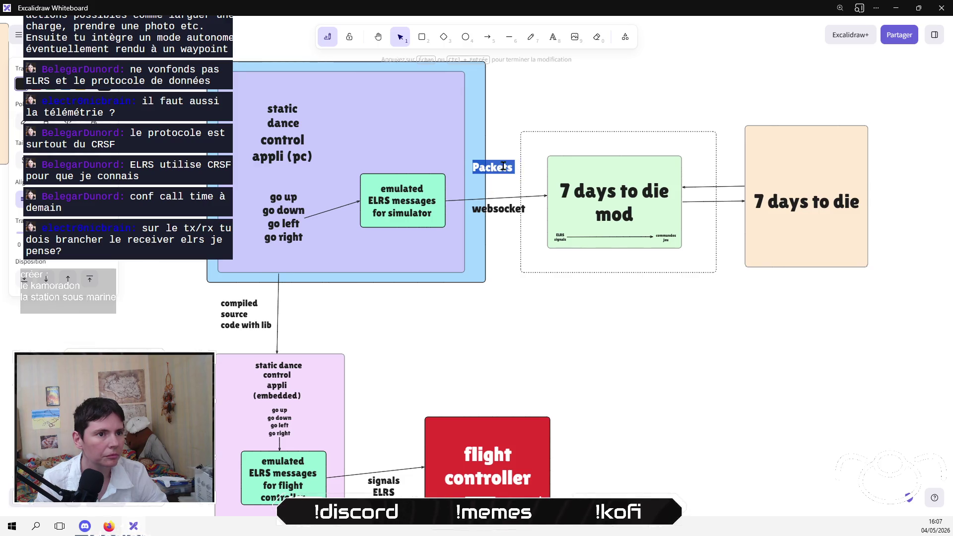
{"action": "key", "text": "End"}
{"action": "key", "text": "Return"}
{"action": "type", "text": "R"}
{"action": "type", "text": "RSF"}
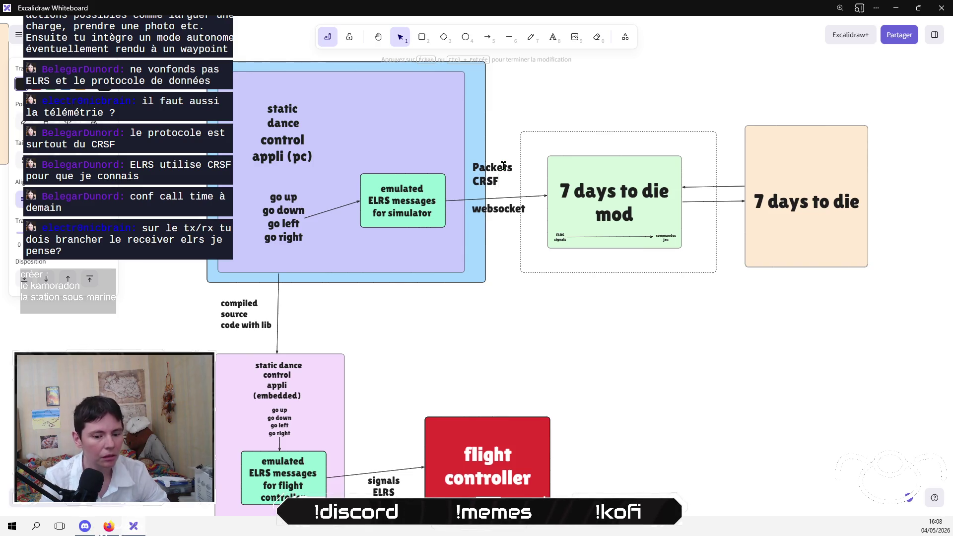
{"action": "type", "text": "/ELRS"}
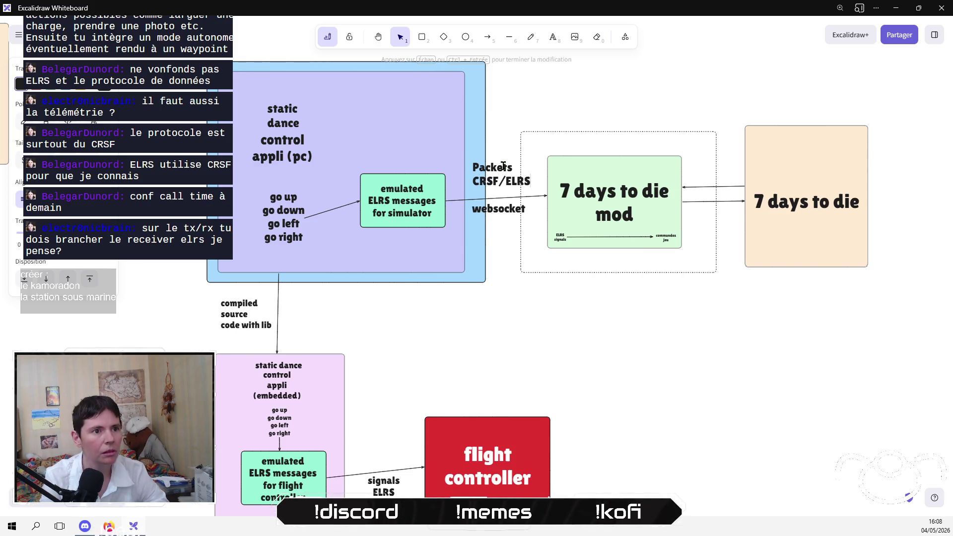
{"action": "left_click", "coordinate": [593, 296]}
Step: Move the emulated ELRS box and websocket text into the purple app box, repositioning the Packets label
{"action": "left_click", "coordinate": [495, 166]}
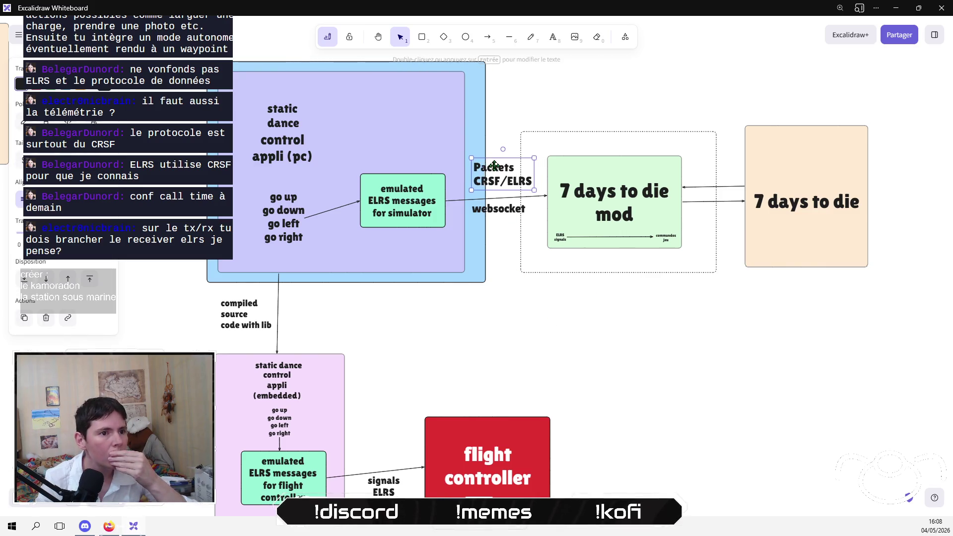
{"action": "mouse_move", "coordinate": [507, 170]}
{"action": "left_mouse_down"}
{"action": "mouse_move", "coordinate": [472, 188]}
{"action": "mouse_move", "coordinate": [463, 207]}
{"action": "mouse_move", "coordinate": [477, 176]}
{"action": "mouse_move", "coordinate": [457, 115]}
{"action": "left_mouse_up"}
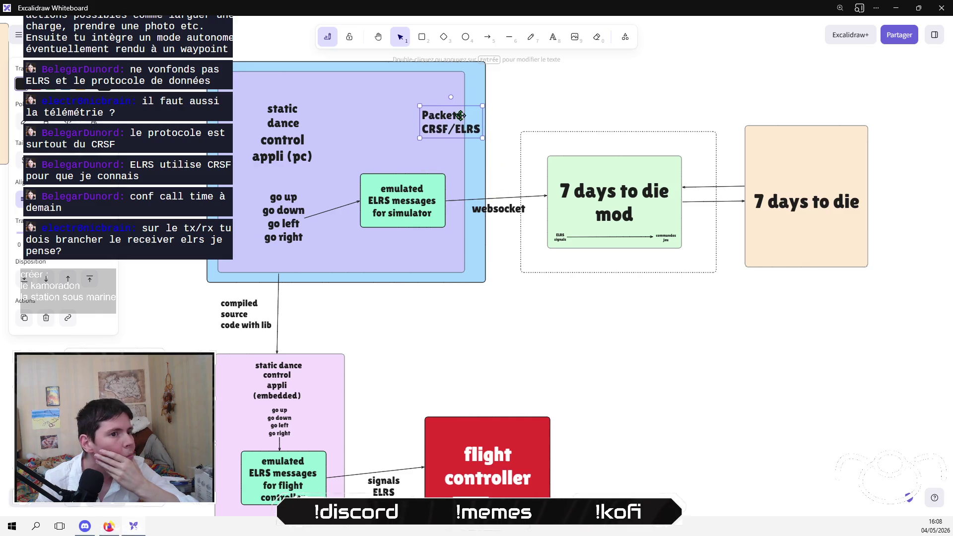
{"action": "mouse_move", "coordinate": [461, 344]}
{"action": "left_mouse_down"}
{"action": "mouse_move", "coordinate": [407, 201]}
{"action": "mouse_move", "coordinate": [348, 160]}
{"action": "left_mouse_up"}
{"action": "mouse_move", "coordinate": [408, 191]}
{"action": "left_mouse_down"}
{"action": "mouse_move", "coordinate": [397, 119]}
{"action": "mouse_move", "coordinate": [515, 86]}
{"action": "mouse_move", "coordinate": [381, 208]}
{"action": "mouse_move", "coordinate": [461, 253]}
{"action": "mouse_move", "coordinate": [368, 238]}
{"action": "mouse_move", "coordinate": [401, 237]}
{"action": "left_mouse_up"}
{"action": "left_click_drag", "start_coordinate": [514, 208], "coordinate": [410, 212]}
{"action": "mouse_move", "coordinate": [427, 250]}
{"action": "left_mouse_down"}
{"action": "mouse_move", "coordinate": [489, 184]}
{"action": "mouse_move", "coordinate": [488, 216]}
{"action": "left_mouse_up"}
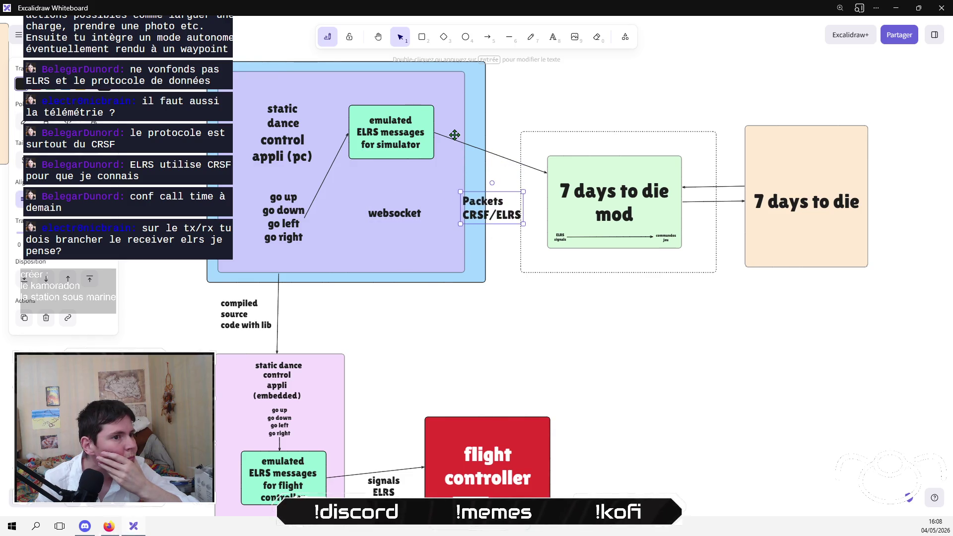
{"action": "left_click", "coordinate": [489, 40]}
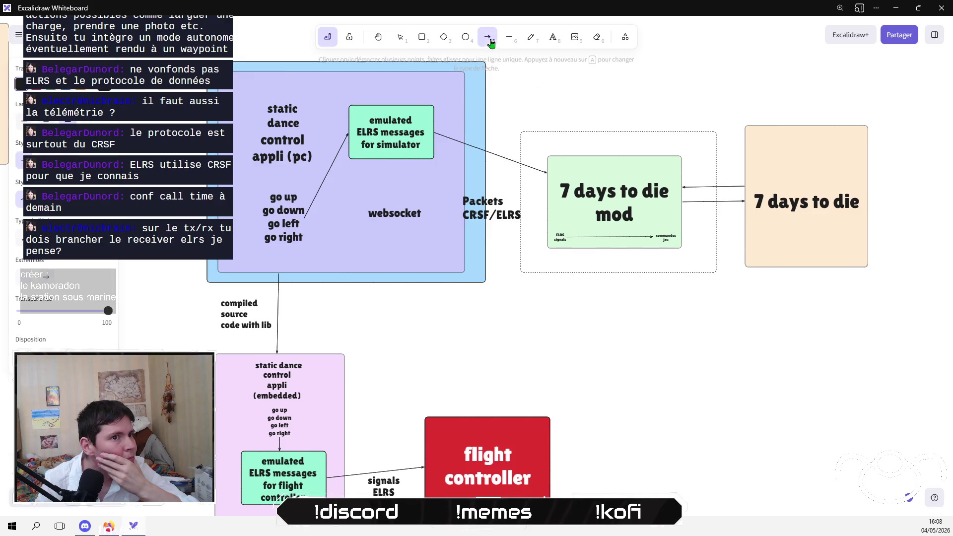
Step: Draw an arrow from emulated ELRS messages to websocket and start the mod arrow from the websocket box
{"action": "mouse_move", "coordinate": [387, 160]}
{"action": "left_mouse_down"}
{"action": "mouse_move", "coordinate": [388, 195]}
{"action": "mouse_move", "coordinate": [434, 234]}
{"action": "mouse_move", "coordinate": [401, 231]}
{"action": "left_mouse_up"}
{"action": "left_click", "coordinate": [422, 36]}
{"action": "left_click", "coordinate": [388, 195]}
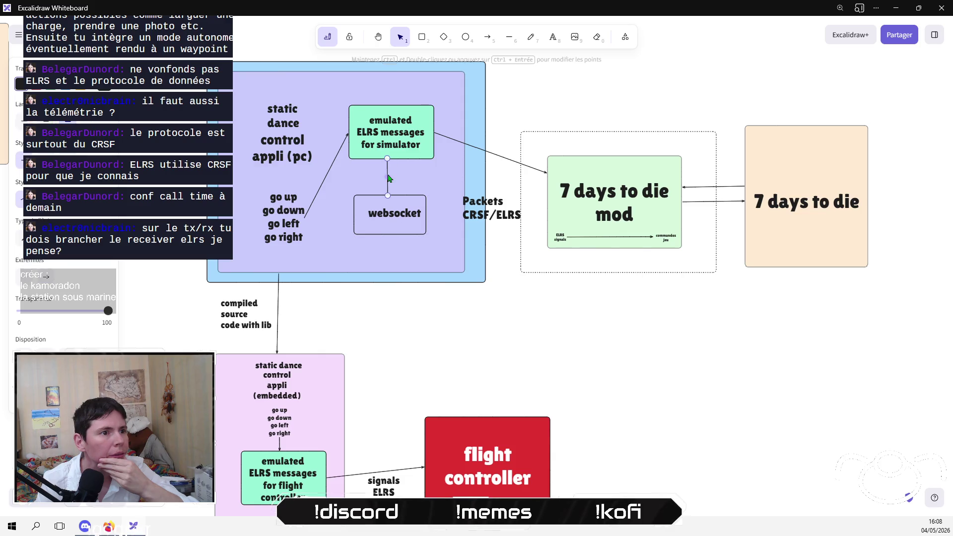
{"action": "left_click", "coordinate": [490, 153]}
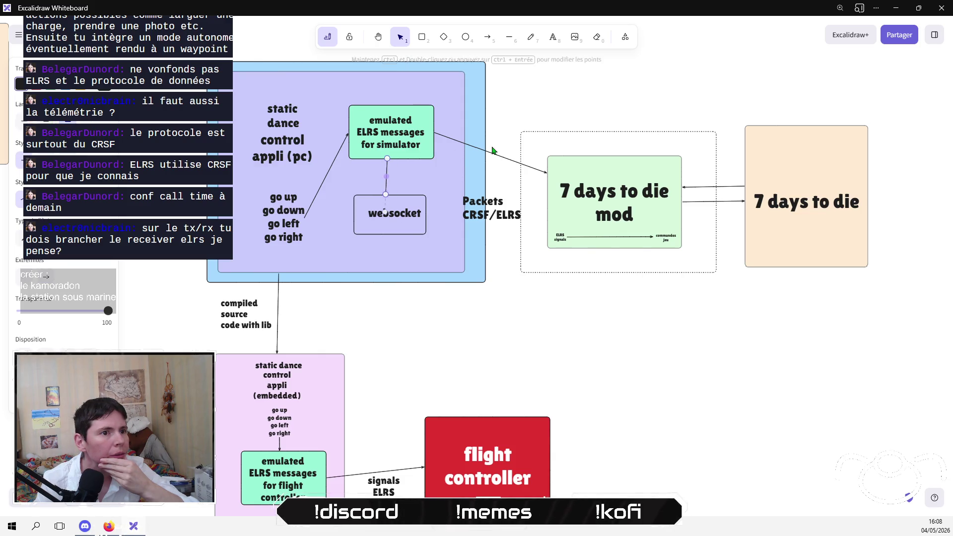
{"action": "mouse_move", "coordinate": [434, 132]}
{"action": "left_mouse_down"}
{"action": "mouse_move", "coordinate": [437, 206]}
{"action": "mouse_move", "coordinate": [426, 214]}
{"action": "left_mouse_up"}
{"action": "left_click_drag", "start_coordinate": [492, 207], "coordinate": [492, 222]}
Step: Shift the mod group and game box down and right, placing the Packets label beside the arrow
{"action": "left_click", "coordinate": [884, 368]}
{"action": "mouse_move", "coordinate": [883, 368]}
{"action": "left_mouse_down"}
{"action": "mouse_move", "coordinate": [599, 127]}
{"action": "mouse_move", "coordinate": [513, 119]}
{"action": "left_mouse_up"}
{"action": "left_click_drag", "start_coordinate": [673, 162], "coordinate": [670, 186]}
{"action": "left_click_drag", "start_coordinate": [579, 225], "coordinate": [619, 228]}
{"action": "left_click", "coordinate": [504, 251]}
{"action": "mouse_move", "coordinate": [496, 232]}
{"action": "left_mouse_down"}
{"action": "mouse_move", "coordinate": [520, 213]}
{"action": "mouse_move", "coordinate": [525, 228]}
{"action": "left_mouse_up"}
{"action": "left_click", "coordinate": [528, 298]}
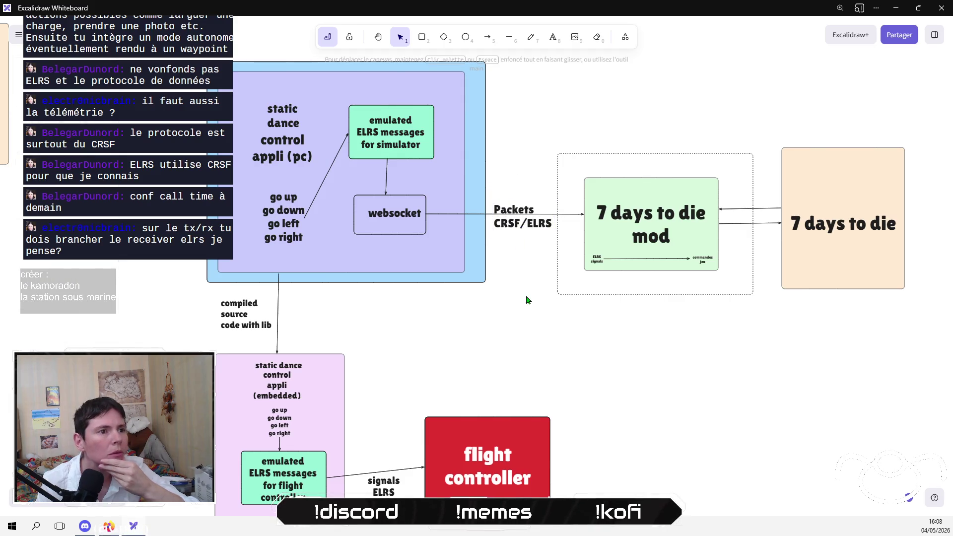
Step: Fill the websocket box with a yellow background
{"action": "left_click", "coordinate": [387, 237]}
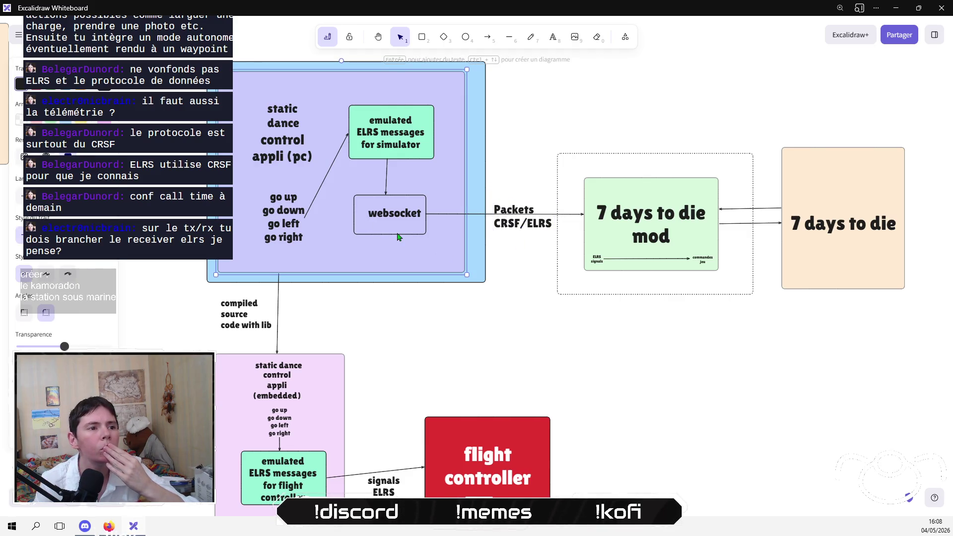
{"action": "double_click", "coordinate": [398, 207]}
{"action": "key", "text": "Escape"}
{"action": "double_click", "coordinate": [424, 200]}
{"action": "key", "text": "Escape"}
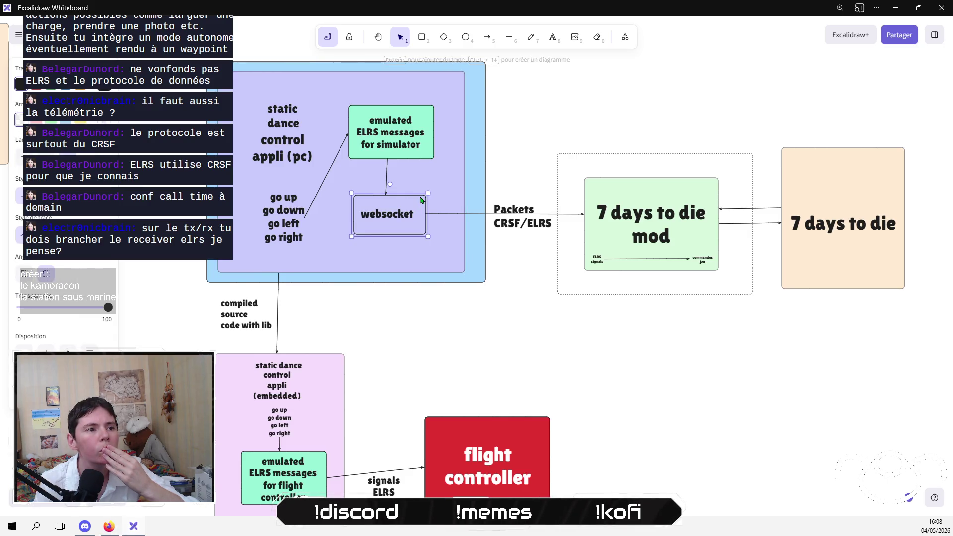
{"action": "left_click", "coordinate": [78, 121]}
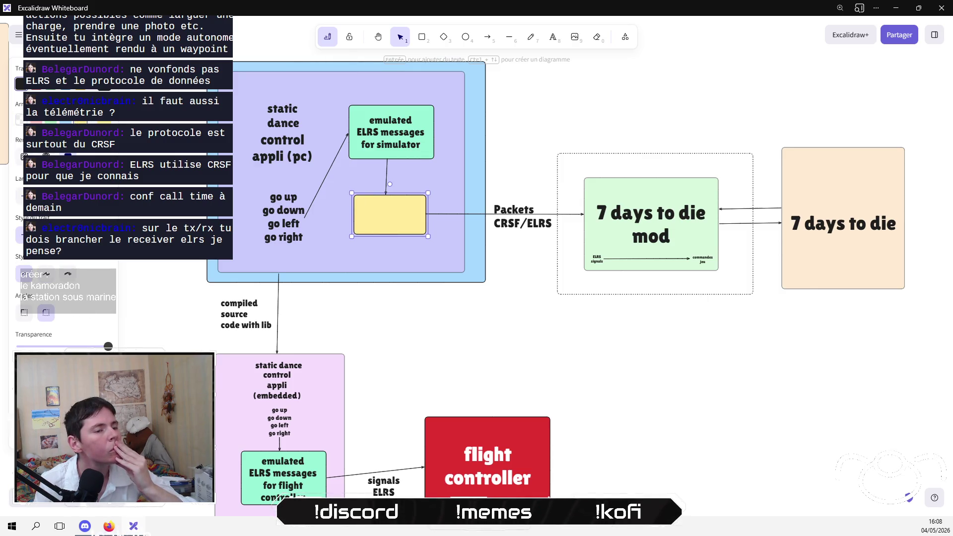
{"action": "mouse_move", "coordinate": [458, 315]}
{"action": "left_mouse_down"}
{"action": "mouse_move", "coordinate": [334, 161]}
{"action": "mouse_move", "coordinate": [356, 211]}
{"action": "left_mouse_up"}
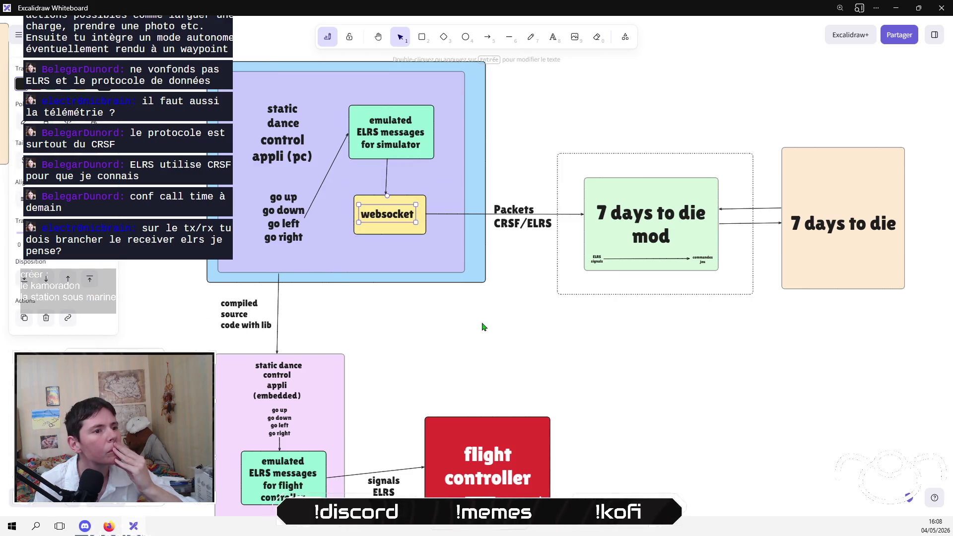
{"action": "mouse_move", "coordinate": [560, 305]}
{"action": "left_mouse_down"}
{"action": "mouse_move", "coordinate": [484, 216]}
{"action": "mouse_move", "coordinate": [435, 268]}
{"action": "left_mouse_up"}
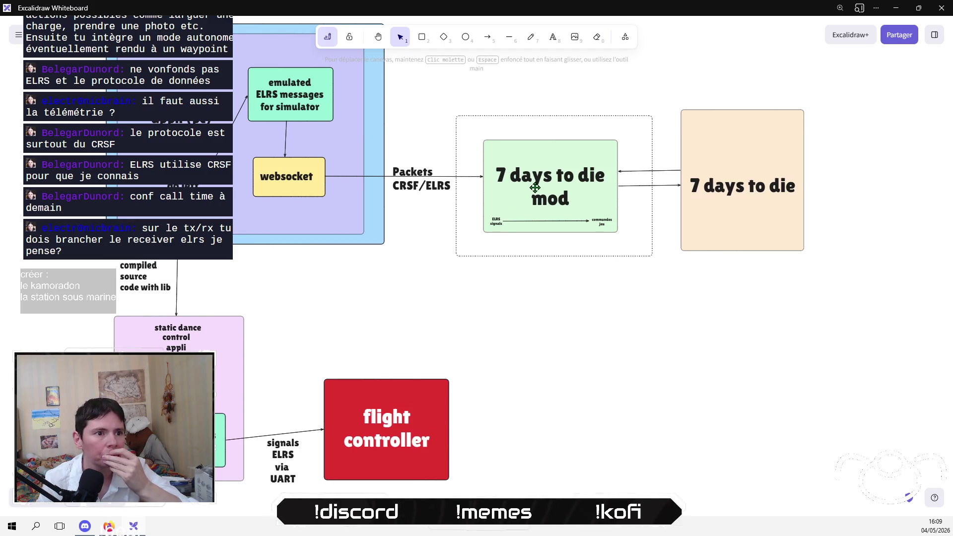
Step: Shrink the yellow websocket box and place it inside the mod box beside the mod title
{"action": "left_click", "coordinate": [495, 219]}
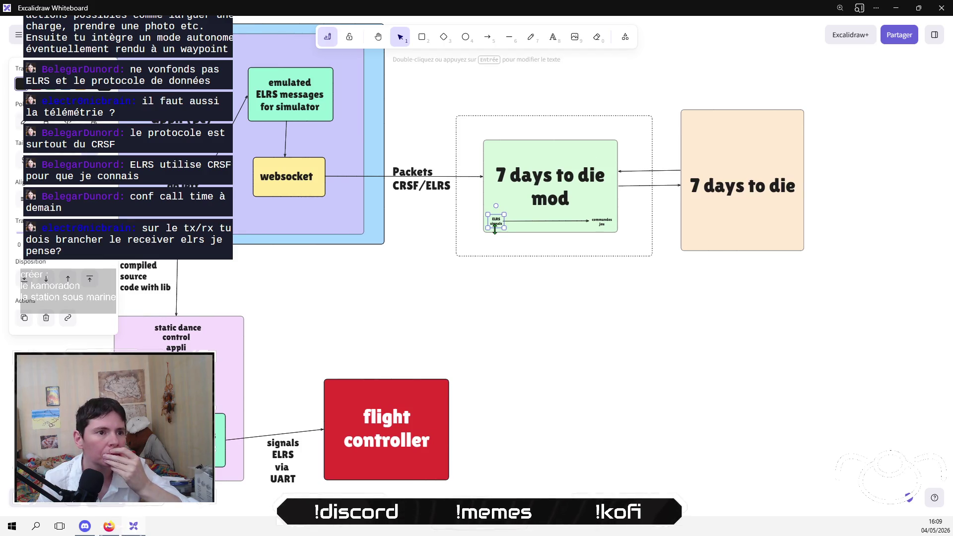
{"action": "scroll", "coordinate": [496, 222], "scroll_direction": "up", "scroll_amount": 5}
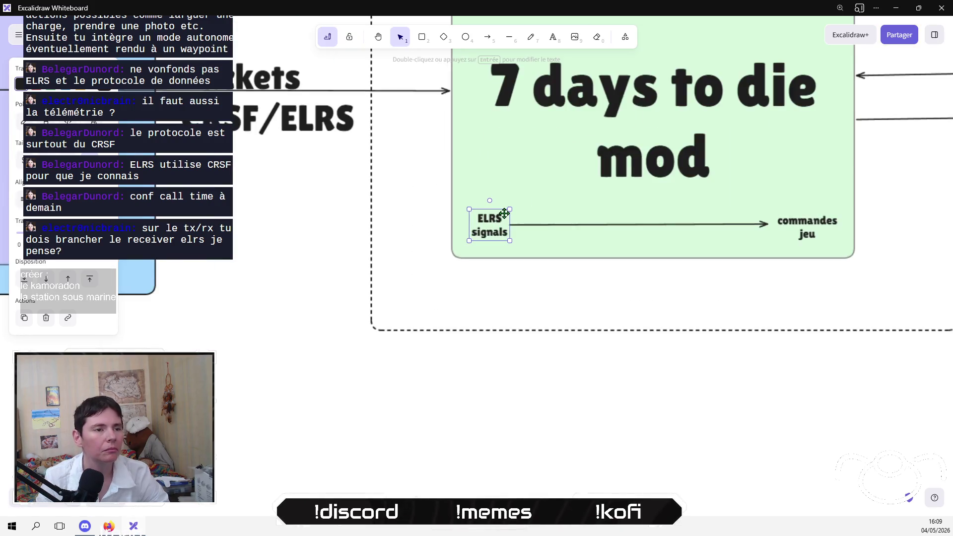
{"action": "scroll", "coordinate": [434, 238], "scroll_direction": "up", "scroll_amount": 3}
{"action": "left_click_drag", "start_coordinate": [239, 233], "coordinate": [539, 258]}
{"action": "left_click", "coordinate": [262, 270]}
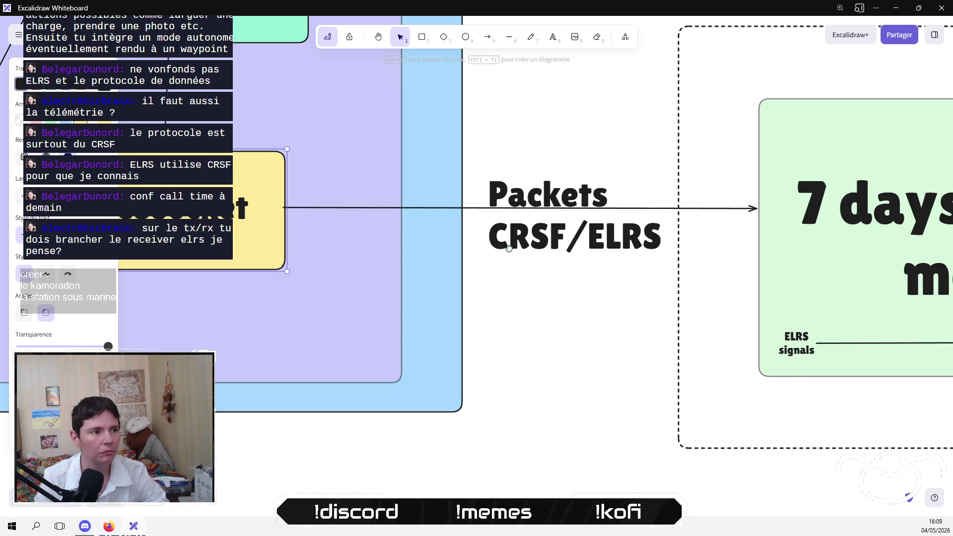
{"action": "scroll", "coordinate": [262, 270], "scroll_direction": "up", "scroll_amount": 1}
{"action": "double_click", "coordinate": [233, 236]}
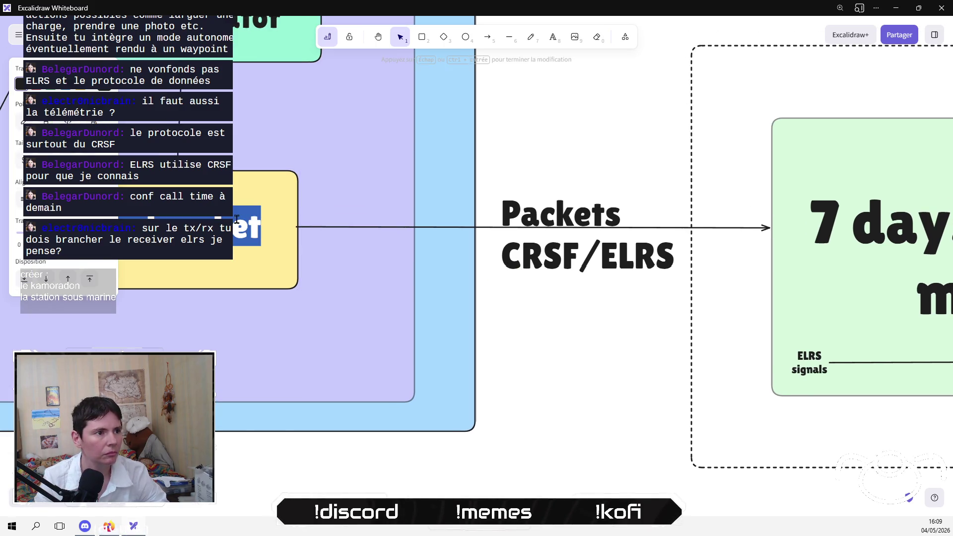
{"action": "left_click", "coordinate": [268, 232]}
{"action": "left_click", "coordinate": [237, 238]}
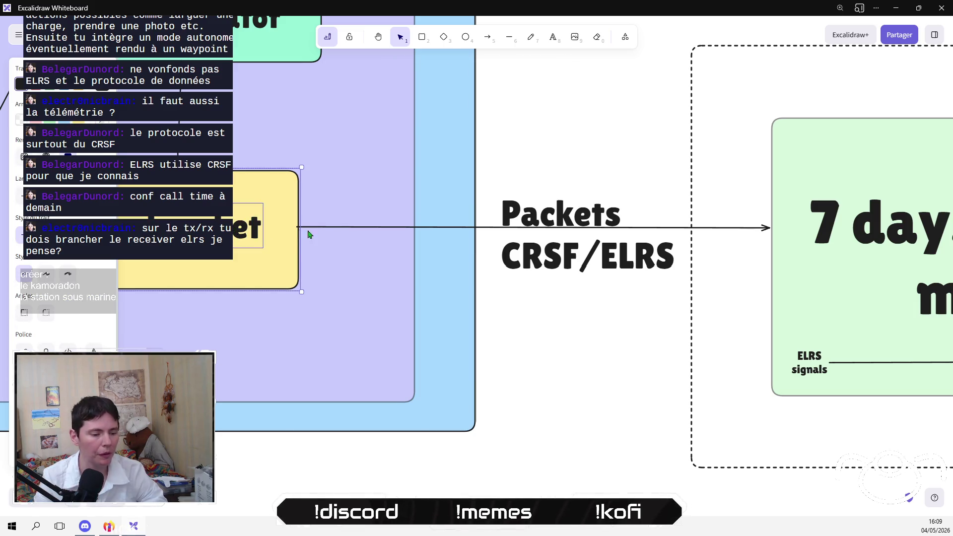
{"action": "left_click_drag", "start_coordinate": [297, 231], "coordinate": [810, 301]}
{"action": "scroll", "coordinate": [607, 359], "scroll_direction": "right", "scroll_amount": 5}
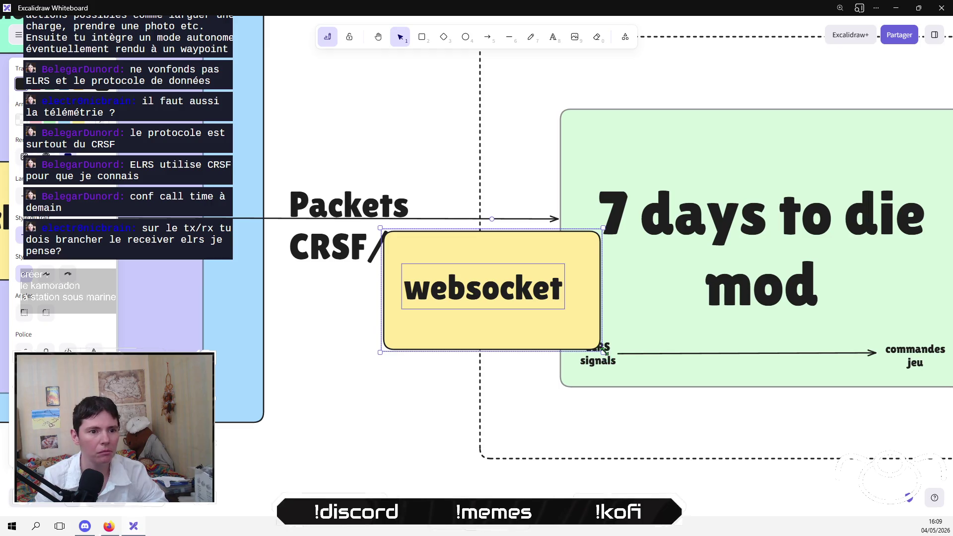
{"action": "mouse_move", "coordinate": [605, 355]}
{"action": "left_mouse_down"}
{"action": "mouse_move", "coordinate": [531, 315]}
{"action": "mouse_move", "coordinate": [510, 292]}
{"action": "left_mouse_up"}
{"action": "mouse_move", "coordinate": [440, 260]}
{"action": "left_mouse_down"}
{"action": "mouse_move", "coordinate": [620, 297]}
{"action": "mouse_move", "coordinate": [635, 290]}
{"action": "left_mouse_up"}
{"action": "scroll", "coordinate": [808, 273], "scroll_direction": "right", "scroll_amount": 4}
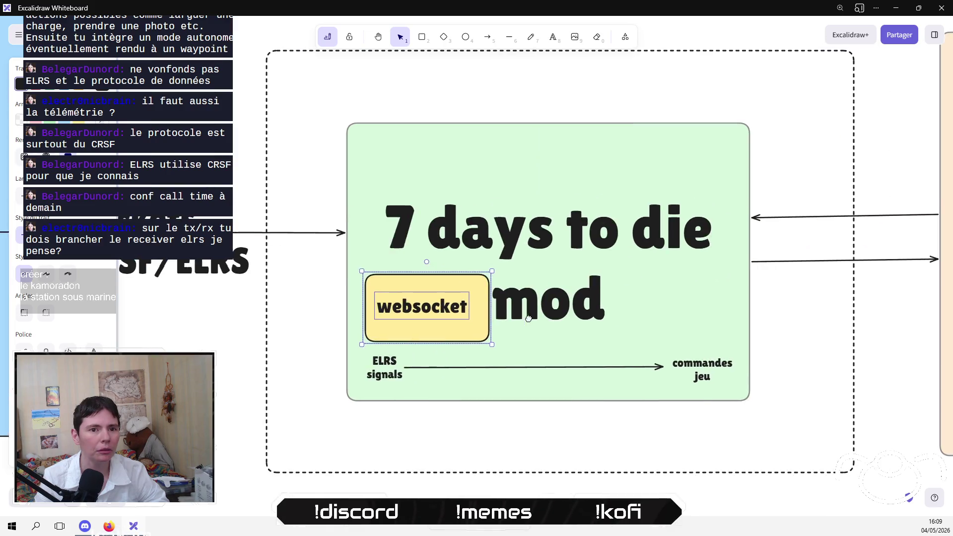
Step: Shrink the '7 days to die mod' title, move it up-right, and raise the websocket box beside it
{"action": "left_click", "coordinate": [549, 308]}
{"action": "left_click_drag", "start_coordinate": [714, 325], "coordinate": [672, 309]}
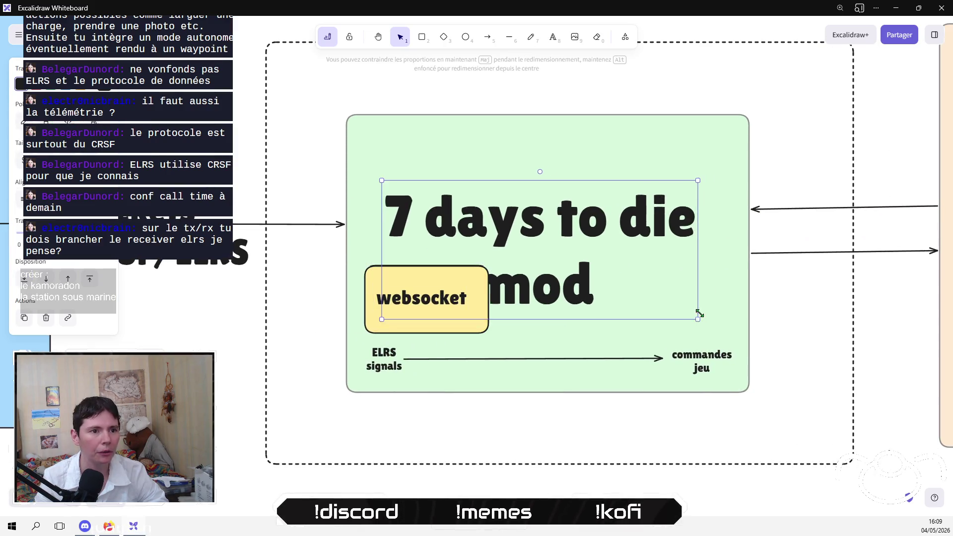
{"action": "left_click_drag", "start_coordinate": [589, 257], "coordinate": [619, 223]}
{"action": "left_click", "coordinate": [330, 306]}
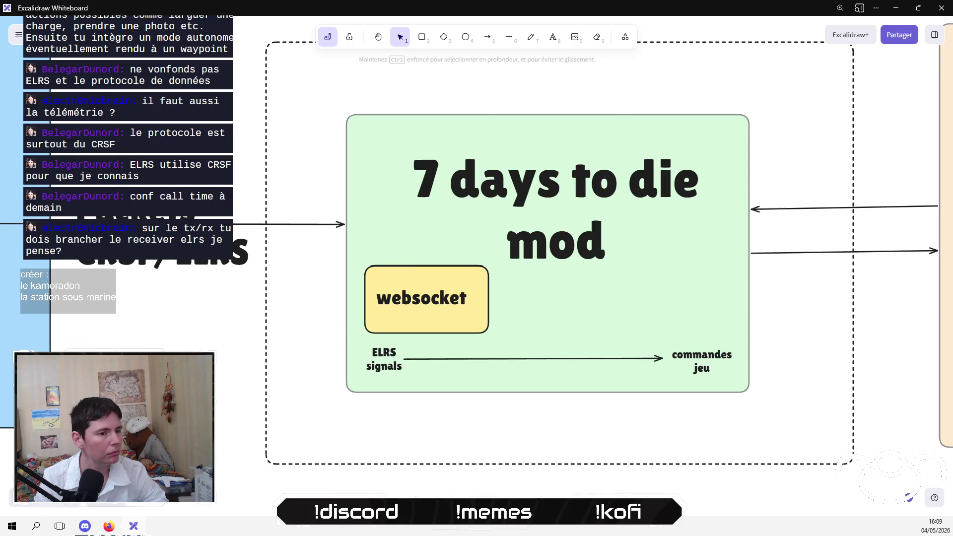
{"action": "left_click_drag", "start_coordinate": [410, 297], "coordinate": [415, 300]}
{"action": "key", "text": "Escape"}
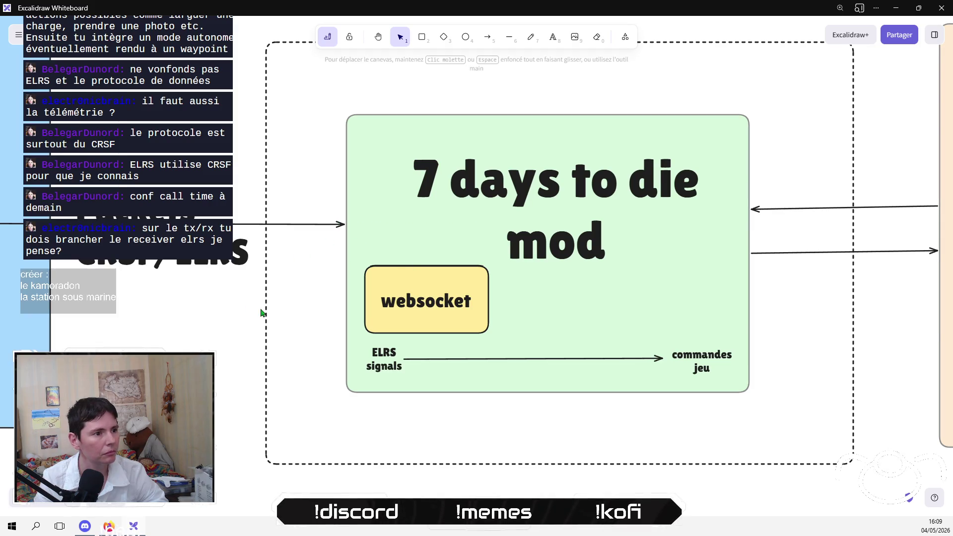
{"action": "left_click_drag", "start_coordinate": [326, 249], "coordinate": [491, 336]}
{"action": "mouse_move", "coordinate": [462, 306]}
{"action": "left_mouse_down"}
{"action": "mouse_move", "coordinate": [449, 239]}
{"action": "mouse_move", "coordinate": [458, 234]}
{"action": "left_mouse_up"}
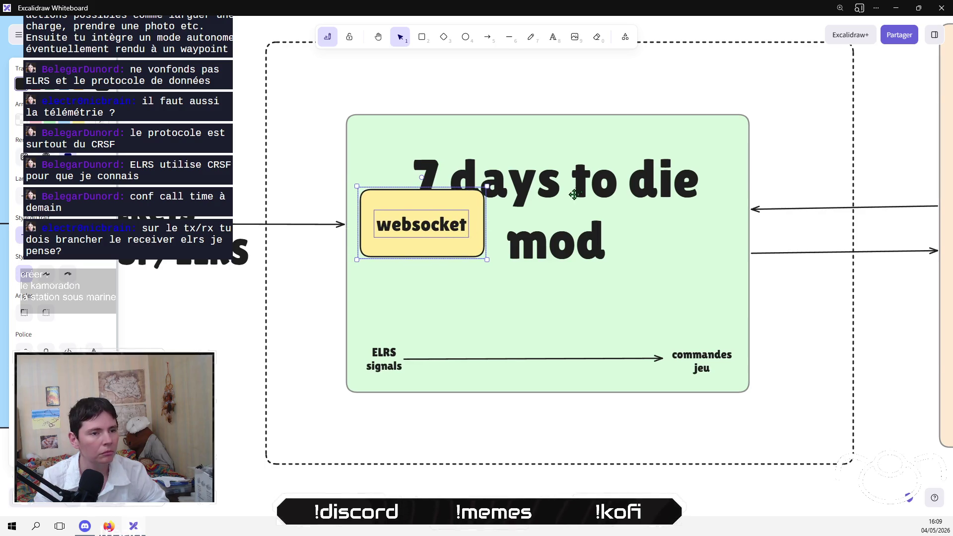
{"action": "left_click", "coordinate": [571, 196]}
{"action": "left_click_drag", "start_coordinate": [588, 177], "coordinate": [604, 154]}
Step: Attach the incoming arrow's tip to the websocket box and move ELRS signals up beside it
{"action": "left_click", "coordinate": [283, 223]}
{"action": "left_click_drag", "start_coordinate": [341, 221], "coordinate": [358, 223]}
{"action": "left_click", "coordinate": [319, 360]}
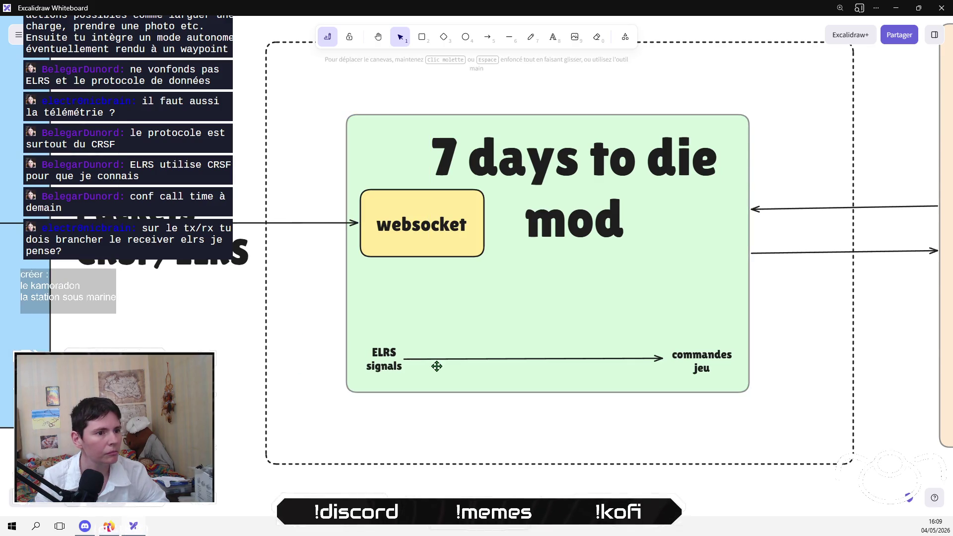
{"action": "mouse_move", "coordinate": [378, 363]}
{"action": "left_mouse_down"}
{"action": "mouse_move", "coordinate": [426, 308]}
{"action": "mouse_move", "coordinate": [433, 270]}
{"action": "mouse_move", "coordinate": [422, 278]}
{"action": "left_mouse_up"}
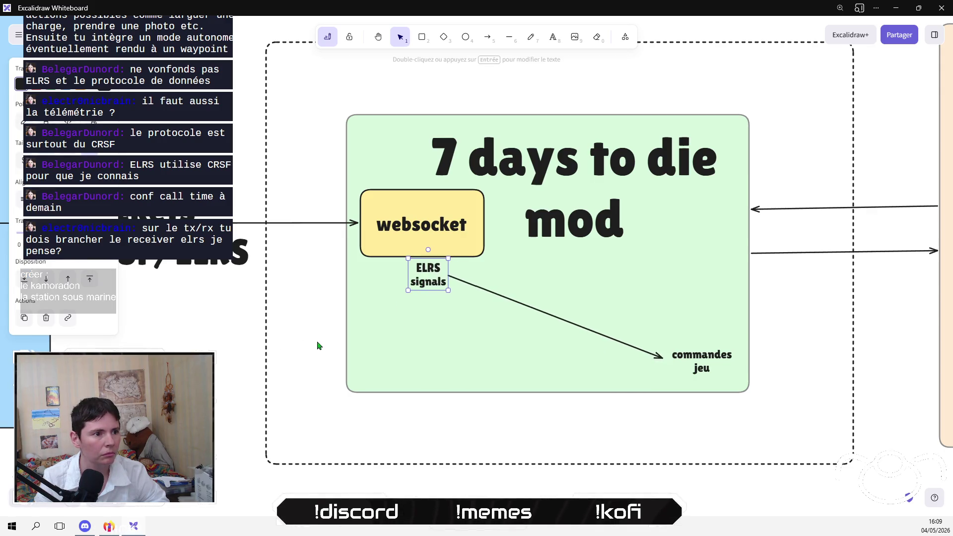
{"action": "left_click", "coordinate": [302, 342]}
{"action": "scroll", "coordinate": [251, 353], "scroll_direction": "down", "scroll_amount": 4}
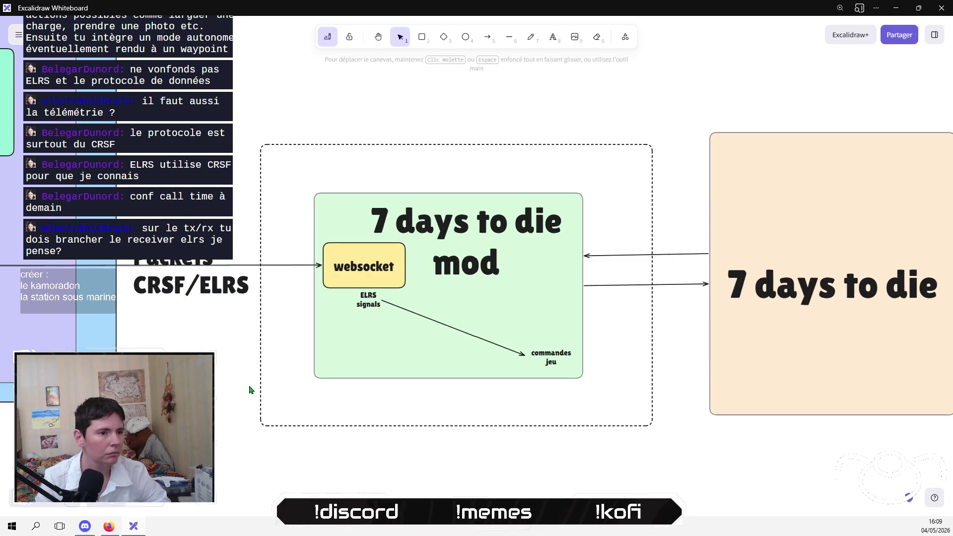
{"action": "scroll", "coordinate": [251, 390], "scroll_direction": "down", "scroll_amount": 5}
{"action": "left_click_drag", "start_coordinate": [252, 389], "coordinate": [489, 323]}
Step: Line up commandes jeu and ELRS signals in a row, reconnecting the arrow to commandes jeu
{"action": "left_click", "coordinate": [610, 207]}
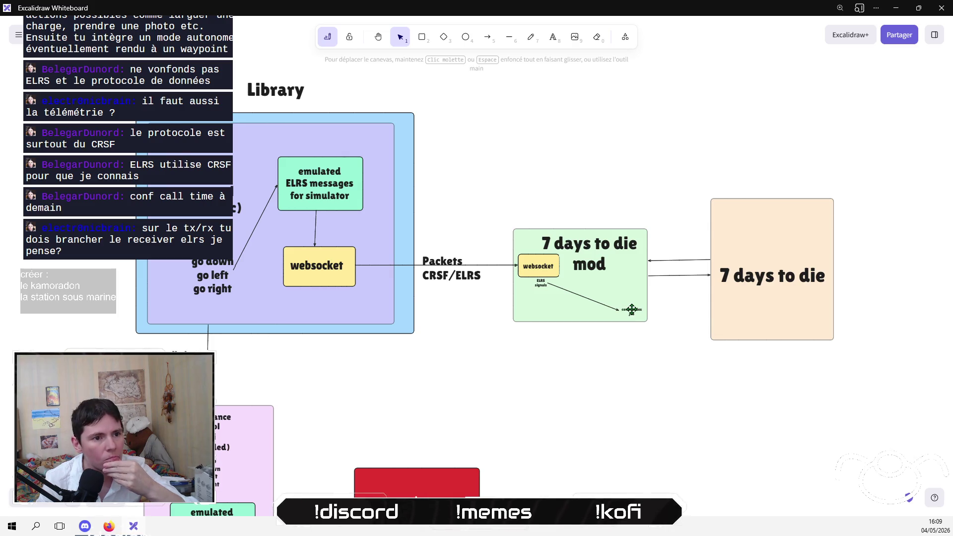
{"action": "key", "text": "ctrl+z"}
{"action": "left_click_drag", "start_coordinate": [627, 308], "coordinate": [629, 275]}
{"action": "left_click", "coordinate": [615, 312]}
{"action": "mouse_move", "coordinate": [616, 314]}
{"action": "left_mouse_down"}
{"action": "mouse_move", "coordinate": [629, 273]}
{"action": "mouse_move", "coordinate": [632, 283]}
{"action": "mouse_move", "coordinate": [629, 267]}
{"action": "left_mouse_up"}
{"action": "left_click", "coordinate": [629, 272]}
{"action": "mouse_move", "coordinate": [541, 284]}
{"action": "left_mouse_down"}
{"action": "mouse_move", "coordinate": [564, 281]}
{"action": "mouse_move", "coordinate": [568, 267]}
{"action": "left_mouse_up"}
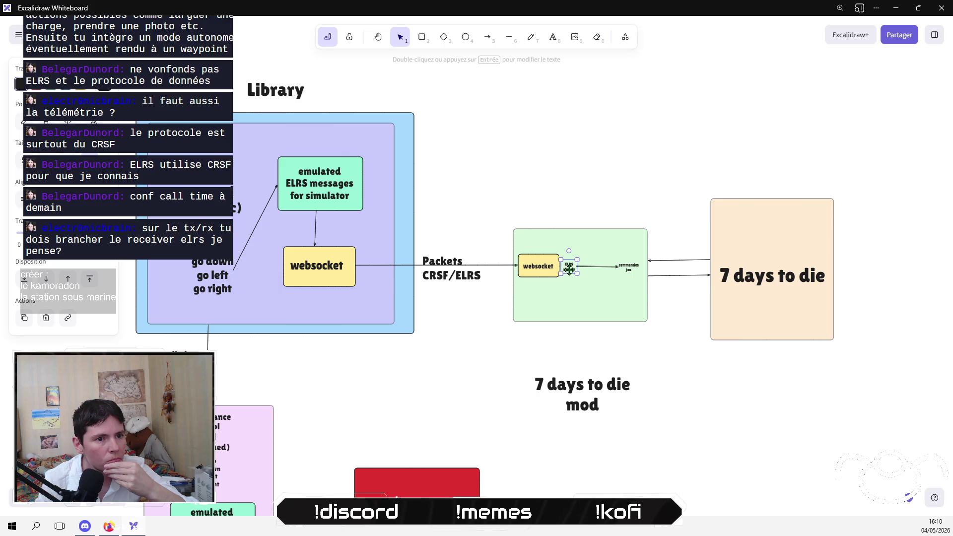
{"action": "mouse_move", "coordinate": [589, 393]}
{"action": "left_mouse_down"}
{"action": "mouse_move", "coordinate": [587, 307]}
{"action": "mouse_move", "coordinate": [625, 321]}
{"action": "mouse_move", "coordinate": [596, 312]}
{"action": "left_mouse_up"}
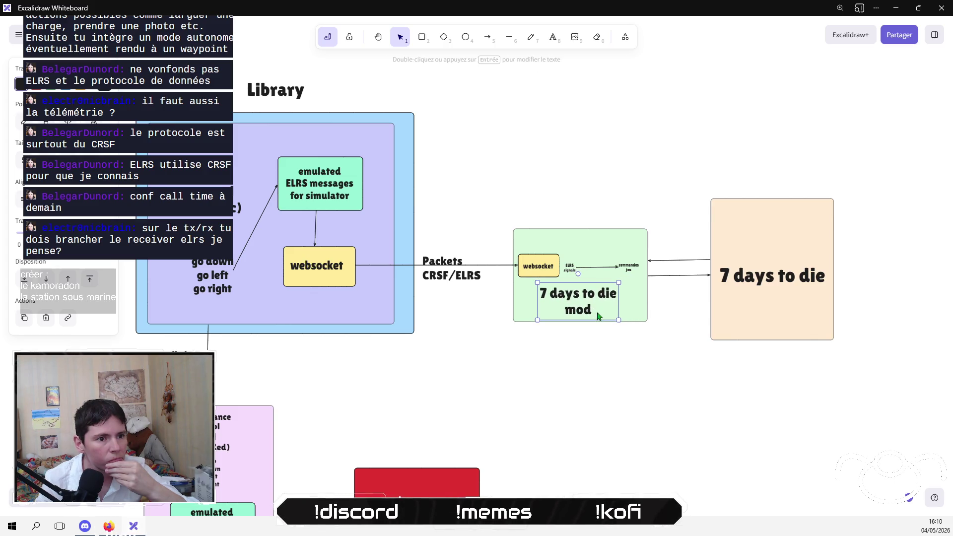
{"action": "left_click", "coordinate": [604, 382]}
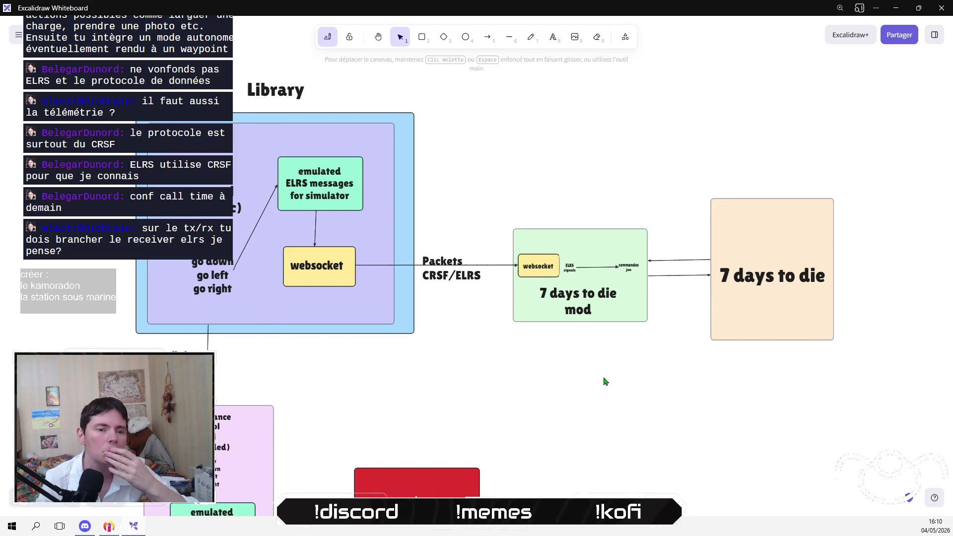
Step: Centre-align the Packets CRSF/ELRS label text and shift it slightly right
{"action": "scroll", "coordinate": [621, 412], "scroll_direction": "up", "scroll_amount": 1}
{"action": "scroll", "coordinate": [596, 368], "scroll_direction": "down", "scroll_amount": 2}
{"action": "scroll", "coordinate": [553, 291], "scroll_direction": "right", "scroll_amount": 1}
{"action": "left_click", "coordinate": [420, 233]}
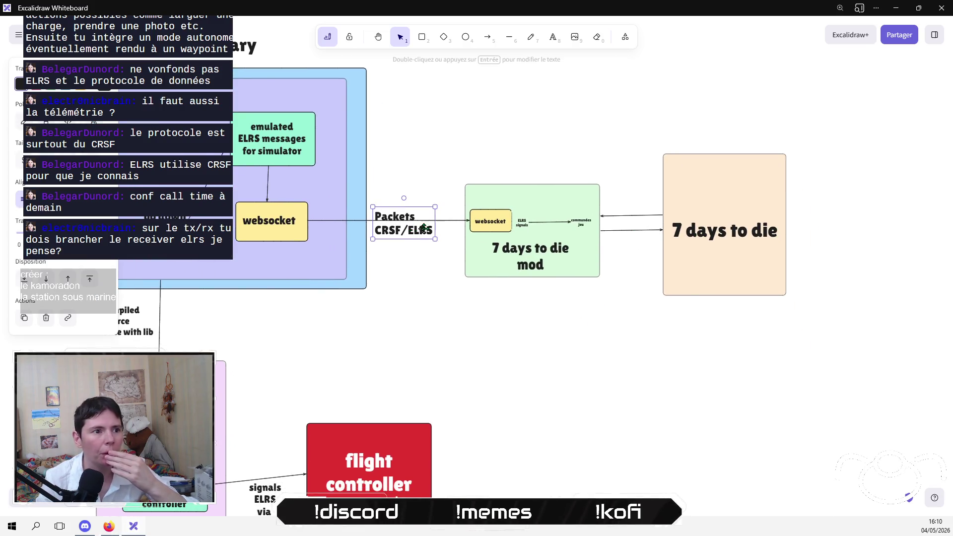
{"action": "key", "text": "ctrl+shift+c"}
{"action": "left_click_drag", "start_coordinate": [422, 233], "coordinate": [429, 230]}
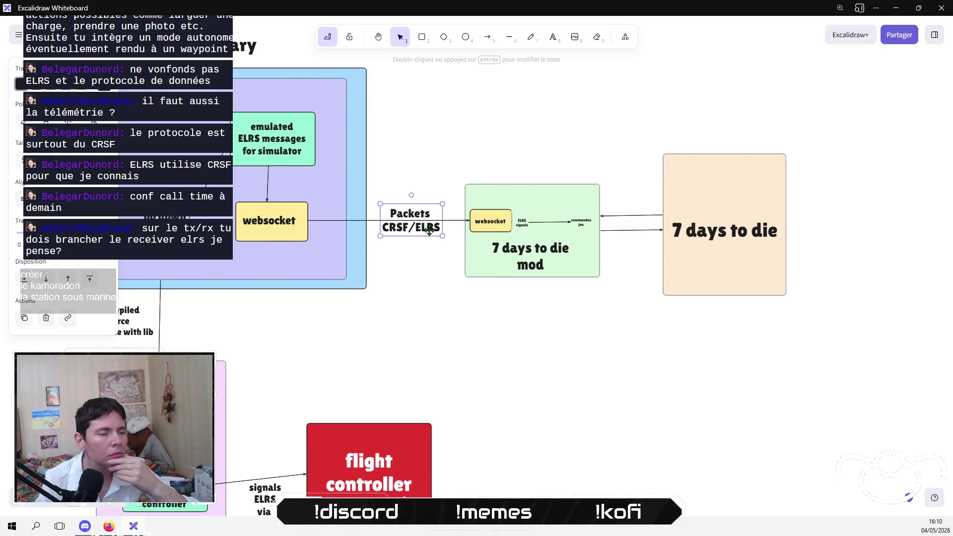
{"action": "left_click", "coordinate": [467, 337]}
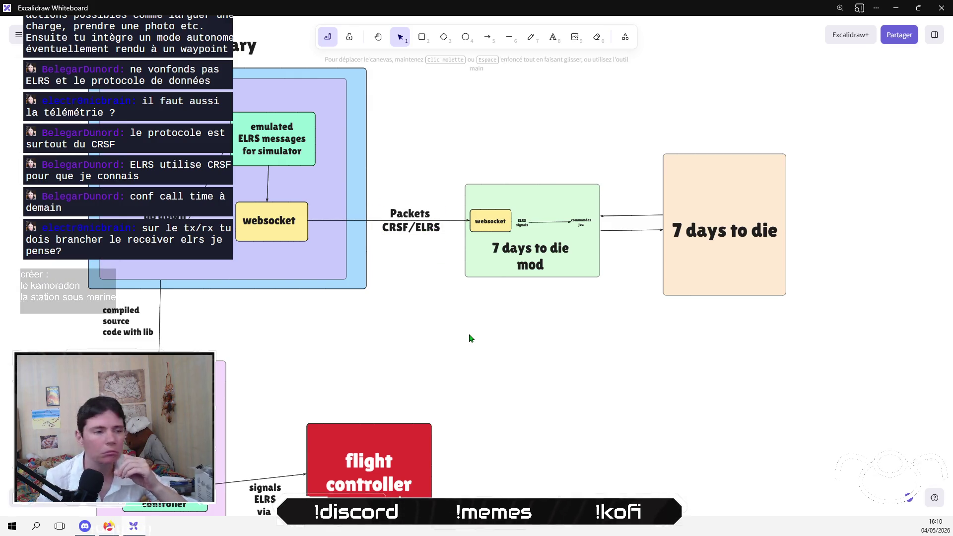
{"action": "mouse_move", "coordinate": [419, 328]}
{"action": "left_mouse_down"}
{"action": "mouse_move", "coordinate": [438, 379]}
{"action": "mouse_move", "coordinate": [635, 318]}
{"action": "left_mouse_up"}
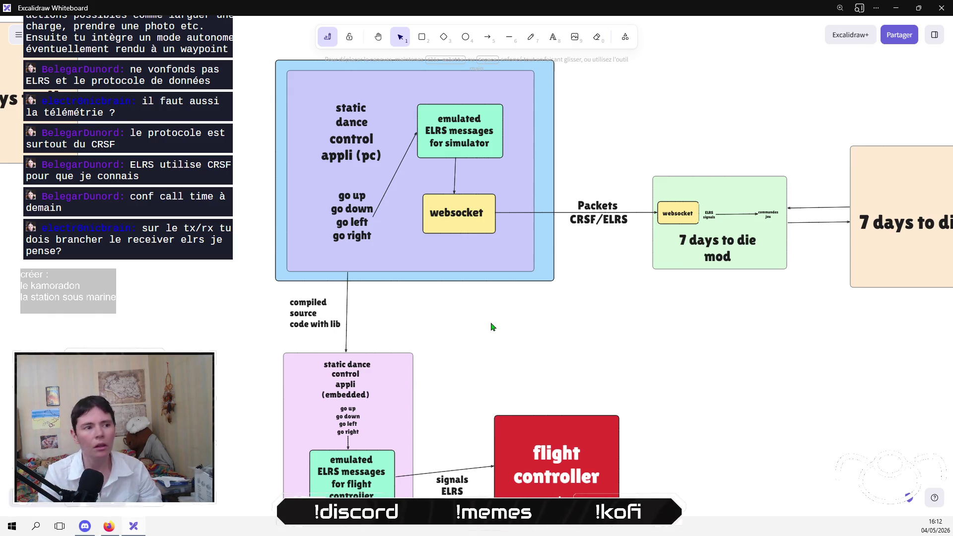
Step: Lower the flight controller box slightly and move the signals ELRS via UART label up
{"action": "left_click_drag", "start_coordinate": [625, 345], "coordinate": [496, 323]}
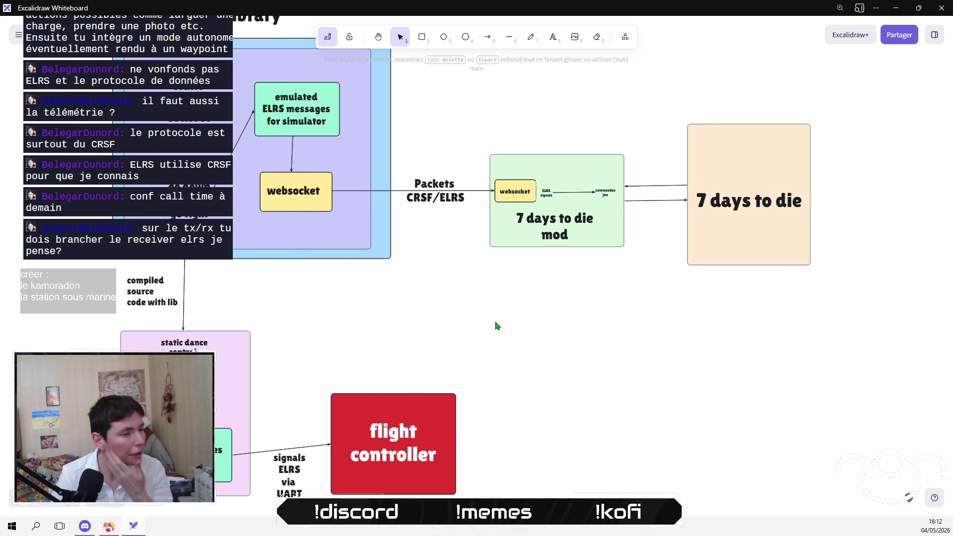
{"action": "scroll", "coordinate": [496, 323], "scroll_direction": "down", "scroll_amount": 2}
{"action": "mouse_move", "coordinate": [543, 234]}
{"action": "left_mouse_down"}
{"action": "mouse_move", "coordinate": [365, 422]}
{"action": "mouse_move", "coordinate": [270, 464]}
{"action": "mouse_move", "coordinate": [376, 459]}
{"action": "mouse_move", "coordinate": [347, 425]}
{"action": "mouse_move", "coordinate": [348, 409]}
{"action": "left_mouse_up"}
{"action": "left_click_drag", "start_coordinate": [379, 350], "coordinate": [381, 361]}
{"action": "left_click_drag", "start_coordinate": [293, 392], "coordinate": [295, 369]}
{"action": "left_click", "coordinate": [588, 336]}
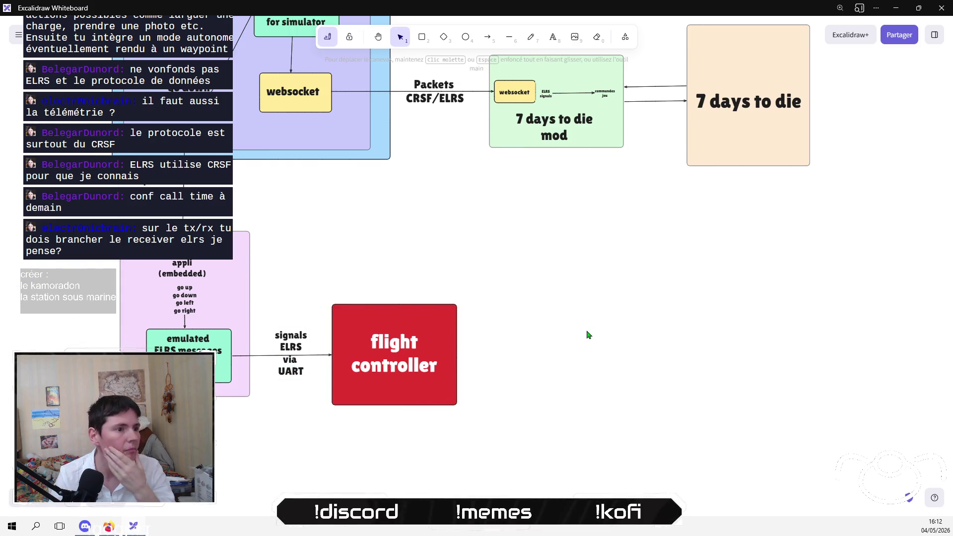
Step: Move the go up/down/left/right list above the static dance control appli (pc) text
{"action": "mouse_move", "coordinate": [505, 216]}
{"action": "left_mouse_down"}
{"action": "mouse_move", "coordinate": [597, 412]}
{"action": "mouse_move", "coordinate": [362, 449]}
{"action": "mouse_move", "coordinate": [457, 345]}
{"action": "left_mouse_up"}
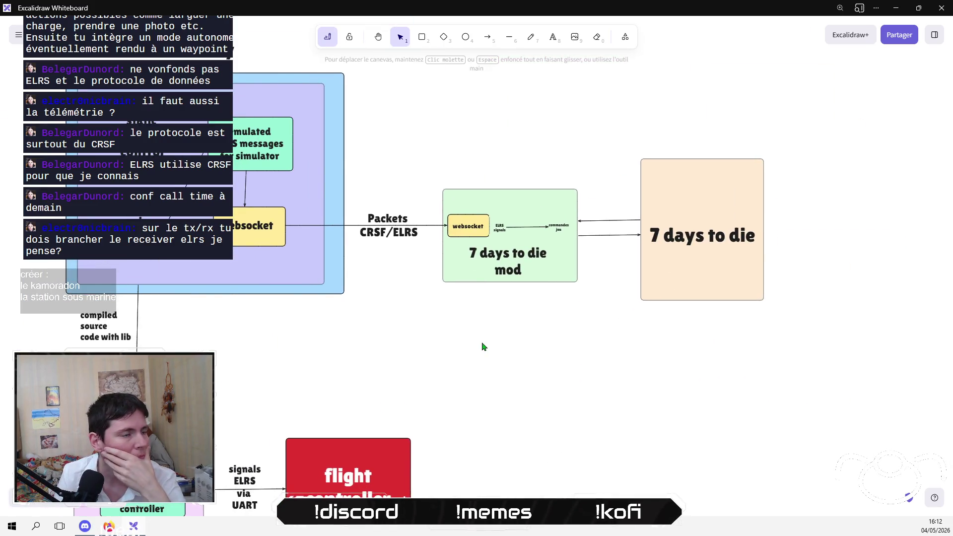
{"action": "left_click_drag", "start_coordinate": [559, 381], "coordinate": [562, 368]}
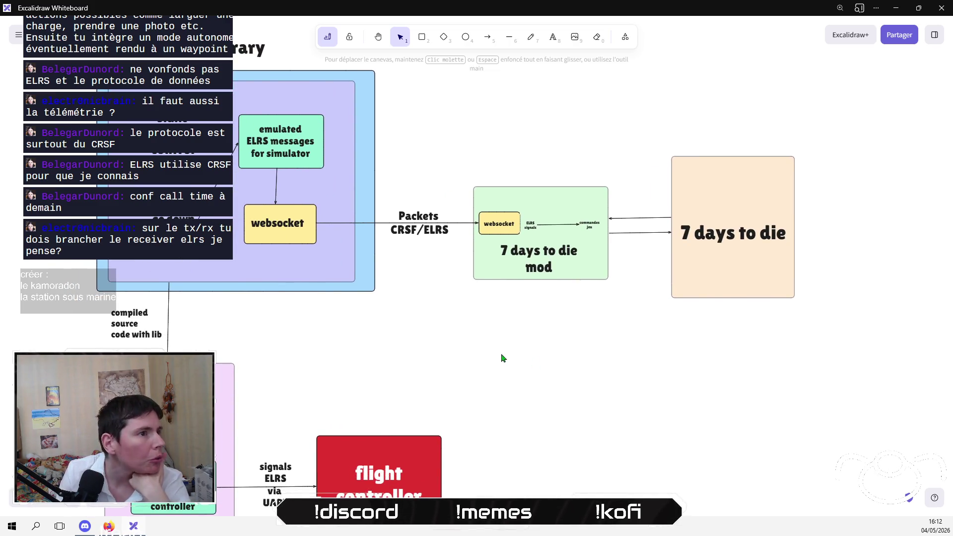
{"action": "left_click_drag", "start_coordinate": [196, 249], "coordinate": [279, 318]}
{"action": "mouse_move", "coordinate": [253, 221]}
{"action": "left_mouse_down"}
{"action": "mouse_move", "coordinate": [252, 204]}
{"action": "mouse_move", "coordinate": [252, 217]}
{"action": "mouse_move", "coordinate": [283, 240]}
{"action": "mouse_move", "coordinate": [256, 216]}
{"action": "left_mouse_up"}
{"action": "key", "text": "Escape"}
{"action": "key", "text": "Escape"}
{"action": "left_click", "coordinate": [251, 199]}
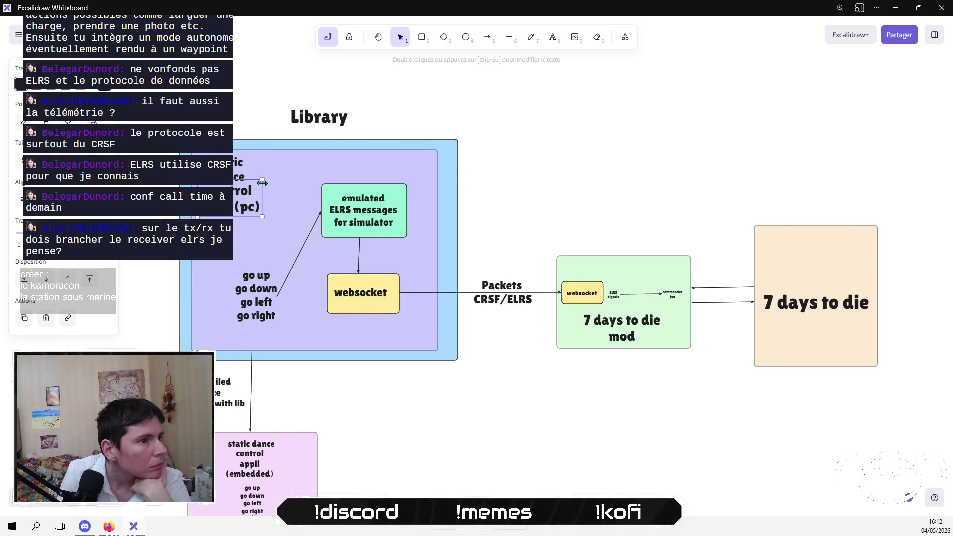
{"action": "key", "text": "Escape"}
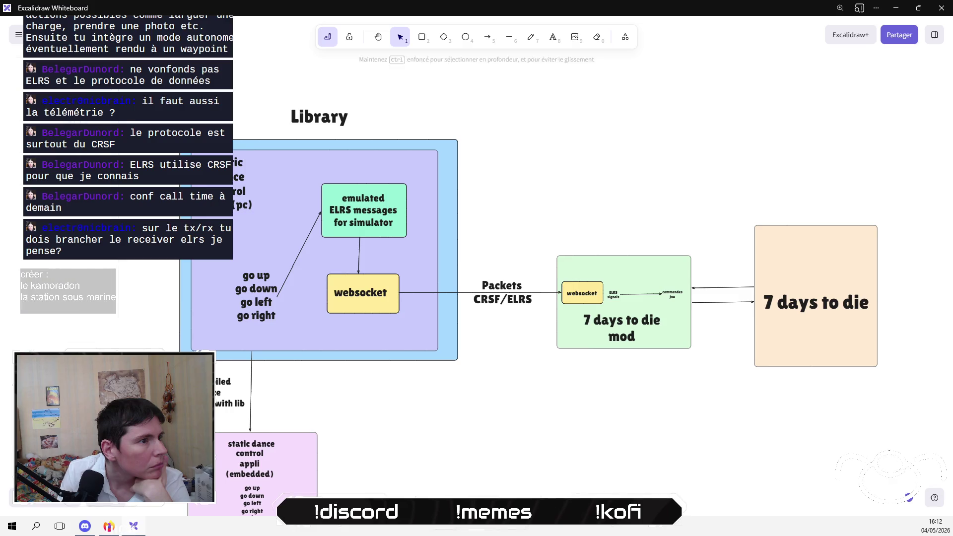
{"action": "mouse_move", "coordinate": [251, 297]}
{"action": "left_mouse_down"}
{"action": "mouse_move", "coordinate": [272, 207]}
{"action": "mouse_move", "coordinate": [234, 207]}
{"action": "mouse_move", "coordinate": [234, 270]}
{"action": "mouse_move", "coordinate": [269, 311]}
{"action": "left_mouse_up"}
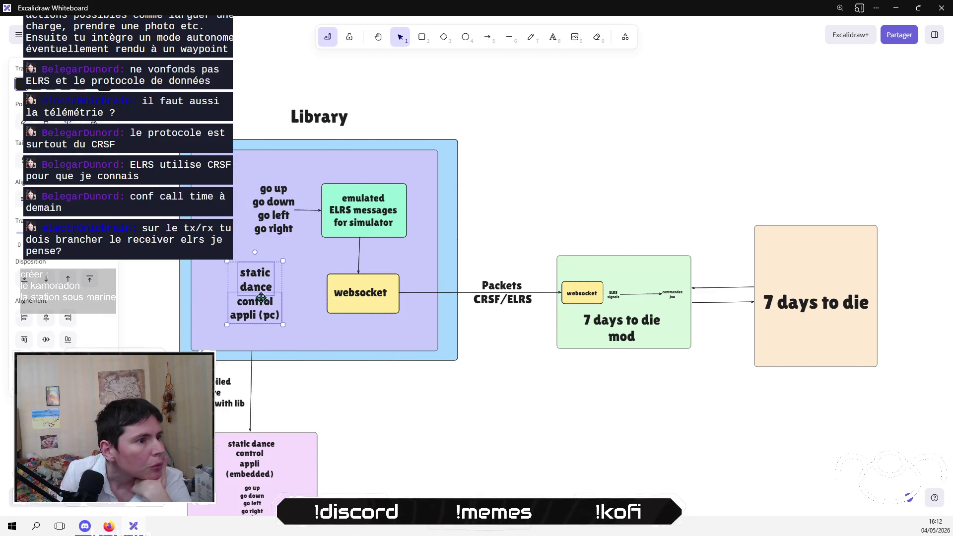
{"action": "key", "text": "Escape"}
{"action": "scroll", "coordinate": [477, 268], "scroll_direction": "down", "scroll_amount": 4}
{"action": "scroll", "coordinate": [476, 268], "scroll_direction": "down", "scroll_amount": 1}
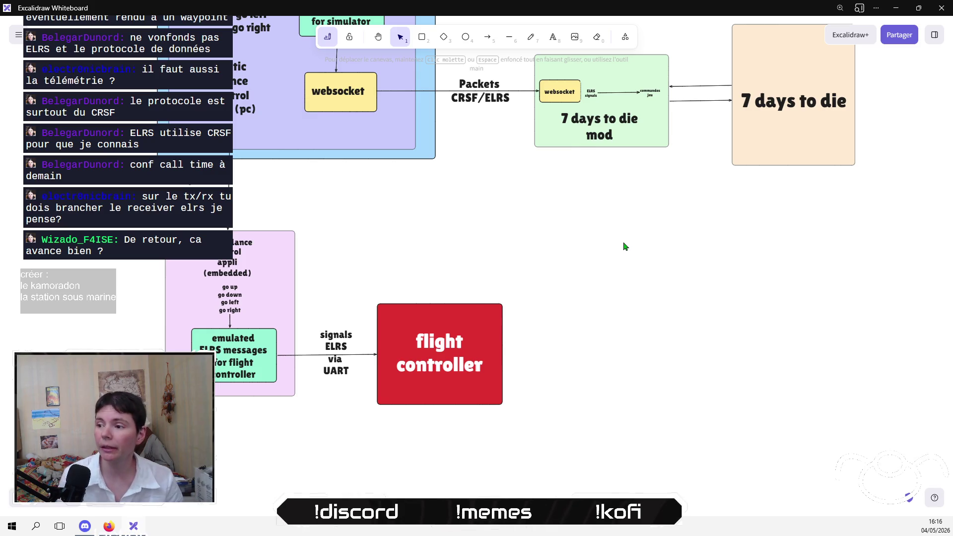
Step: Slide the Library title about 100 px right so it sits above its frame
{"action": "mouse_move", "coordinate": [666, 228]}
{"action": "left_mouse_down"}
{"action": "mouse_move", "coordinate": [564, 385]}
{"action": "mouse_move", "coordinate": [564, 315]}
{"action": "left_mouse_up"}
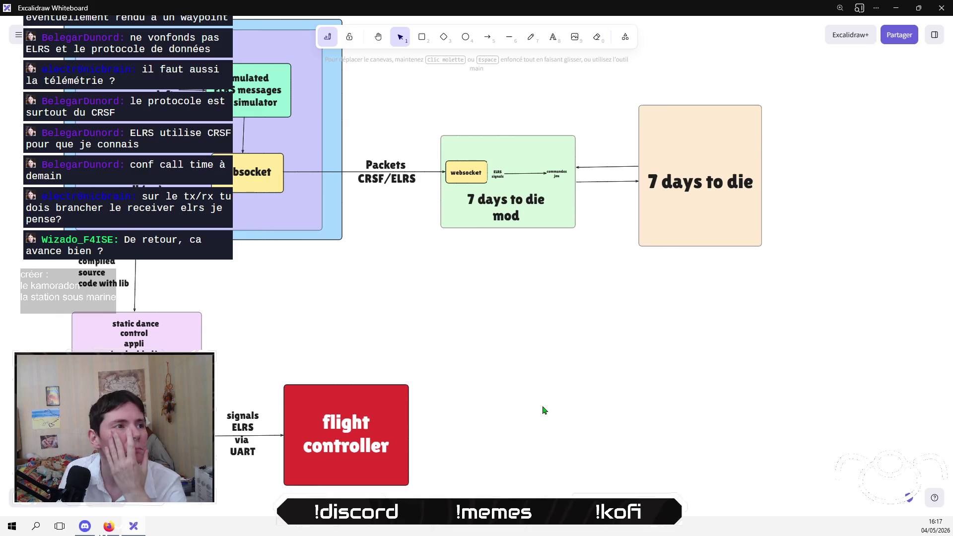
{"action": "left_click_drag", "start_coordinate": [549, 390], "coordinate": [627, 396]}
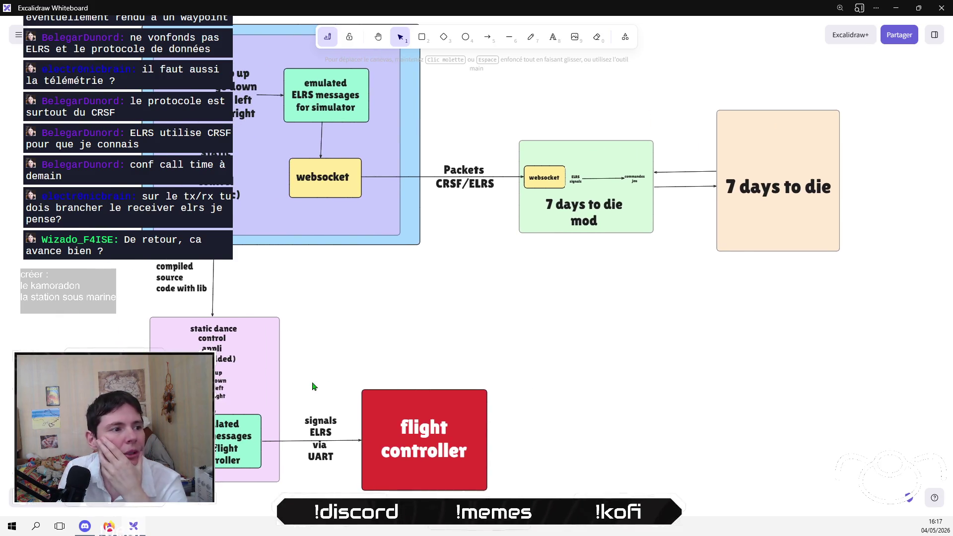
{"action": "scroll", "coordinate": [233, 259], "scroll_direction": "up", "scroll_amount": 3}
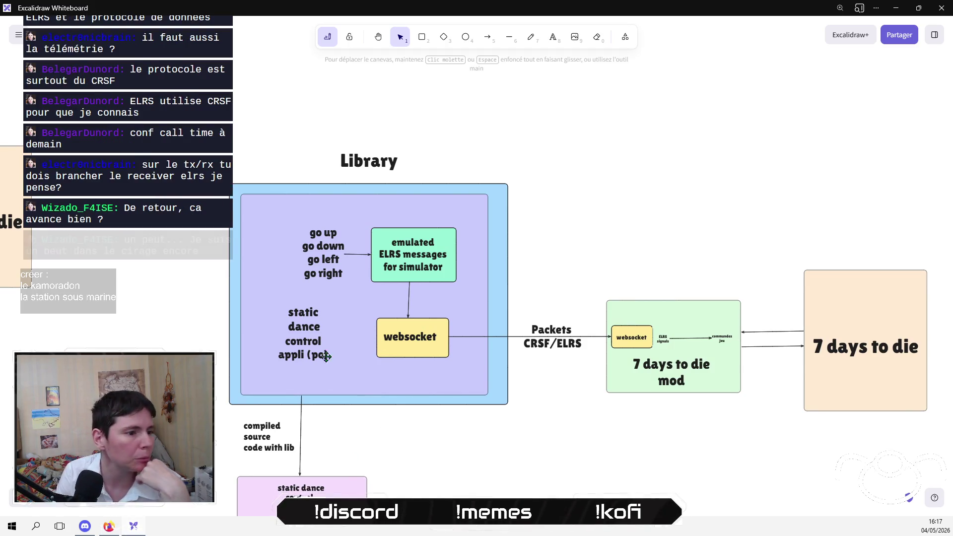
{"action": "scroll", "coordinate": [330, 338], "scroll_direction": "down", "scroll_amount": 3}
{"action": "scroll", "coordinate": [314, 203], "scroll_direction": "up", "scroll_amount": 3}
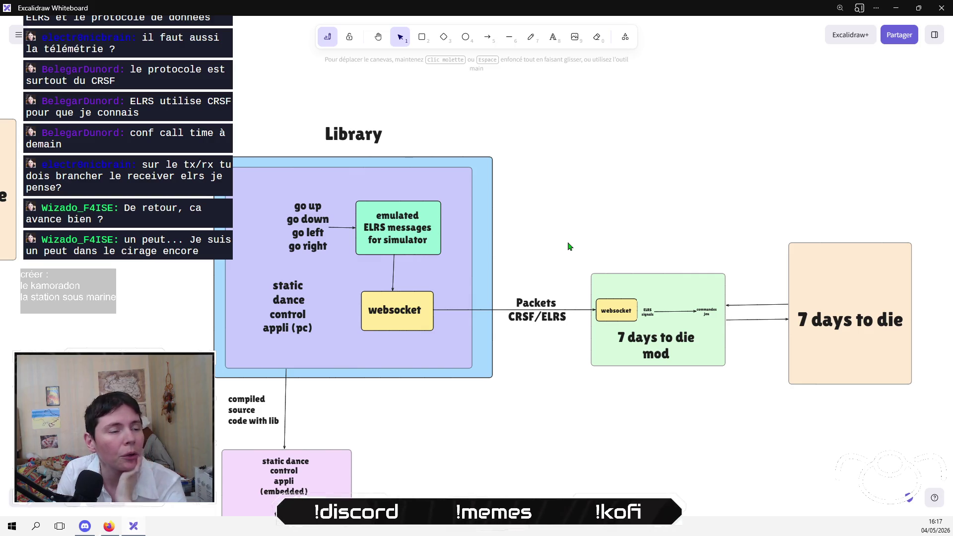
{"action": "mouse_move", "coordinate": [354, 133]}
{"action": "left_mouse_down"}
{"action": "mouse_move", "coordinate": [429, 134]}
{"action": "mouse_move", "coordinate": [405, 134]}
{"action": "left_mouse_up"}
{"action": "left_click", "coordinate": [599, 153]}
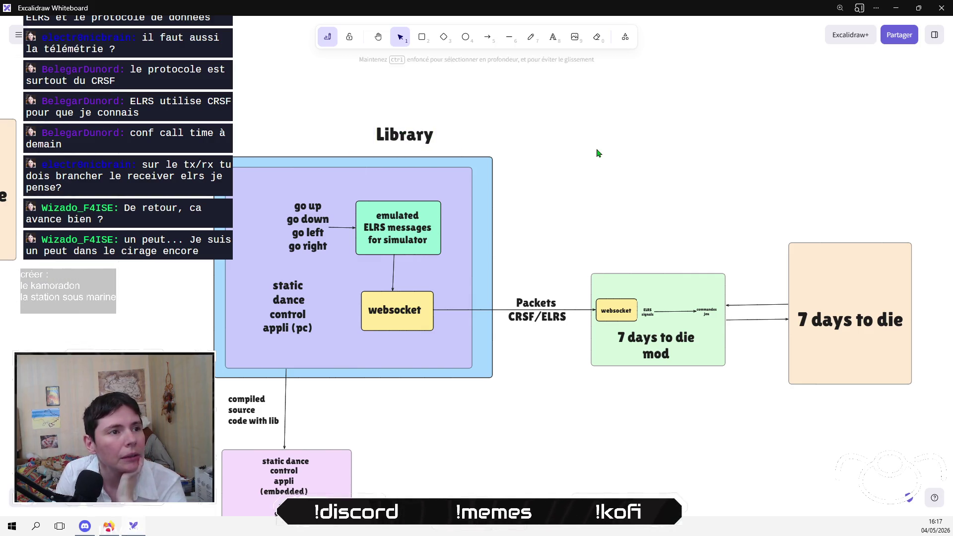
Step: Draw a transparent, dotted-border frame around the emulated ELRS and websocket boxes
{"action": "left_click", "coordinate": [422, 36]}
{"action": "mouse_move", "coordinate": [335, 190]}
{"action": "left_mouse_down"}
{"action": "mouse_move", "coordinate": [435, 340]}
{"action": "mouse_move", "coordinate": [450, 347]}
{"action": "left_mouse_up"}
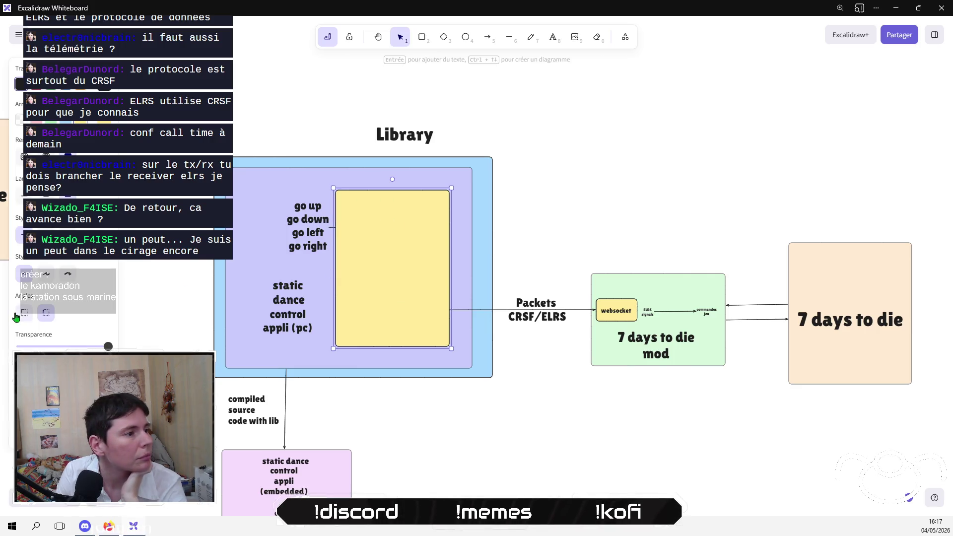
{"action": "left_click", "coordinate": [20, 120]}
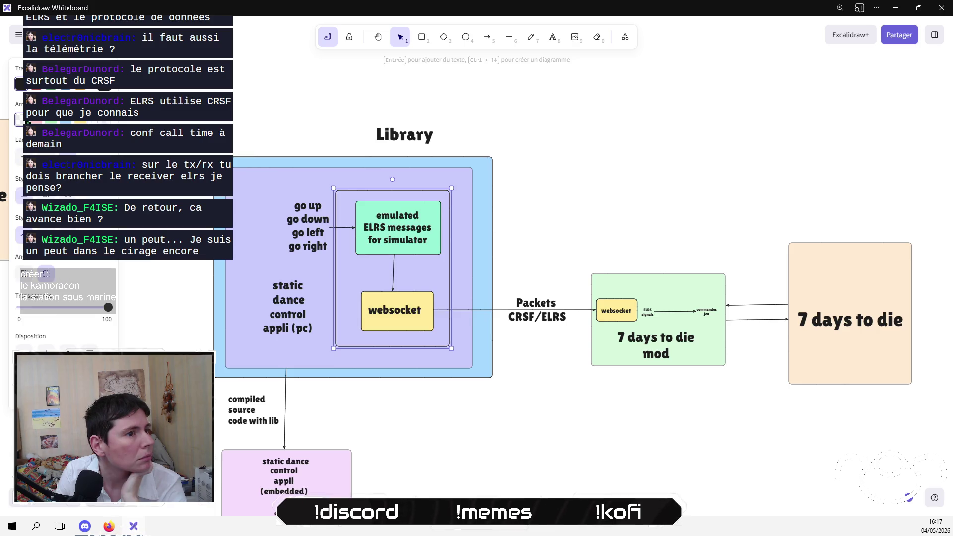
{"action": "left_click", "coordinate": [74, 195]}
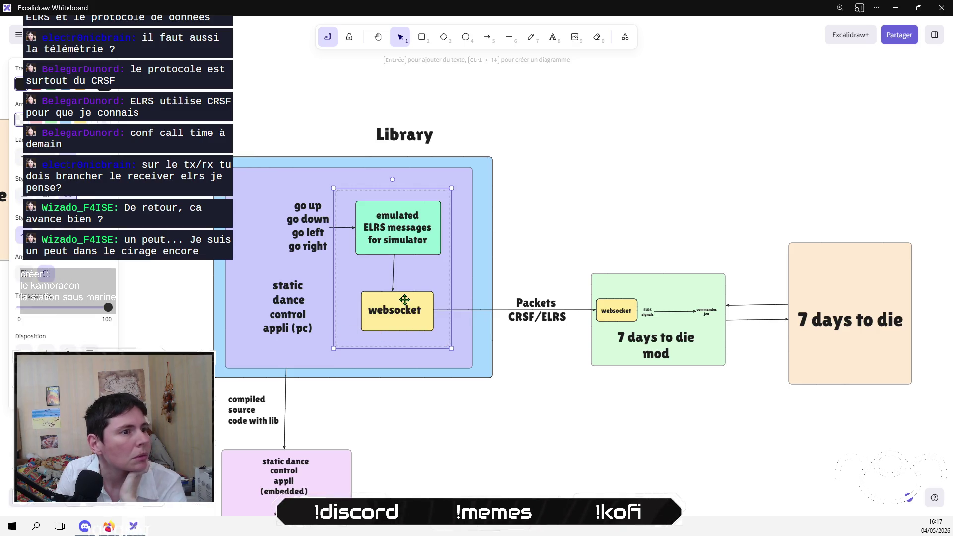
{"action": "left_click_drag", "start_coordinate": [427, 236], "coordinate": [434, 234]}
{"action": "left_click_drag", "start_coordinate": [421, 194], "coordinate": [420, 189]}
Step: Move the Library title inside the dotted frame and stretch the frame's top edge upward
{"action": "left_click", "coordinate": [525, 135]}
{"action": "mouse_move", "coordinate": [420, 138]}
{"action": "left_mouse_down"}
{"action": "mouse_move", "coordinate": [407, 199]}
{"action": "mouse_move", "coordinate": [441, 178]}
{"action": "mouse_move", "coordinate": [401, 189]}
{"action": "left_mouse_up"}
{"action": "left_click", "coordinate": [446, 186]}
{"action": "left_click", "coordinate": [401, 193]}
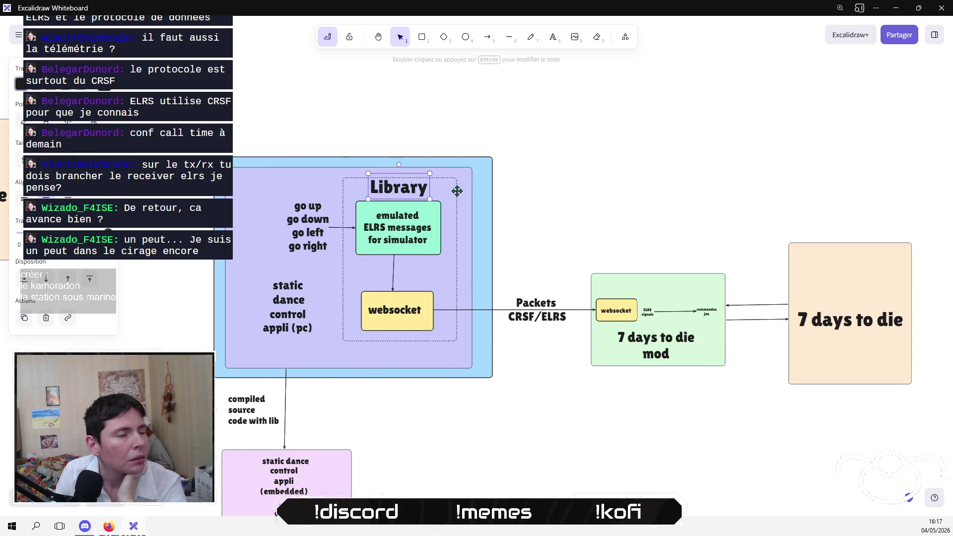
{"action": "left_click", "coordinate": [609, 217]}
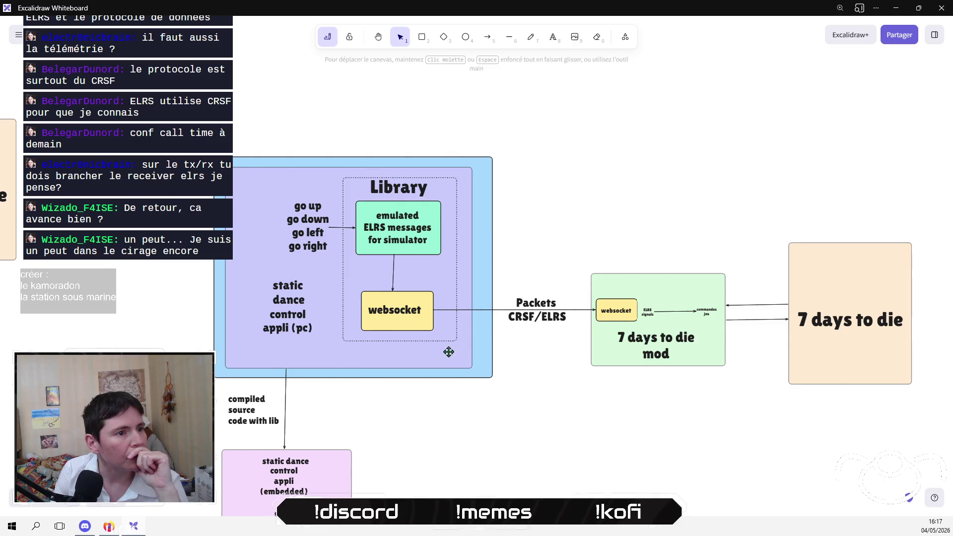
Step: Raise the websocket box, lower the Library contents, and shift the go up/down/left/right text left
{"action": "left_click_drag", "start_coordinate": [459, 402], "coordinate": [332, 282]}
{"action": "left_click_drag", "start_coordinate": [405, 302], "coordinate": [406, 293]}
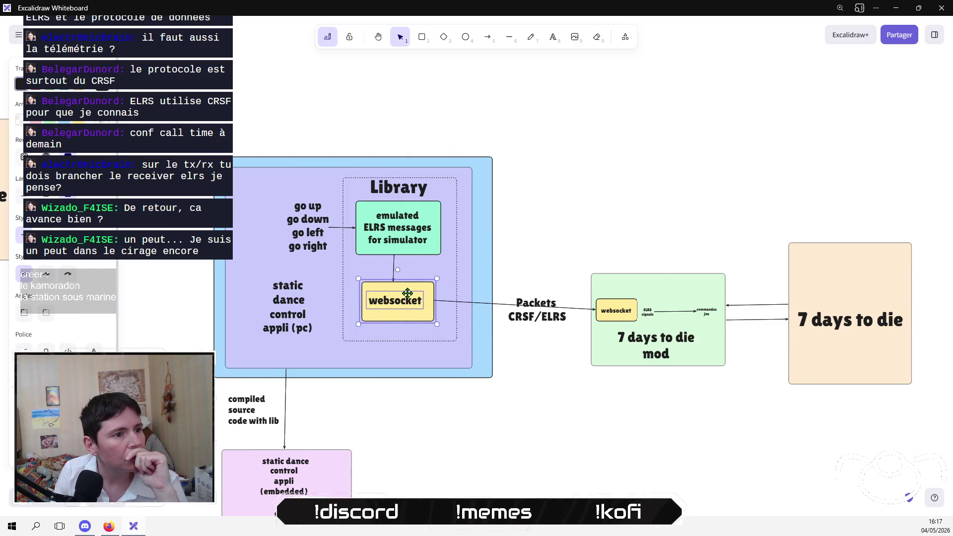
{"action": "mouse_move", "coordinate": [473, 412]}
{"action": "left_mouse_down"}
{"action": "mouse_move", "coordinate": [385, 273]}
{"action": "mouse_move", "coordinate": [347, 147]}
{"action": "left_mouse_up"}
{"action": "mouse_move", "coordinate": [397, 218]}
{"action": "left_mouse_down"}
{"action": "mouse_move", "coordinate": [401, 237]}
{"action": "mouse_move", "coordinate": [399, 228]}
{"action": "left_mouse_up"}
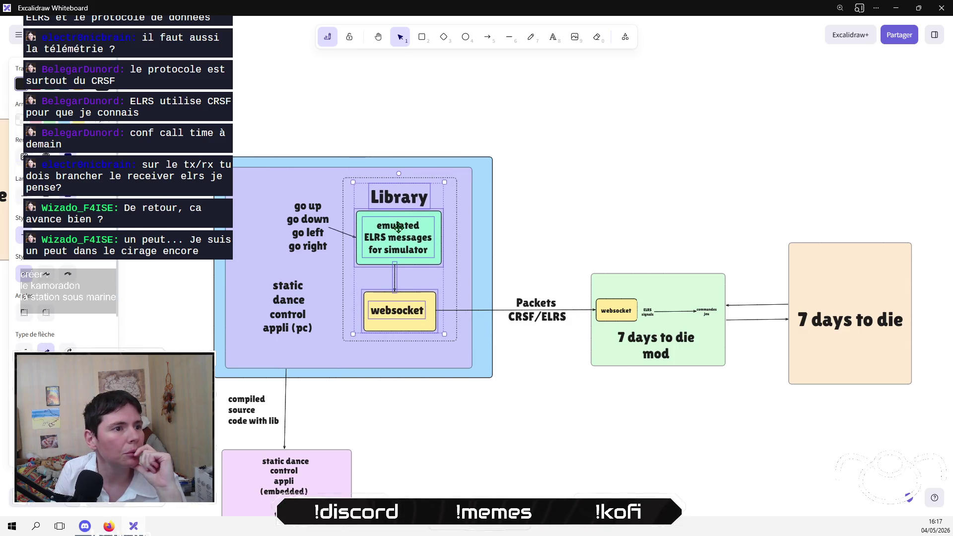
{"action": "left_click", "coordinate": [484, 416]}
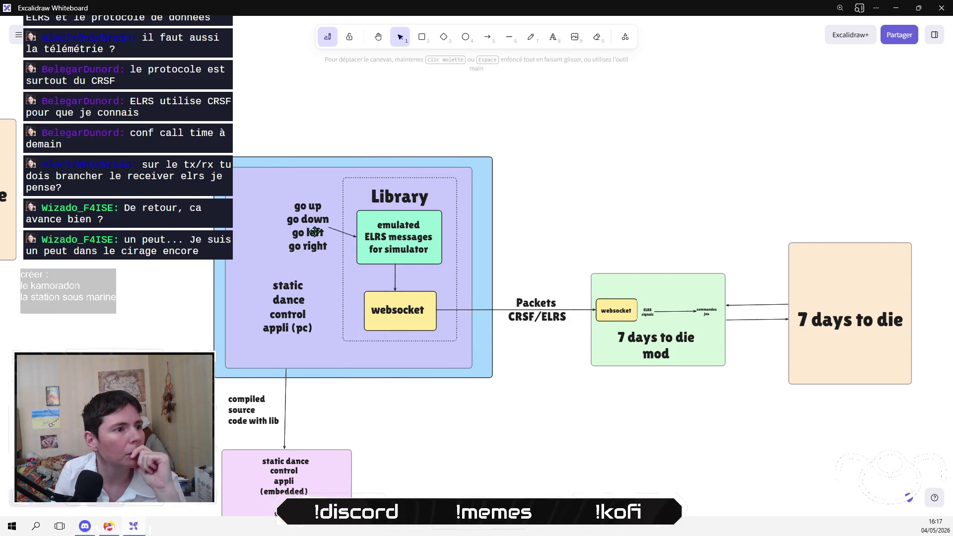
{"action": "left_click_drag", "start_coordinate": [303, 211], "coordinate": [274, 224]}
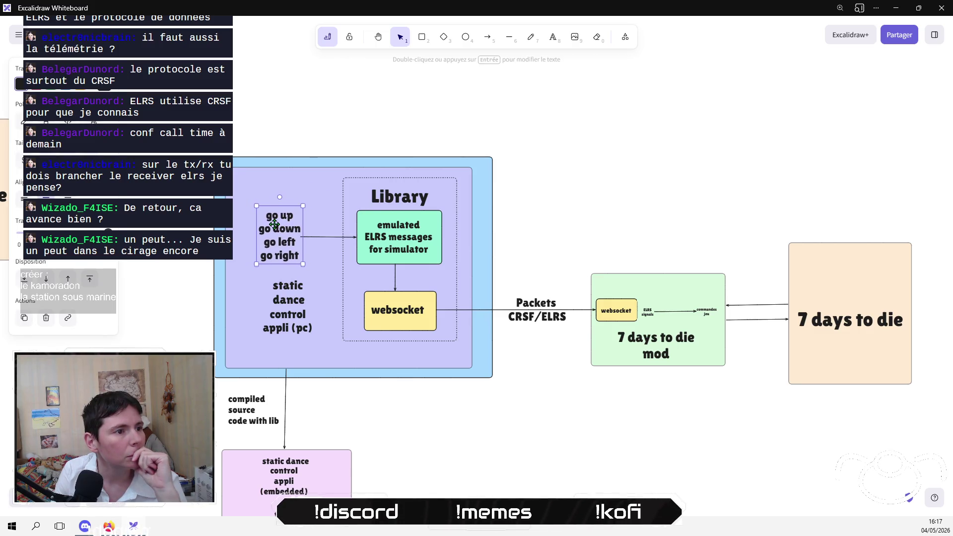
{"action": "left_click", "coordinate": [526, 389]}
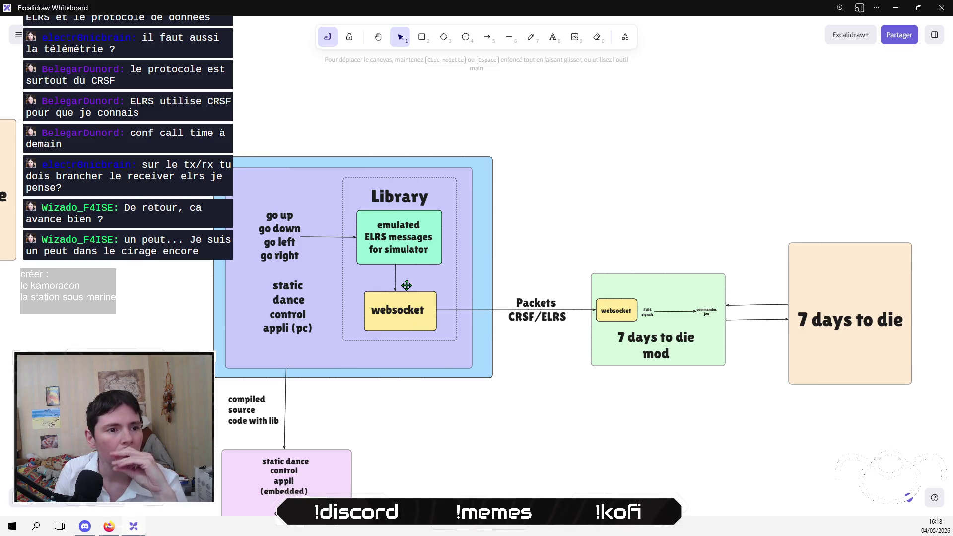
Step: Lower the Library group slightly so its arrow runs straight
{"action": "scroll", "coordinate": [406, 284], "scroll_direction": "down", "scroll_amount": 3}
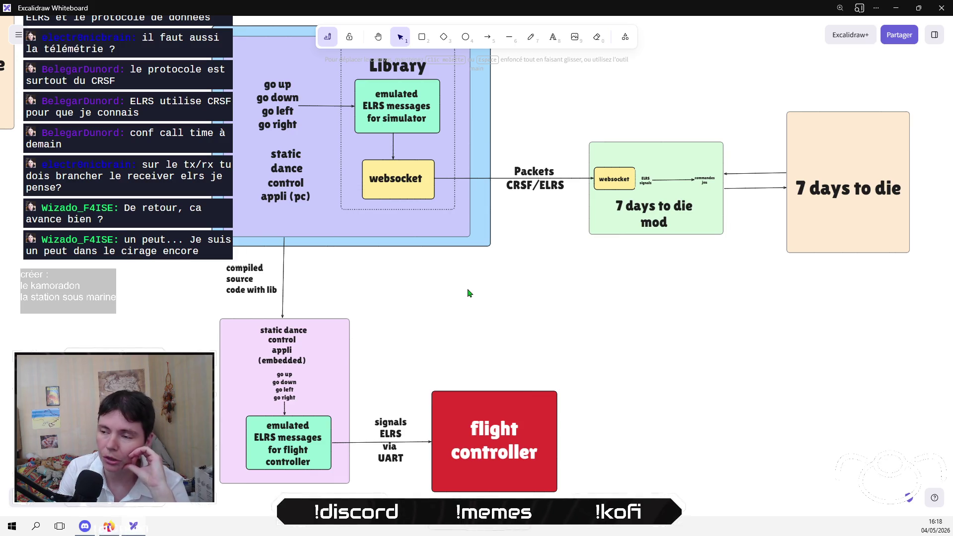
{"action": "scroll", "coordinate": [470, 293], "scroll_direction": "up", "scroll_amount": 3}
{"action": "scroll", "coordinate": [471, 293], "scroll_direction": "right", "scroll_amount": 2}
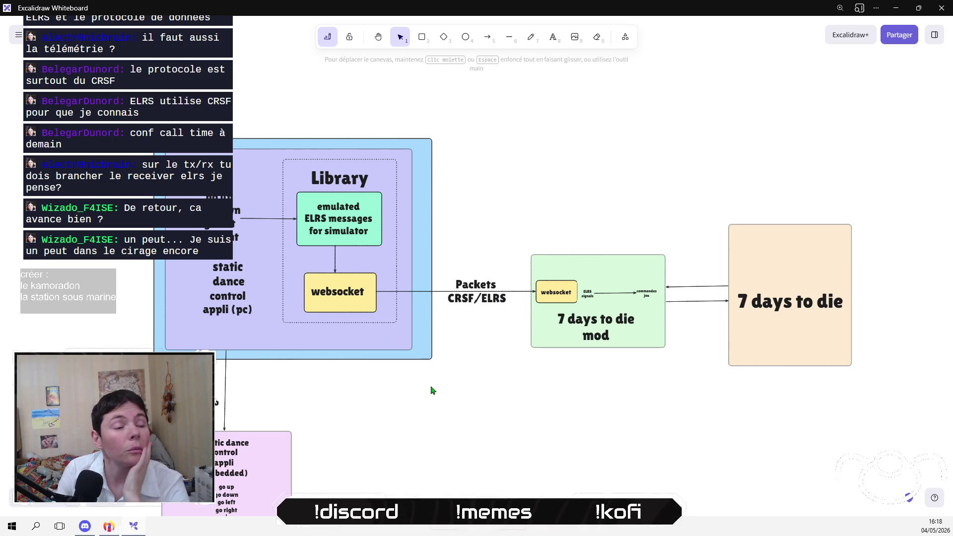
{"action": "left_click_drag", "start_coordinate": [430, 384], "coordinate": [294, 128]}
{"action": "left_click_drag", "start_coordinate": [313, 170], "coordinate": [315, 178]}
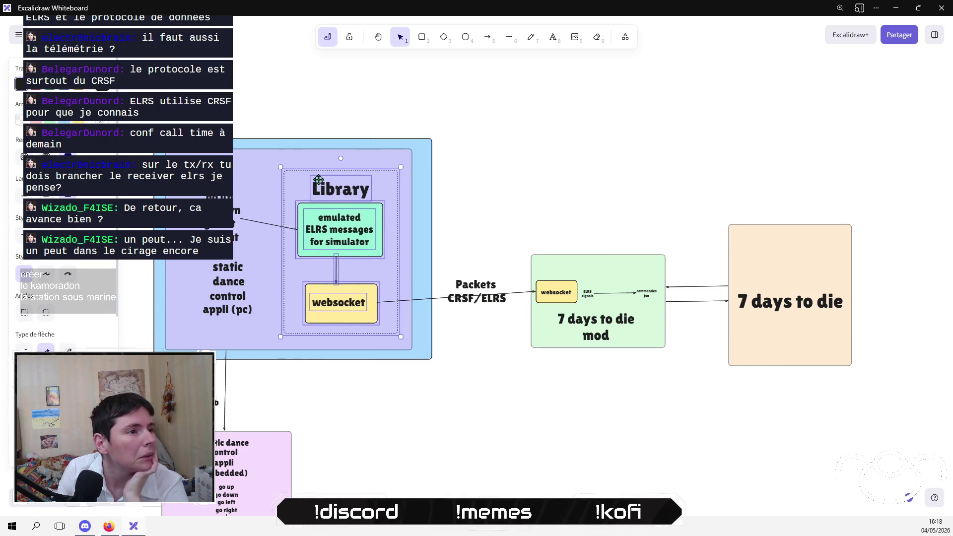
{"action": "left_click", "coordinate": [472, 203]}
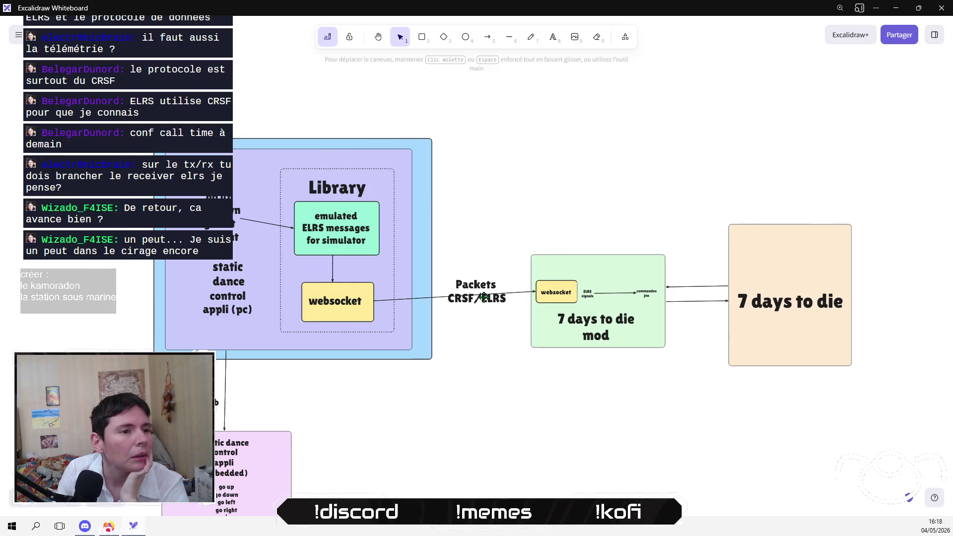
Step: Drop the mod and 7 days to die boxes to straighten the websocket arrow, then adjust the Packets CRSF/ELRS label
{"action": "mouse_move", "coordinate": [499, 167]}
{"action": "left_mouse_down"}
{"action": "mouse_move", "coordinate": [845, 396]}
{"action": "mouse_move", "coordinate": [878, 441]}
{"action": "left_mouse_up"}
{"action": "left_click_drag", "start_coordinate": [804, 298], "coordinate": [801, 309]}
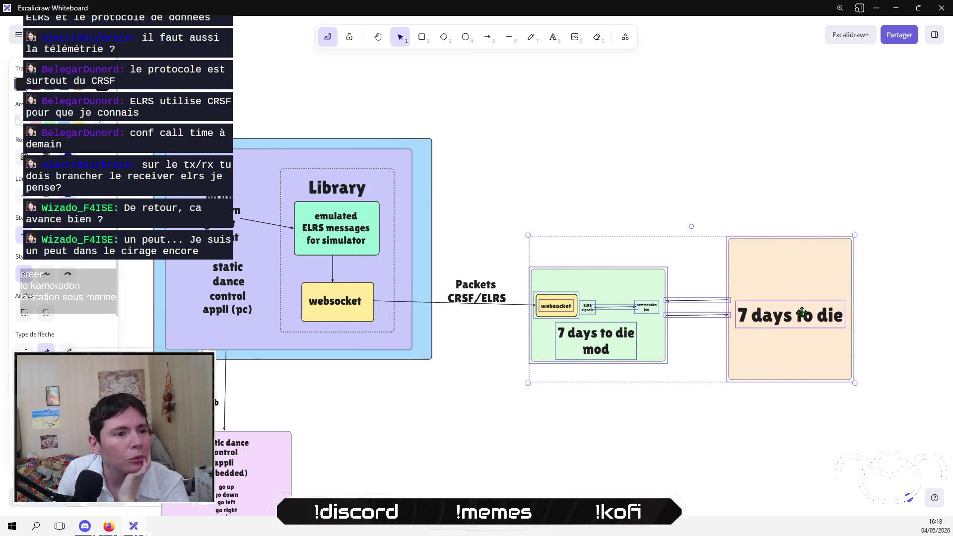
{"action": "left_click", "coordinate": [502, 288]}
{"action": "left_click_drag", "start_coordinate": [472, 296], "coordinate": [473, 290]}
{"action": "left_click", "coordinate": [498, 236]}
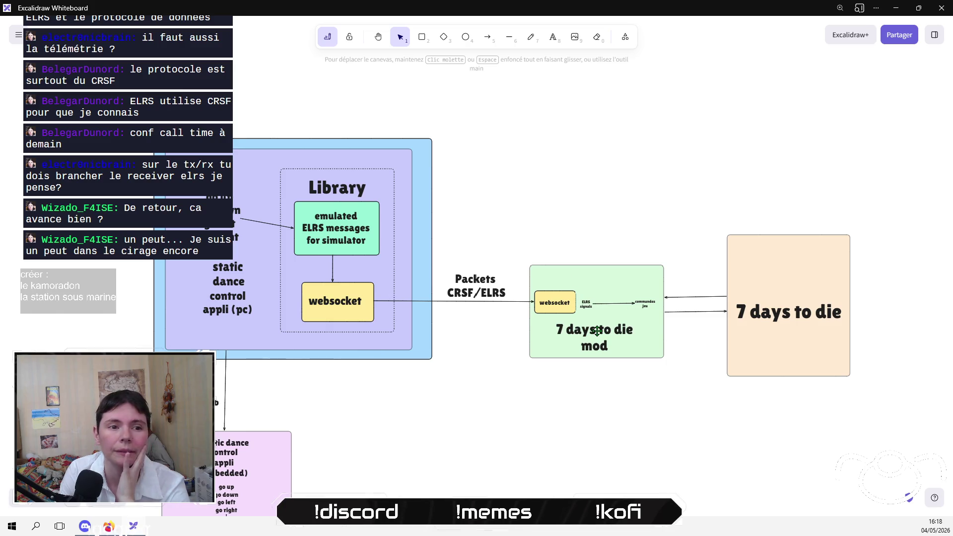
{"action": "left_click_drag", "start_coordinate": [774, 338], "coordinate": [657, 308]}
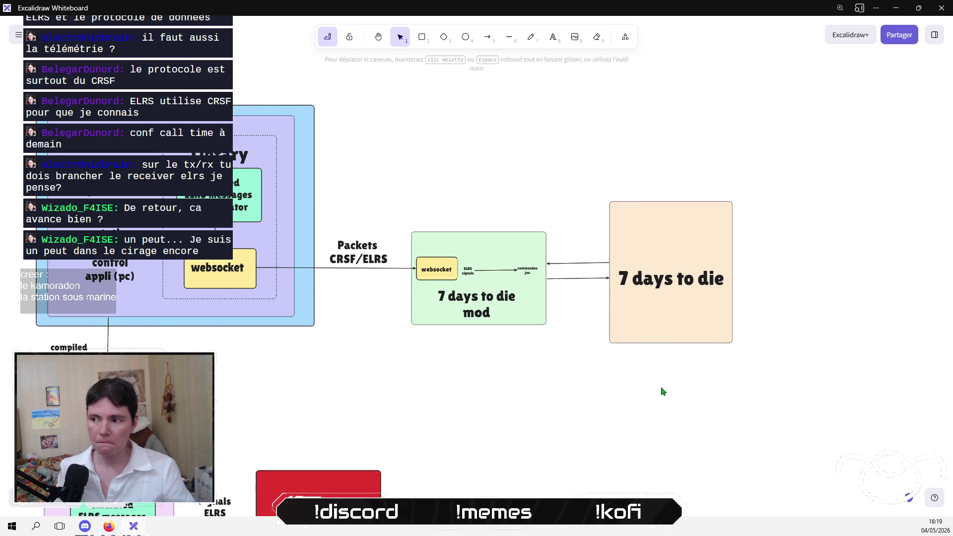
Step: Shift the 'static dance control appli (pc)' label and the go up/down commands text lower in the PC box
{"action": "left_click_drag", "start_coordinate": [626, 336], "coordinate": [744, 342]}
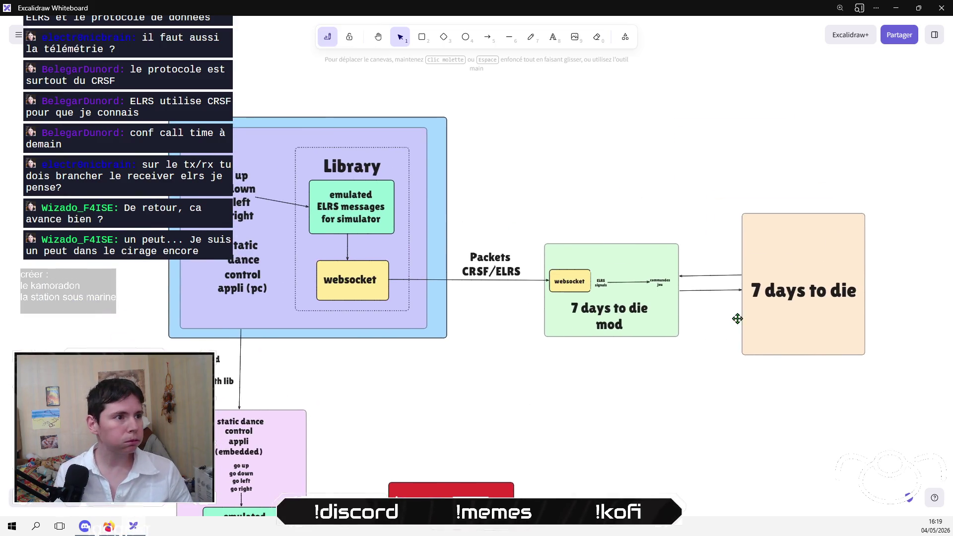
{"action": "left_click", "coordinate": [242, 252]}
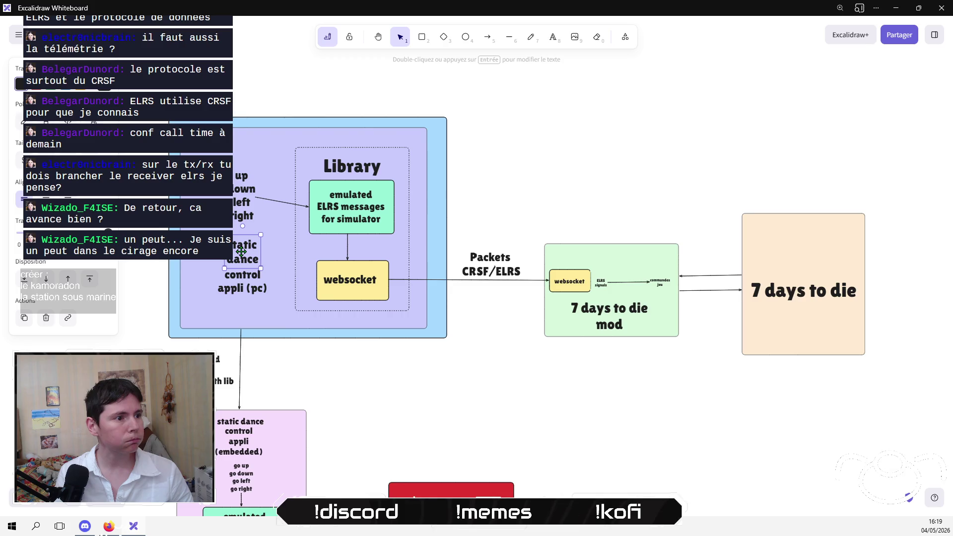
{"action": "mouse_move", "coordinate": [149, 323]}
{"action": "left_mouse_down"}
{"action": "mouse_move", "coordinate": [171, 337]}
{"action": "mouse_move", "coordinate": [276, 219]}
{"action": "left_mouse_up"}
{"action": "left_click_drag", "start_coordinate": [247, 266], "coordinate": [246, 280]}
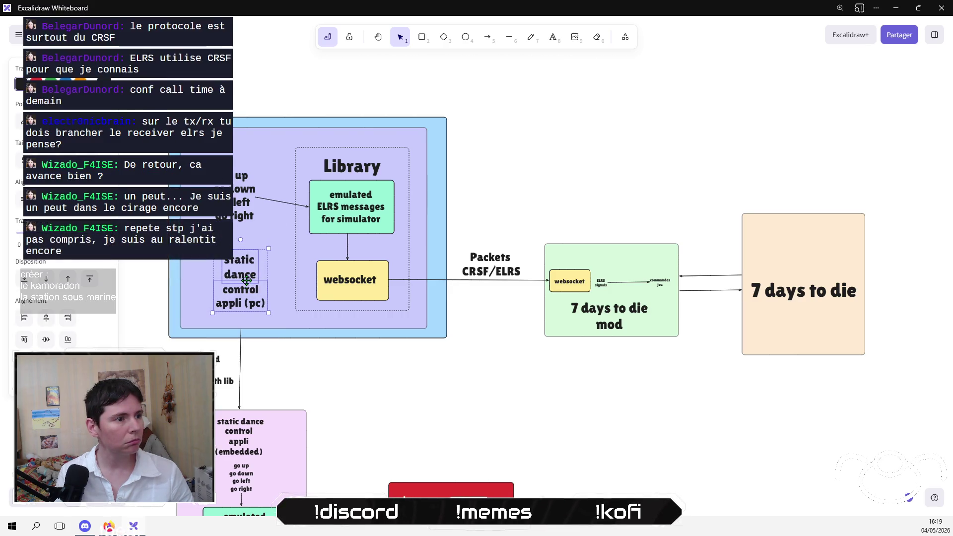
{"action": "left_click_drag", "start_coordinate": [235, 190], "coordinate": [237, 200]}
{"action": "left_click", "coordinate": [522, 198]}
{"action": "scroll", "coordinate": [554, 171], "scroll_direction": "down", "scroll_amount": 3}
{"action": "scroll", "coordinate": [477, 255], "scroll_direction": "down", "scroll_amount": 5}
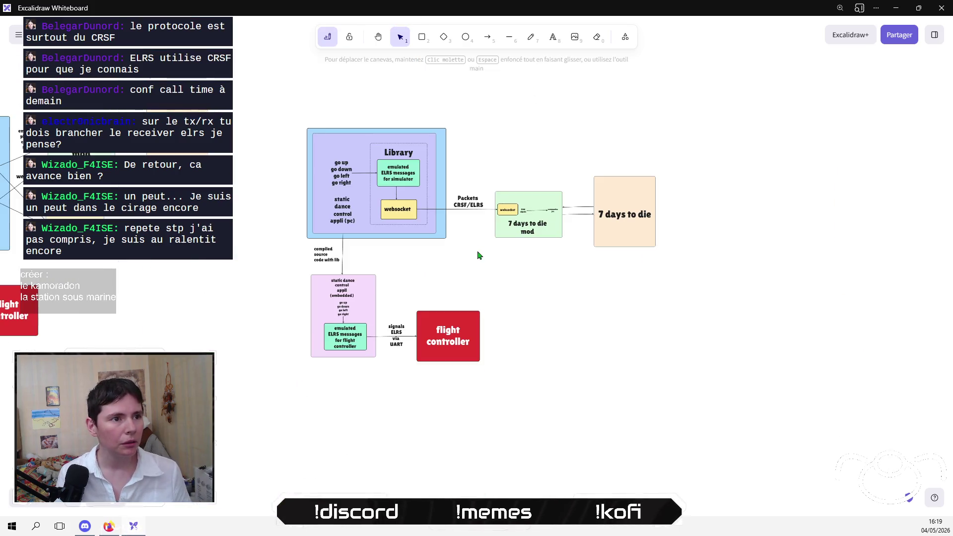
{"action": "scroll", "coordinate": [541, 287], "scroll_direction": "left", "scroll_amount": 5}
{"action": "scroll", "coordinate": [540, 287], "scroll_direction": "up", "scroll_amount": 1}
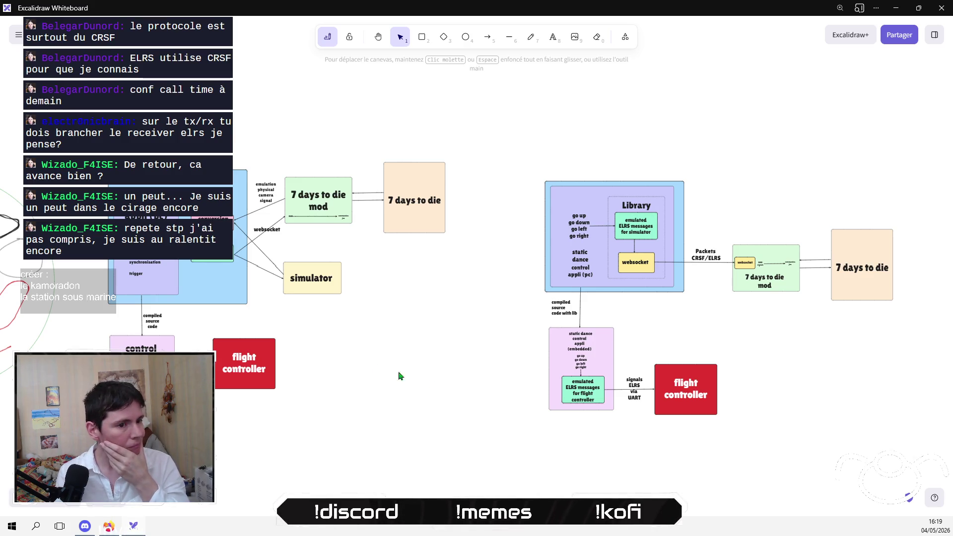
Step: Make the control appli (embedded) box taller and paste a copy of the emulated ELRS messages box
{"action": "left_click_drag", "start_coordinate": [623, 426], "coordinate": [539, 377]}
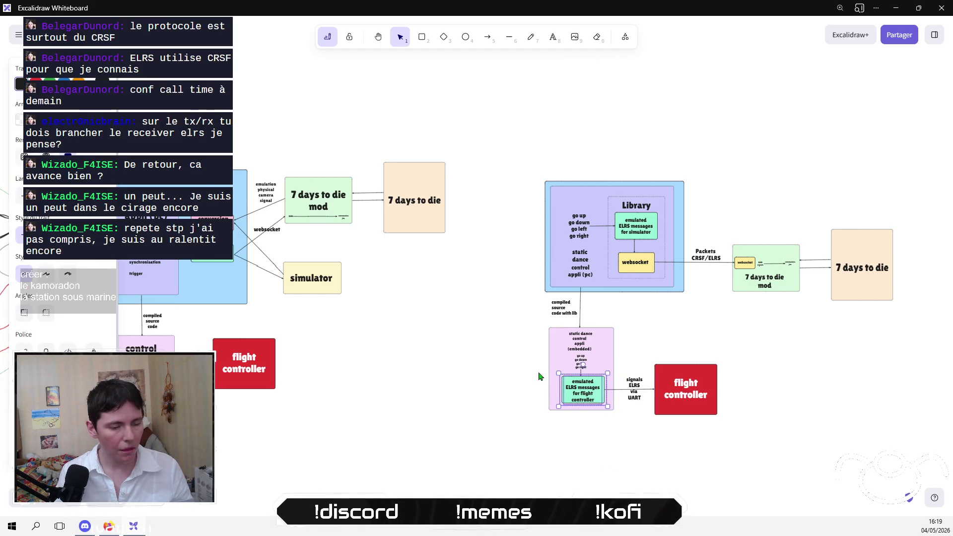
{"action": "scroll", "coordinate": [505, 406], "scroll_direction": "left", "scroll_amount": 1}
{"action": "scroll", "coordinate": [505, 406], "scroll_direction": "left", "scroll_amount": 2}
{"action": "left_click", "coordinate": [264, 391]}
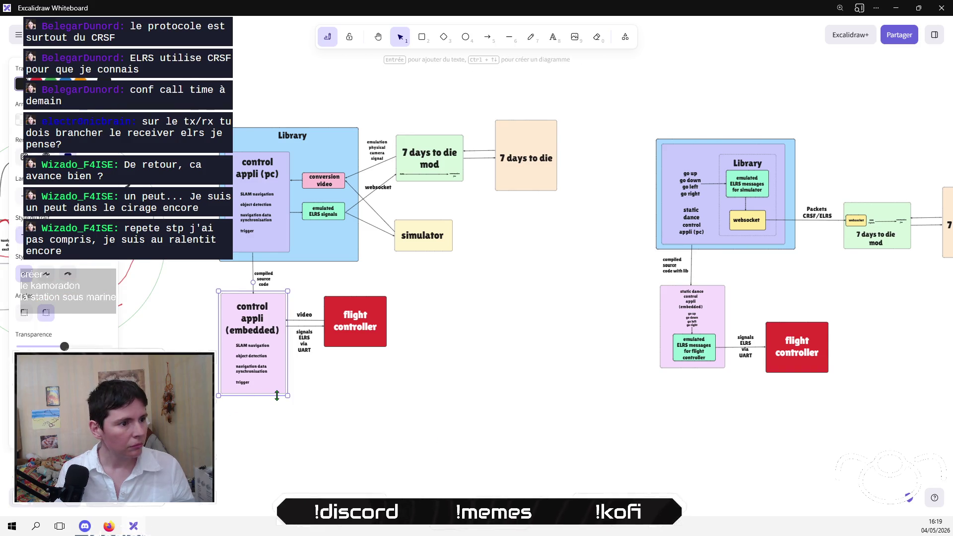
{"action": "mouse_move", "coordinate": [279, 413]}
{"action": "left_mouse_down"}
{"action": "mouse_move", "coordinate": [278, 439]}
{"action": "mouse_move", "coordinate": [251, 403]}
{"action": "left_mouse_up"}
{"action": "left_click", "coordinate": [326, 415]}
{"action": "key", "text": "ctrl+v"}
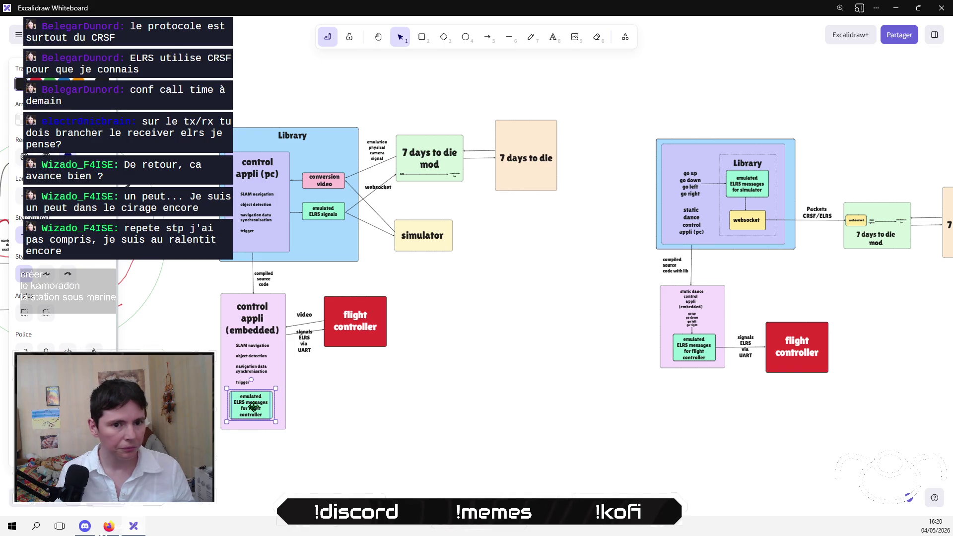
Step: Move the flight controller group down and right, and attach its arrow to the emulated ELRS box
{"action": "left_click_drag", "start_coordinate": [461, 389], "coordinate": [290, 288]}
{"action": "mouse_move", "coordinate": [337, 326]}
{"action": "left_mouse_down"}
{"action": "mouse_move", "coordinate": [350, 392]}
{"action": "mouse_move", "coordinate": [343, 397]}
{"action": "mouse_move", "coordinate": [351, 393]}
{"action": "left_mouse_up"}
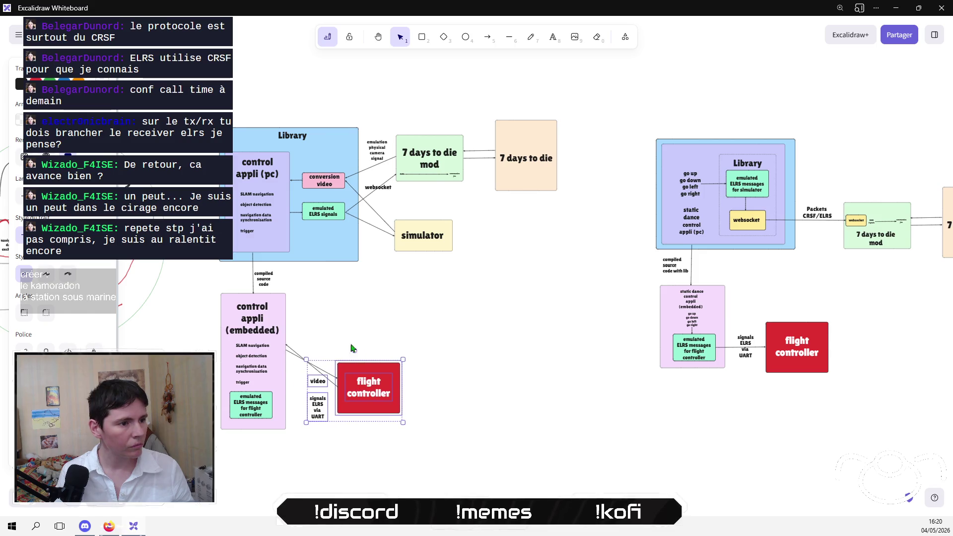
{"action": "left_click", "coordinate": [304, 351]}
{"action": "left_click", "coordinate": [296, 350]}
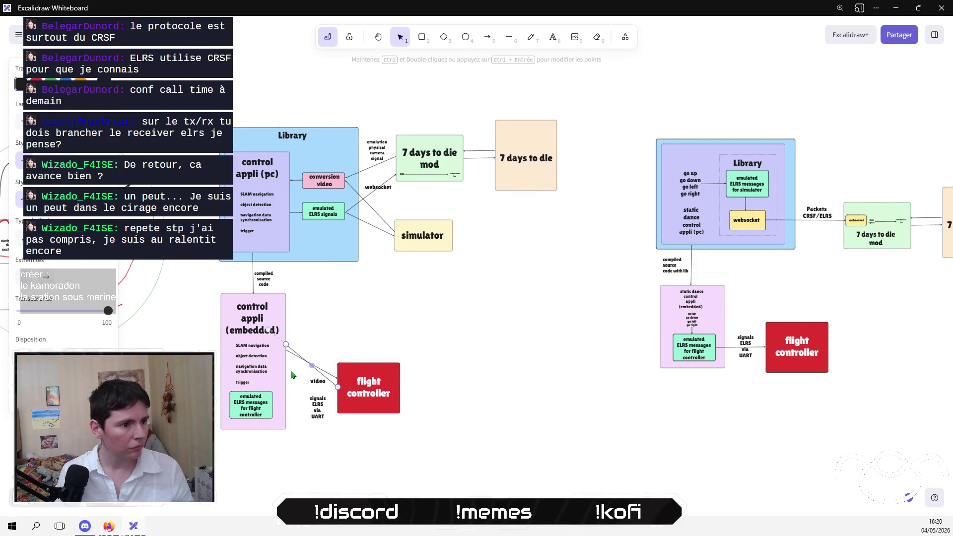
{"action": "left_click", "coordinate": [287, 367]}
{"action": "left_click", "coordinate": [326, 372]}
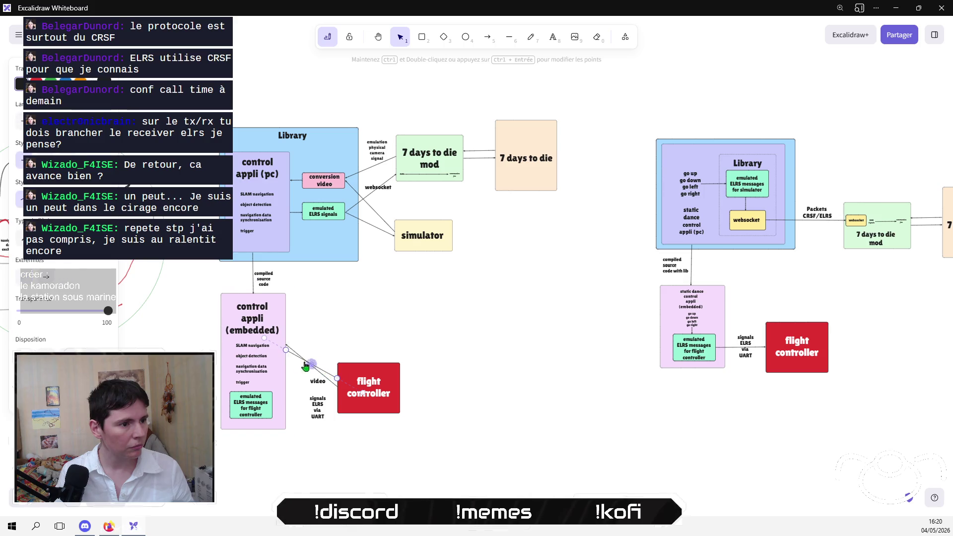
{"action": "left_click_drag", "start_coordinate": [286, 351], "coordinate": [273, 407]}
{"action": "left_click", "coordinate": [334, 426]}
Step: Start the video arrow lower on the embedded box and place the video label beside it
{"action": "left_click", "coordinate": [330, 385]}
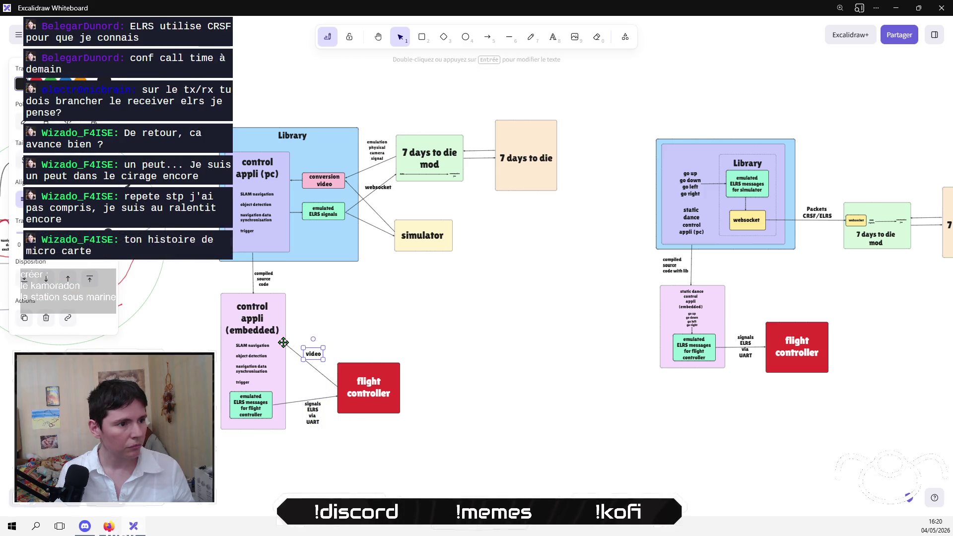
{"action": "mouse_move", "coordinate": [287, 344]}
{"action": "left_mouse_down"}
{"action": "mouse_move", "coordinate": [287, 375]}
{"action": "mouse_move", "coordinate": [313, 368]}
{"action": "left_mouse_up"}
{"action": "left_click", "coordinate": [337, 350]}
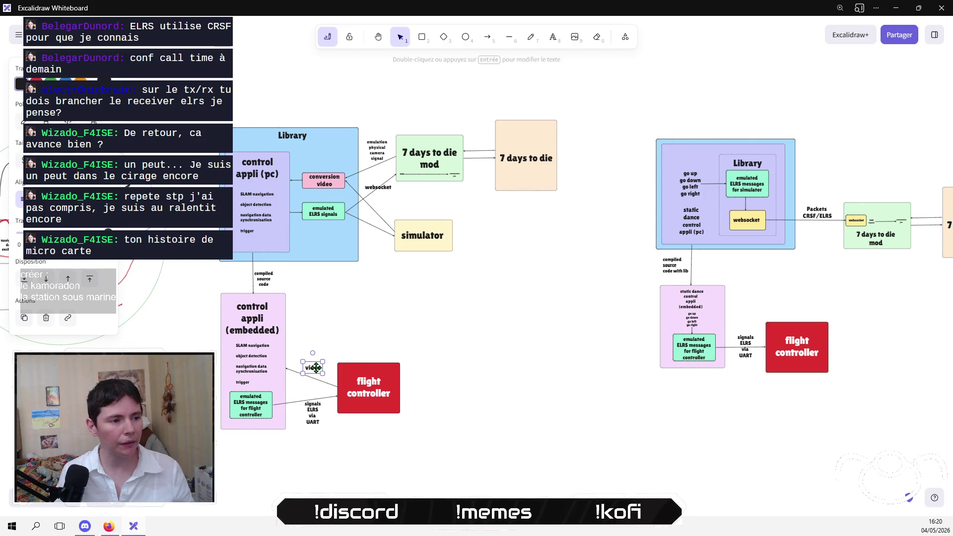
{"action": "left_click", "coordinate": [350, 323]}
{"action": "scroll", "coordinate": [437, 320], "scroll_direction": "left", "scroll_amount": 1}
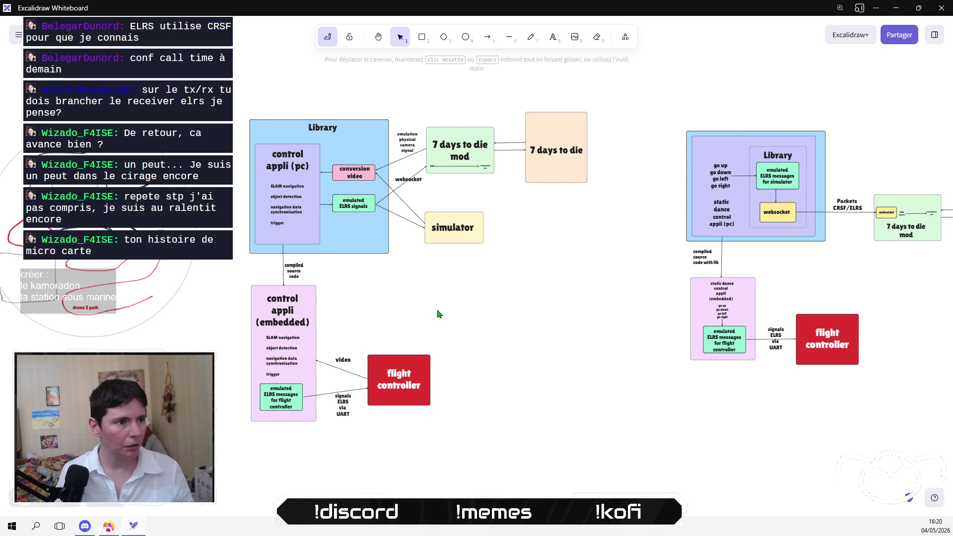
{"action": "scroll", "coordinate": [432, 347], "scroll_direction": "up", "scroll_amount": 2}
{"action": "scroll", "coordinate": [509, 351], "scroll_direction": "right", "scroll_amount": 3}
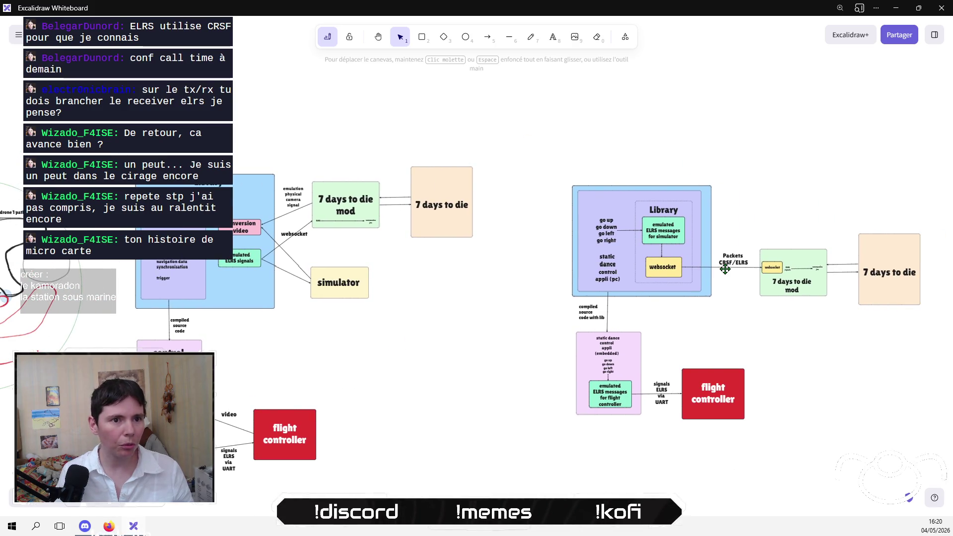
{"action": "left_click_drag", "start_coordinate": [616, 166], "coordinate": [700, 306]}
{"action": "left_click_drag", "start_coordinate": [631, 159], "coordinate": [704, 313]}
{"action": "left_click", "coordinate": [631, 153]}
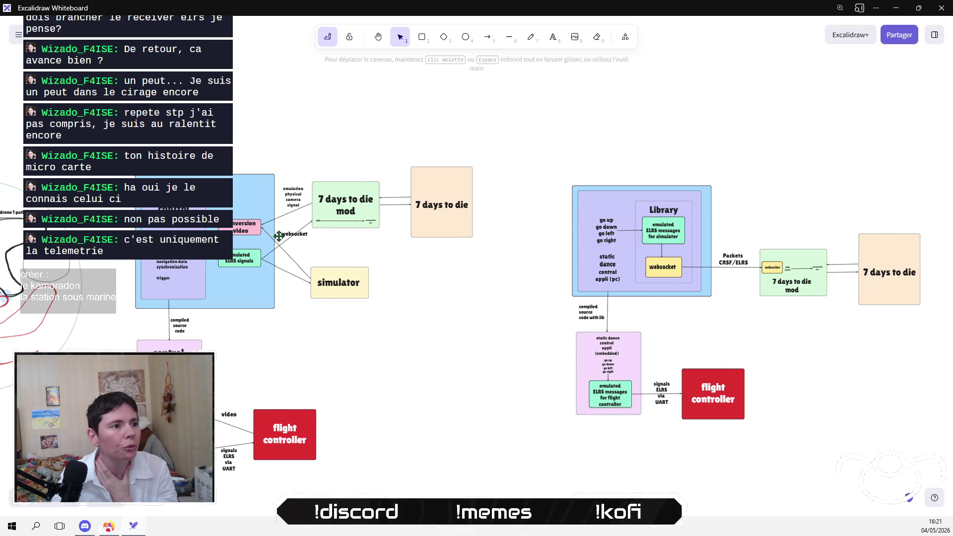
{"action": "left_click", "coordinate": [300, 252]}
Step: Copy the Packets CRSF/ELRS, mod and 7 days to die group and paste it above the left diagram
{"action": "left_click_drag", "start_coordinate": [300, 253], "coordinate": [297, 236]}
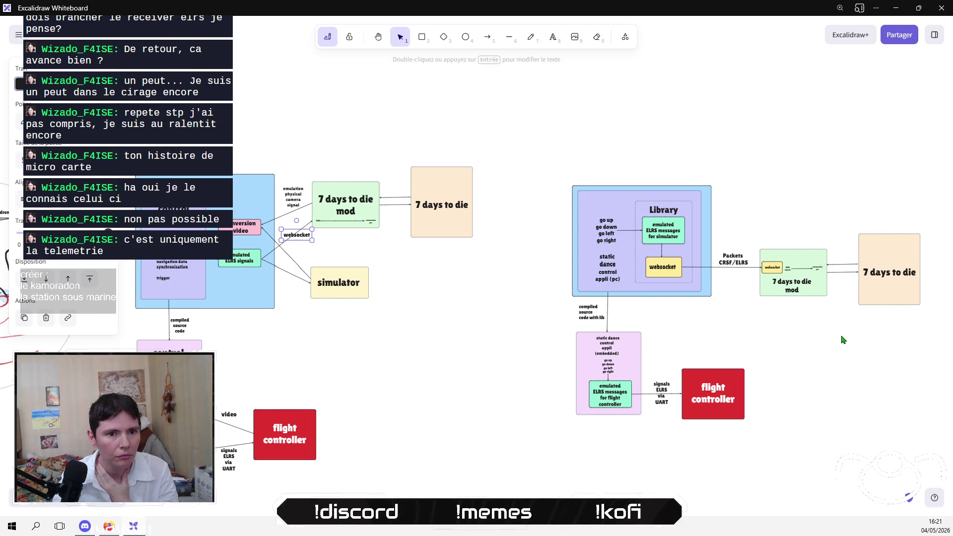
{"action": "scroll", "coordinate": [795, 338], "scroll_direction": "right", "scroll_amount": 3}
{"action": "left_click", "coordinate": [861, 377]}
{"action": "mouse_move", "coordinate": [880, 359]}
{"action": "left_mouse_down"}
{"action": "mouse_move", "coordinate": [606, 256]}
{"action": "mouse_move", "coordinate": [603, 195]}
{"action": "mouse_move", "coordinate": [591, 179]}
{"action": "left_mouse_up"}
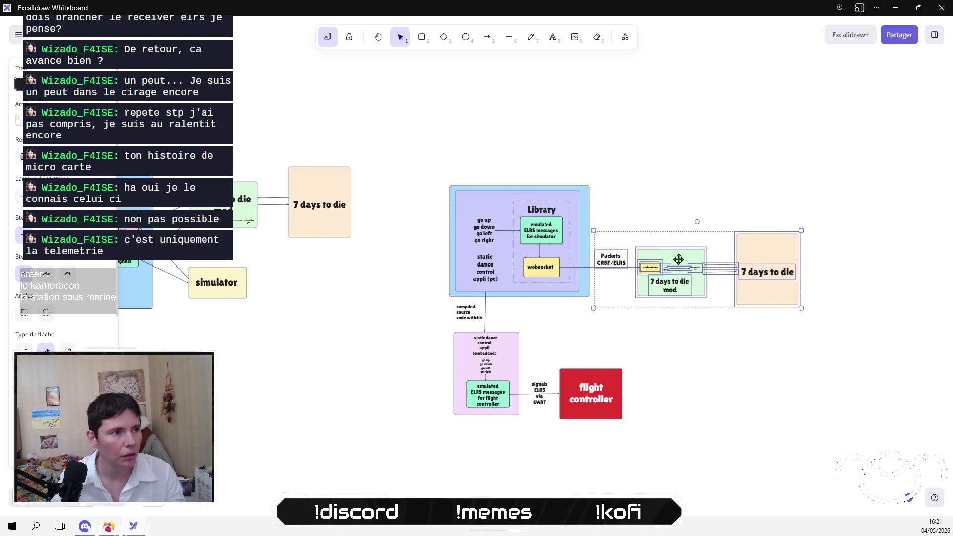
{"action": "key", "text": "ctrl+c"}
{"action": "scroll", "coordinate": [574, 282], "scroll_direction": "left", "scroll_amount": 4}
{"action": "scroll", "coordinate": [573, 281], "scroll_direction": "up", "scroll_amount": 1}
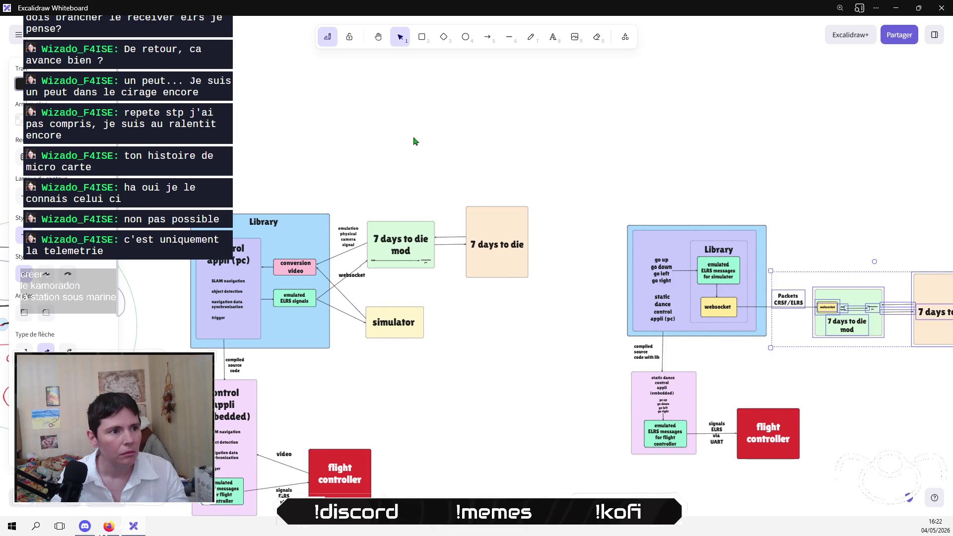
{"action": "key", "text": "ctrl+v"}
{"action": "left_click_drag", "start_coordinate": [446, 140], "coordinate": [458, 130]}
Step: Delete the left diagram's old mod, game and simulator boxes and their leftover lines
{"action": "mouse_move", "coordinate": [597, 395]}
{"action": "left_mouse_down"}
{"action": "mouse_move", "coordinate": [406, 271]}
{"action": "mouse_move", "coordinate": [337, 194]}
{"action": "left_mouse_up"}
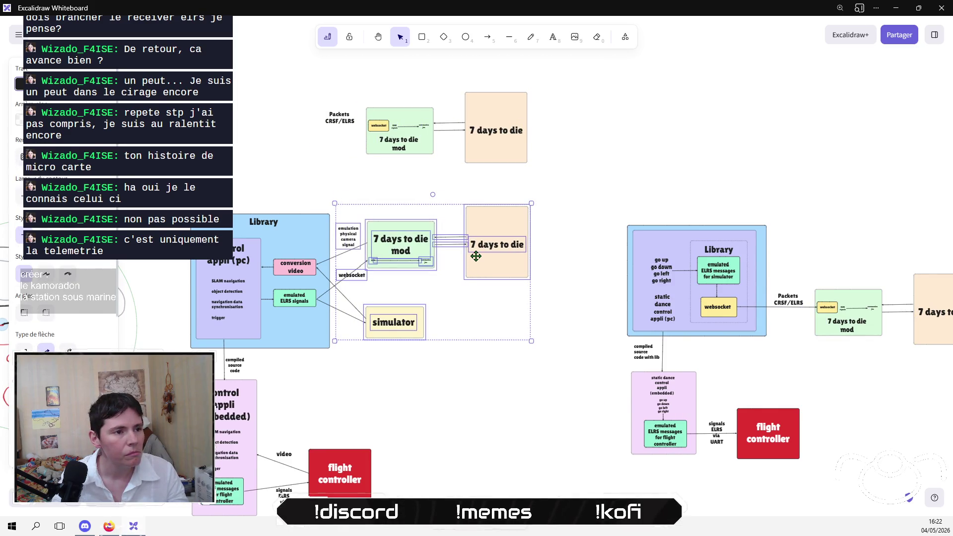
{"action": "key", "text": "Escape"}
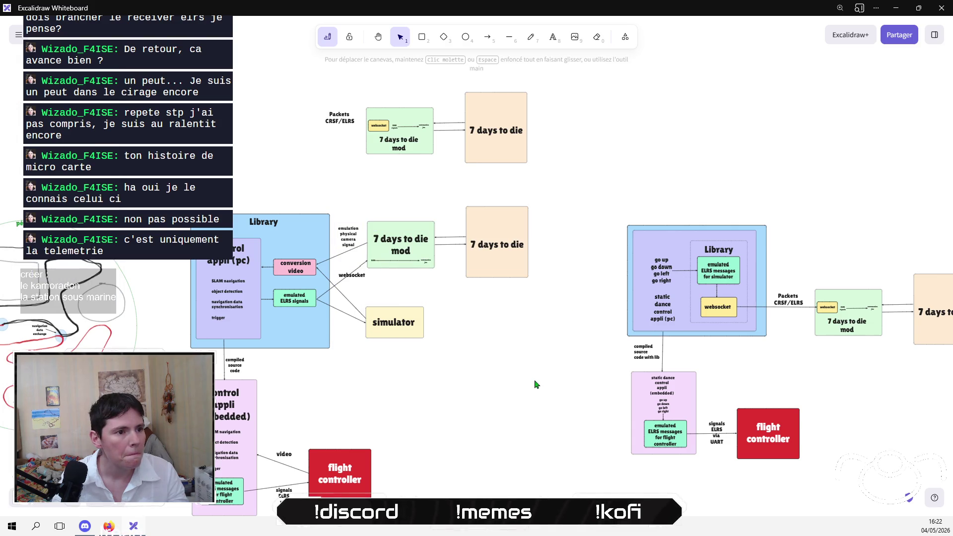
{"action": "left_click_drag", "start_coordinate": [348, 229], "coordinate": [269, 131]}
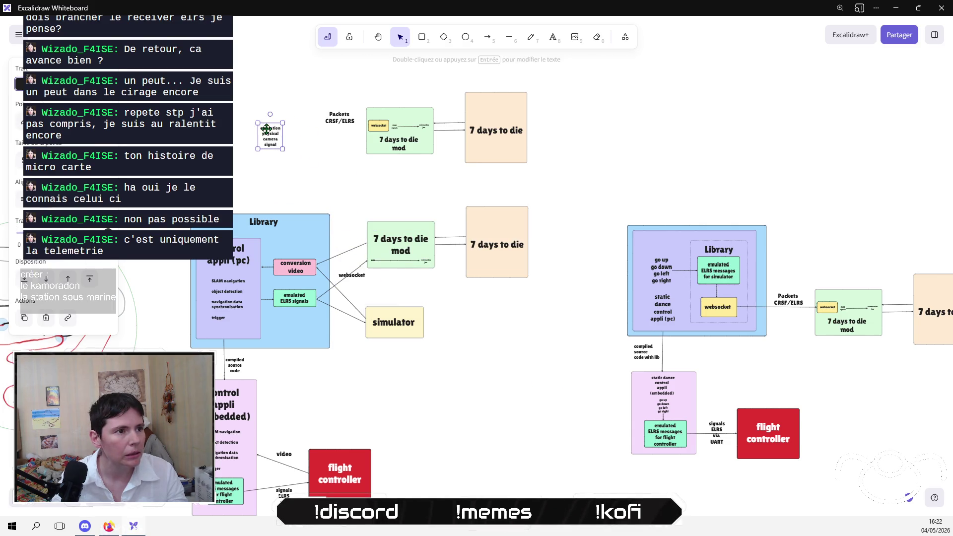
{"action": "mouse_move", "coordinate": [566, 371]}
{"action": "left_mouse_down"}
{"action": "mouse_move", "coordinate": [406, 279]}
{"action": "mouse_move", "coordinate": [341, 197]}
{"action": "left_mouse_up"}
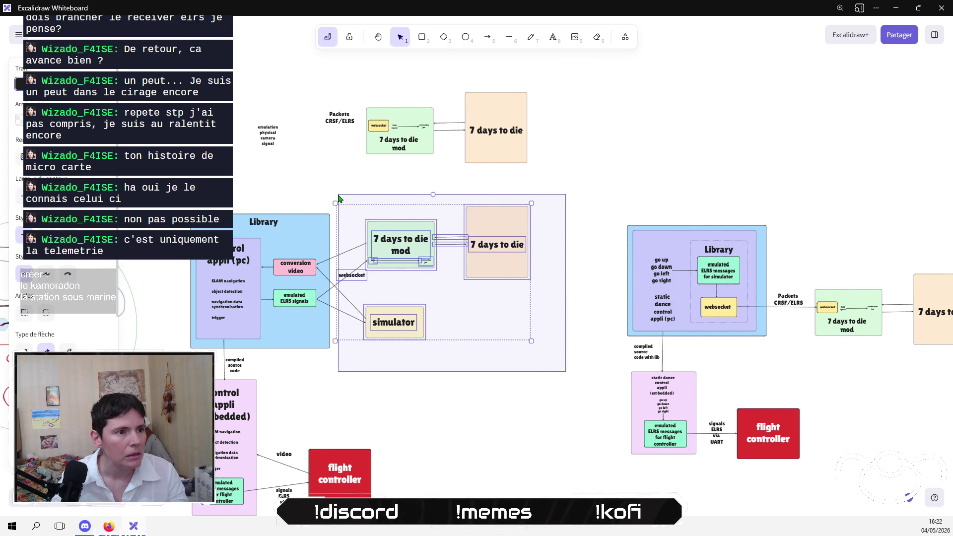
{"action": "key", "text": "Delete"}
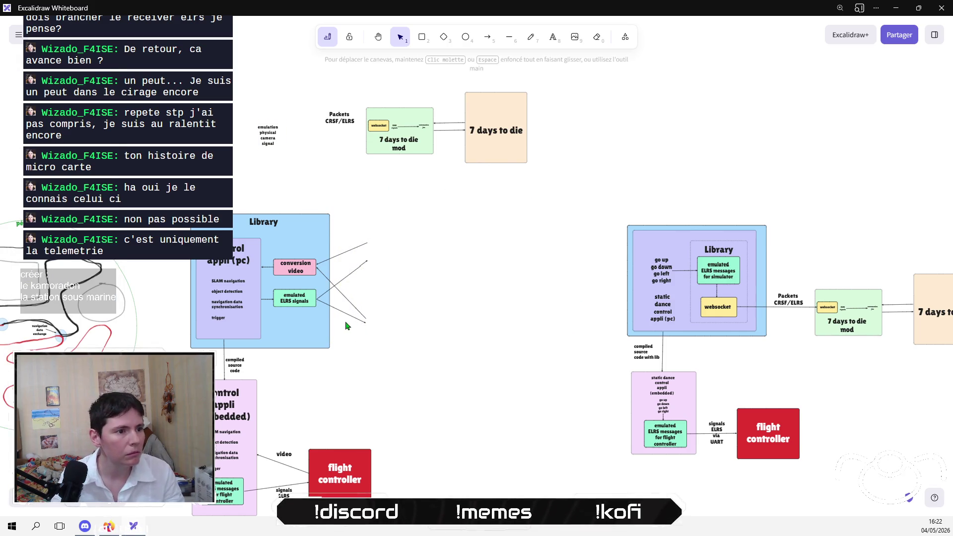
{"action": "left_click", "coordinate": [351, 316]}
{"action": "key", "text": "Delete"}
{"action": "left_click_drag", "start_coordinate": [354, 299], "coordinate": [354, 299]}
{"action": "left_click", "coordinate": [355, 309]}
{"action": "key", "text": "Delete"}
Step: Move the copied mod chain into the left diagram and attach the incoming line to the mod box
{"action": "left_click_drag", "start_coordinate": [564, 207], "coordinate": [309, 80]}
{"action": "mouse_move", "coordinate": [364, 116]}
{"action": "left_mouse_down"}
{"action": "mouse_move", "coordinate": [406, 279]}
{"action": "mouse_move", "coordinate": [376, 282]}
{"action": "left_mouse_up"}
{"action": "scroll", "coordinate": [361, 282], "scroll_direction": "up", "scroll_amount": 5}
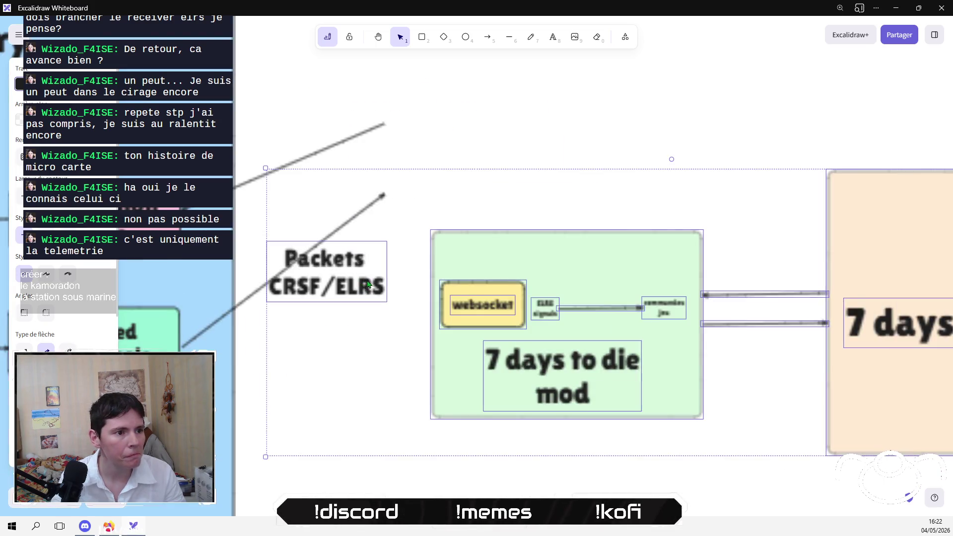
{"action": "scroll", "coordinate": [394, 236], "scroll_direction": "down", "scroll_amount": 2}
{"action": "left_click", "coordinate": [423, 187]}
{"action": "left_click", "coordinate": [379, 220]}
{"action": "left_click_drag", "start_coordinate": [378, 220], "coordinate": [416, 331]}
{"action": "left_click", "coordinate": [391, 395]}
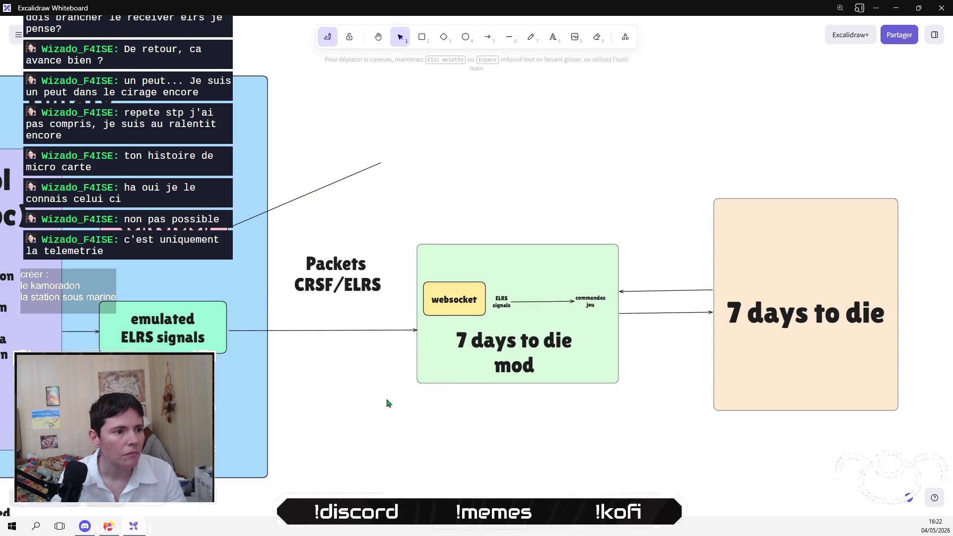
{"action": "scroll", "coordinate": [394, 397], "scroll_direction": "down", "scroll_amount": 5}
{"action": "scroll", "coordinate": [372, 309], "scroll_direction": "down", "scroll_amount": 2}
{"action": "scroll", "coordinate": [372, 309], "scroll_direction": "right", "scroll_amount": 2}
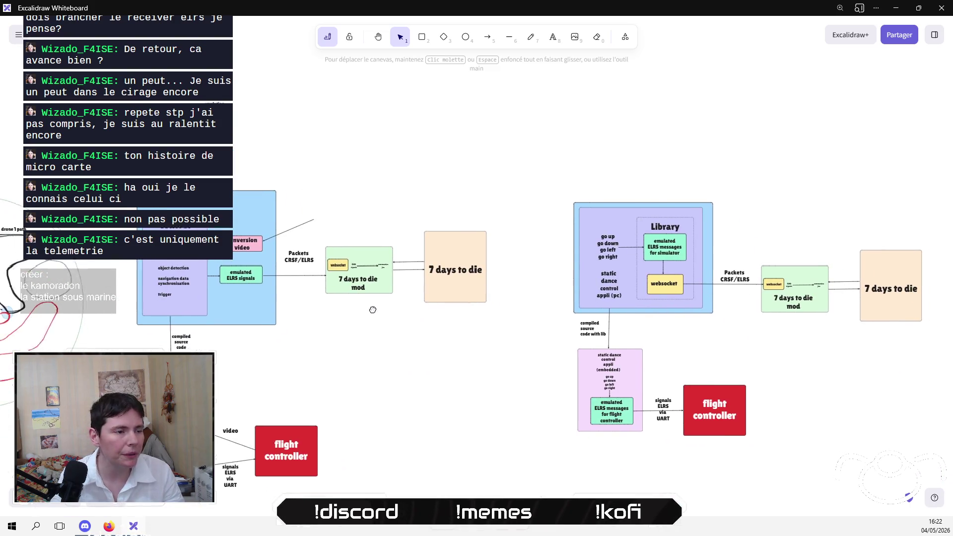
{"action": "scroll", "coordinate": [390, 310], "scroll_direction": "left", "scroll_amount": 3}
Step: Shift the mod chain right and paste a shrunken copy of the right diagram's inner Library group
{"action": "mouse_move", "coordinate": [621, 351]}
{"action": "left_mouse_down"}
{"action": "mouse_move", "coordinate": [469, 280]}
{"action": "mouse_move", "coordinate": [368, 206]}
{"action": "left_mouse_up"}
{"action": "mouse_move", "coordinate": [456, 272]}
{"action": "left_mouse_down"}
{"action": "mouse_move", "coordinate": [484, 272]}
{"action": "mouse_move", "coordinate": [480, 255]}
{"action": "left_mouse_up"}
{"action": "left_click_drag", "start_coordinate": [480, 266], "coordinate": [487, 287]}
{"action": "mouse_move", "coordinate": [718, 193]}
{"action": "left_mouse_down"}
{"action": "mouse_move", "coordinate": [771, 293]}
{"action": "mouse_move", "coordinate": [792, 323]}
{"action": "mouse_move", "coordinate": [798, 316]}
{"action": "left_mouse_up"}
{"action": "key", "text": "ctrl+c"}
{"action": "key", "text": "ctrl+v"}
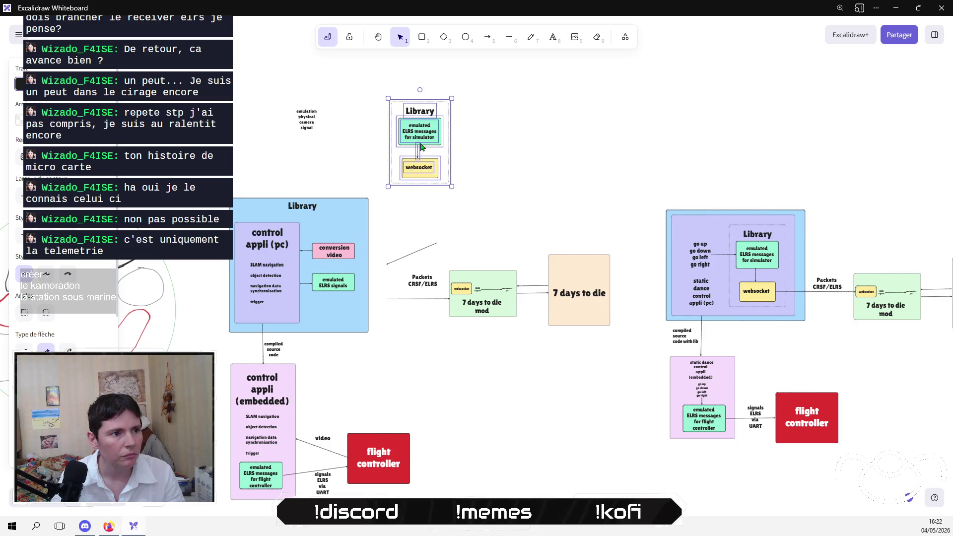
{"action": "mouse_move", "coordinate": [433, 140]}
{"action": "left_mouse_down"}
{"action": "mouse_move", "coordinate": [389, 339]}
{"action": "mouse_move", "coordinate": [401, 359]}
{"action": "left_mouse_up"}
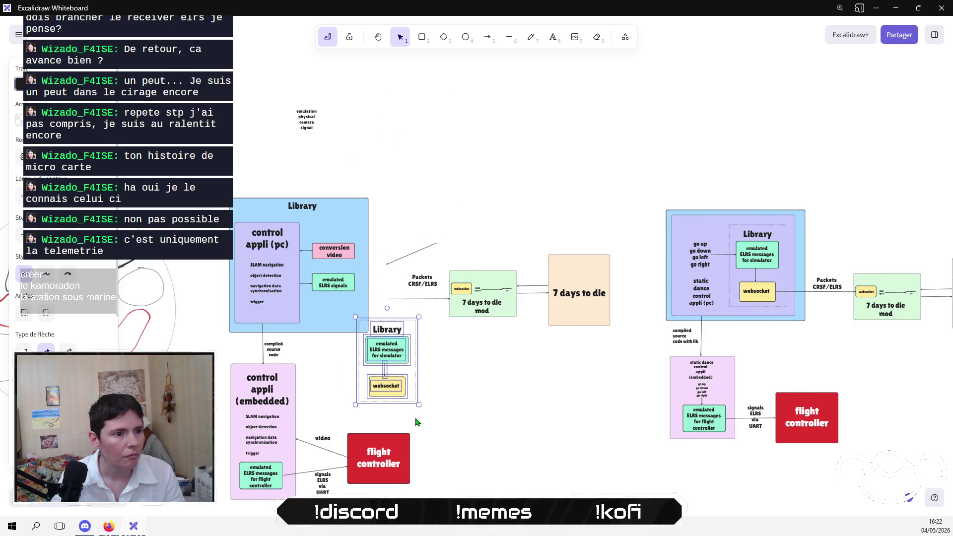
{"action": "left_click_drag", "start_coordinate": [418, 406], "coordinate": [400, 377]}
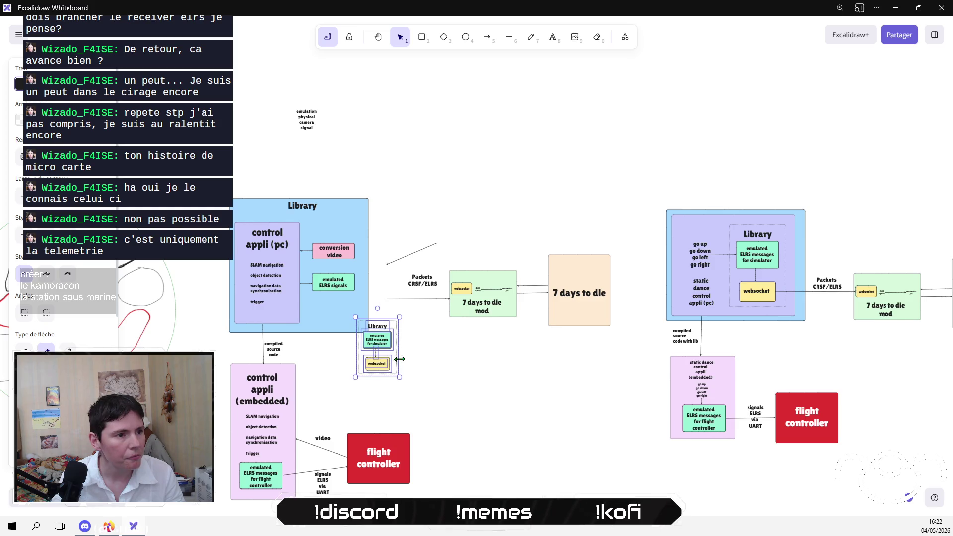
{"action": "left_click", "coordinate": [333, 360]}
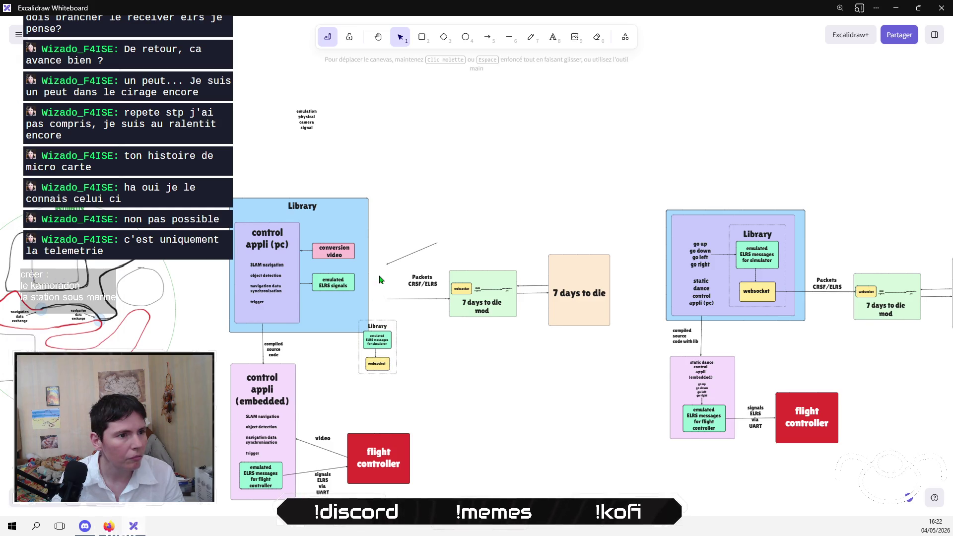
Step: Place the small Library inside the left Library box and realign the mod chain and Packets CRSF/ELRS label
{"action": "left_click", "coordinate": [348, 281]}
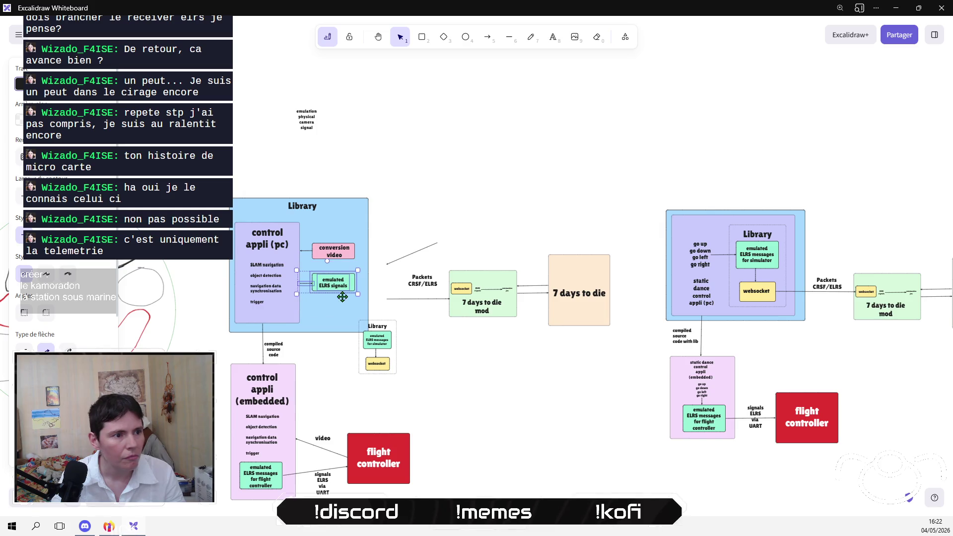
{"action": "left_click_drag", "start_coordinate": [425, 407], "coordinate": [336, 307]}
{"action": "left_click_drag", "start_coordinate": [376, 343], "coordinate": [336, 300]}
{"action": "left_click", "coordinate": [402, 237]}
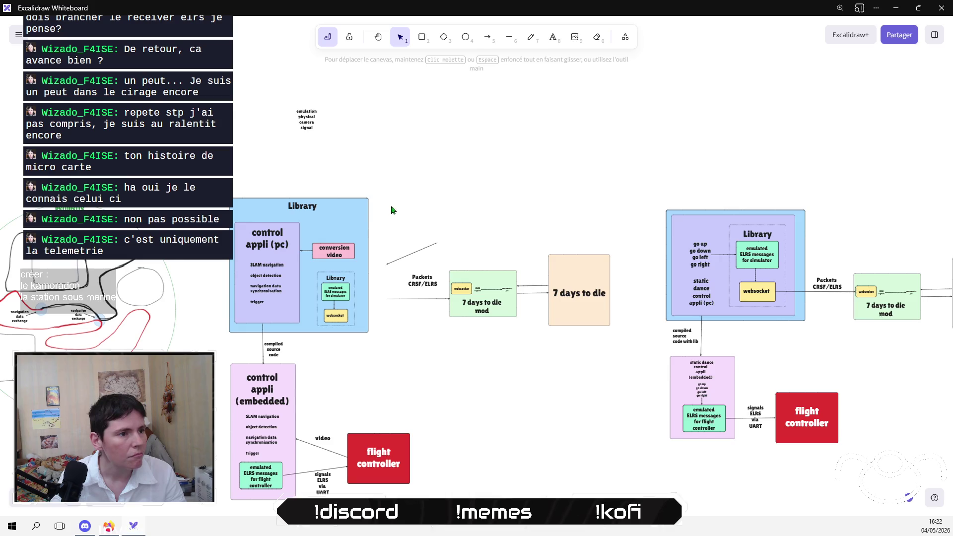
{"action": "scroll", "coordinate": [362, 222], "scroll_direction": "up", "scroll_amount": 5, "text": "ctrl"}
{"action": "mouse_move", "coordinate": [484, 342]}
{"action": "left_mouse_down"}
{"action": "mouse_move", "coordinate": [461, 396]}
{"action": "mouse_move", "coordinate": [472, 394]}
{"action": "left_mouse_up"}
{"action": "mouse_move", "coordinate": [868, 259]}
{"action": "left_mouse_down"}
{"action": "mouse_move", "coordinate": [472, 515]}
{"action": "mouse_move", "coordinate": [403, 501]}
{"action": "left_mouse_up"}
{"action": "left_click_drag", "start_coordinate": [551, 399], "coordinate": [487, 379]}
{"action": "left_click", "coordinate": [428, 462]}
{"action": "left_click_drag", "start_coordinate": [402, 381], "coordinate": [422, 382]}
Step: Reroute the arrow from the Library's websocket box to the mod's websocket box
{"action": "left_click", "coordinate": [372, 368]}
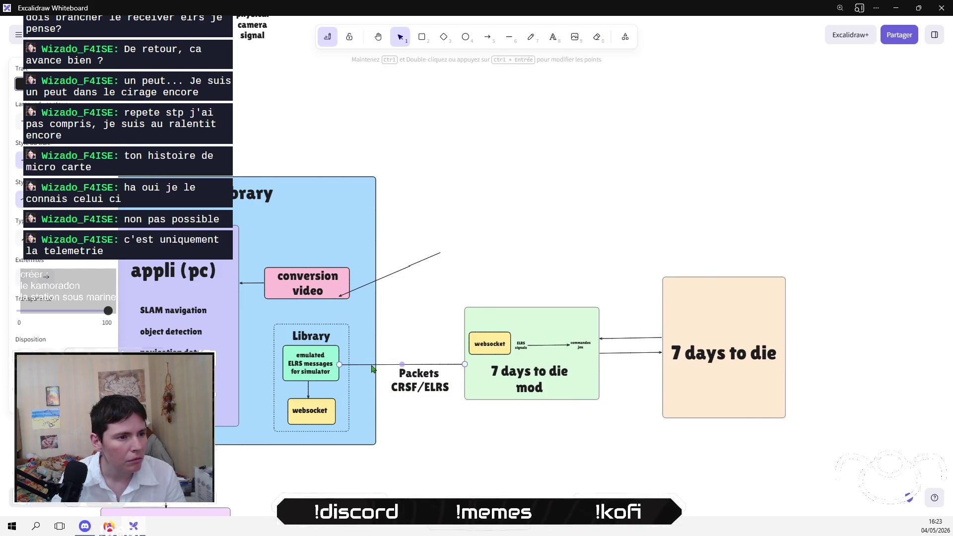
{"action": "left_click_drag", "start_coordinate": [340, 364], "coordinate": [340, 413]}
{"action": "left_click", "coordinate": [449, 436]}
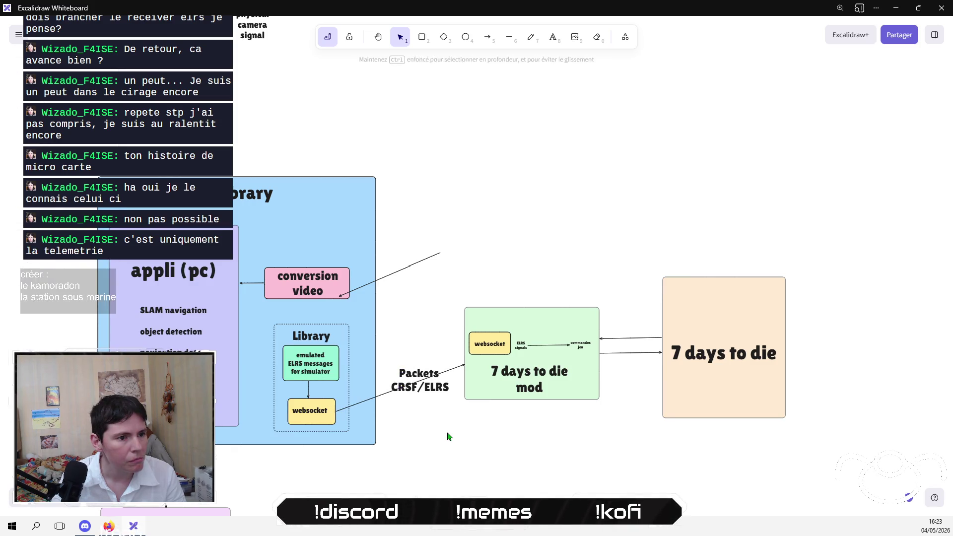
{"action": "left_click_drag", "start_coordinate": [464, 366], "coordinate": [470, 346]}
Step: Connect the top of the mod box to conversion video with the spare line
{"action": "mouse_move", "coordinate": [385, 279]}
{"action": "left_mouse_down"}
{"action": "mouse_move", "coordinate": [683, 410]}
{"action": "mouse_move", "coordinate": [506, 246]}
{"action": "left_mouse_up"}
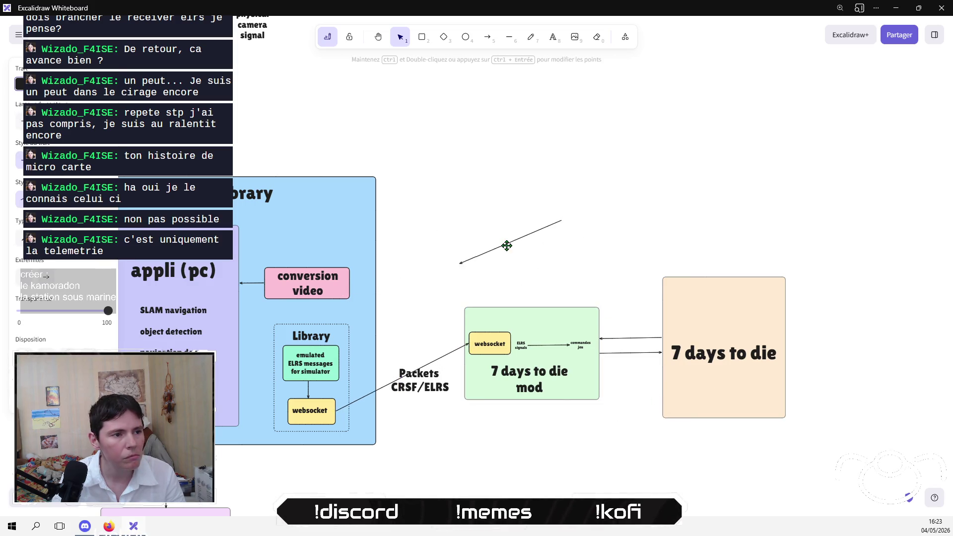
{"action": "mouse_move", "coordinate": [561, 221]}
{"action": "left_mouse_down"}
{"action": "mouse_move", "coordinate": [505, 288]}
{"action": "mouse_move", "coordinate": [513, 319]}
{"action": "mouse_move", "coordinate": [526, 318]}
{"action": "left_mouse_up"}
{"action": "left_click_drag", "start_coordinate": [456, 271], "coordinate": [353, 285]}
{"action": "left_click", "coordinate": [497, 274]}
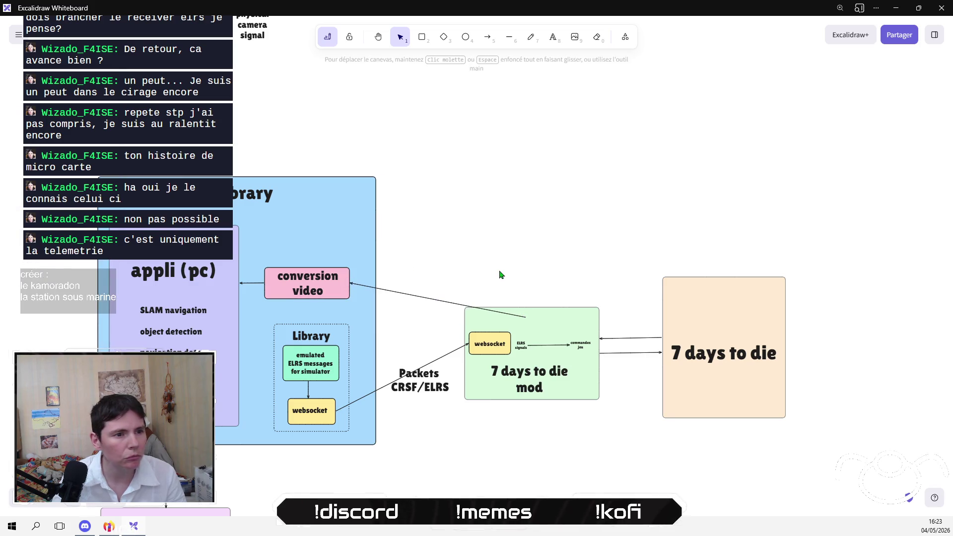
{"action": "scroll", "coordinate": [533, 303], "scroll_direction": "down", "scroll_amount": 5}
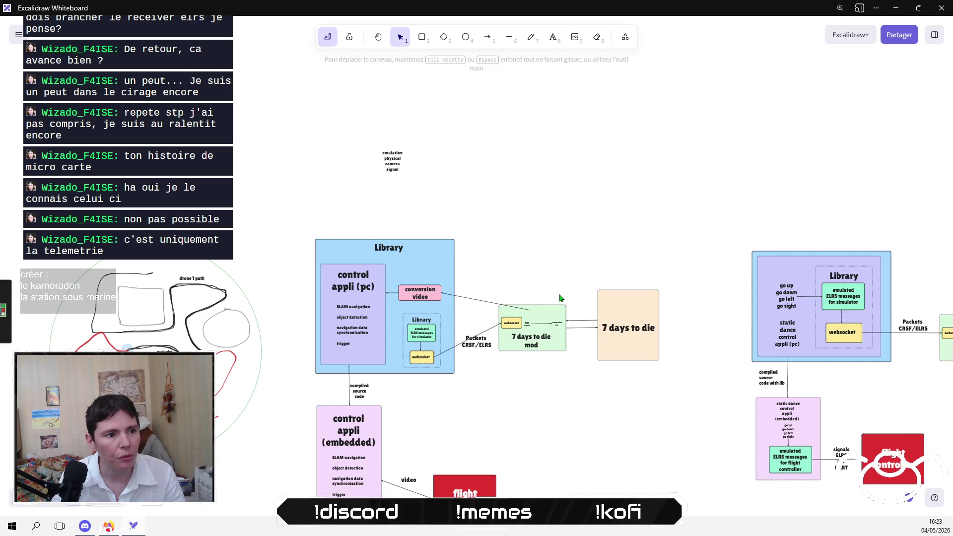
Step: Move the emulation physical camera signal text toward the mod box and dismiss the image picker
{"action": "scroll", "coordinate": [665, 354], "scroll_direction": "down", "scroll_amount": 1}
{"action": "mouse_move", "coordinate": [368, 125]}
{"action": "left_mouse_down"}
{"action": "mouse_move", "coordinate": [533, 169]}
{"action": "mouse_move", "coordinate": [450, 273]}
{"action": "mouse_move", "coordinate": [354, 356]}
{"action": "left_mouse_up"}
{"action": "scroll", "coordinate": [560, 173], "scroll_direction": "up", "scroll_amount": 5}
{"action": "left_click", "coordinate": [416, 325]}
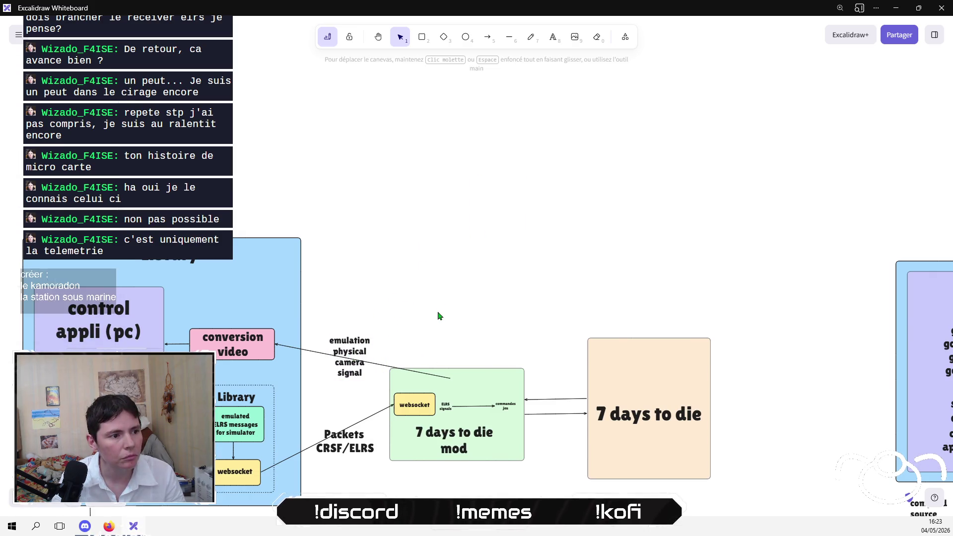
{"action": "scroll", "coordinate": [439, 316], "scroll_direction": "down", "scroll_amount": 5}
{"action": "scroll", "coordinate": [491, 353], "scroll_direction": "up", "scroll_amount": 8}
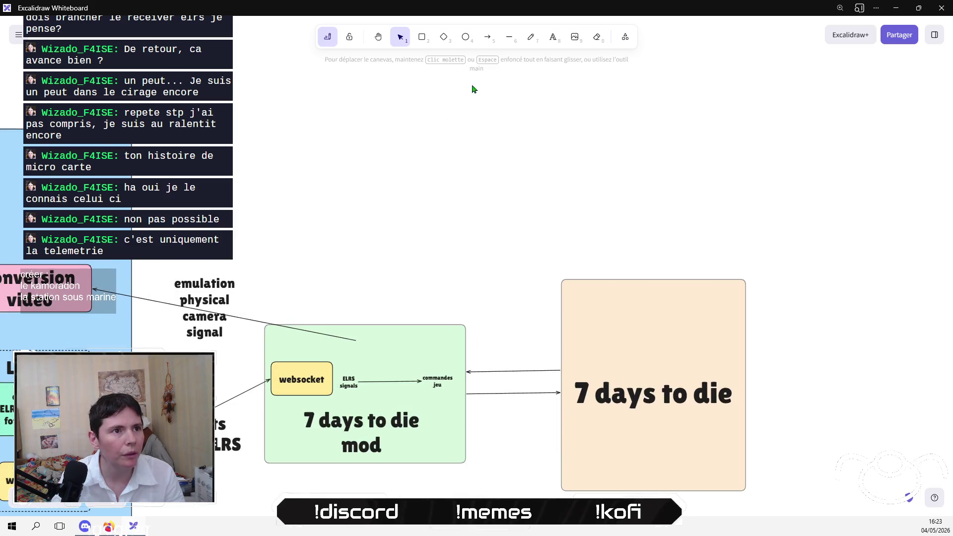
{"action": "left_click", "coordinate": [575, 38]}
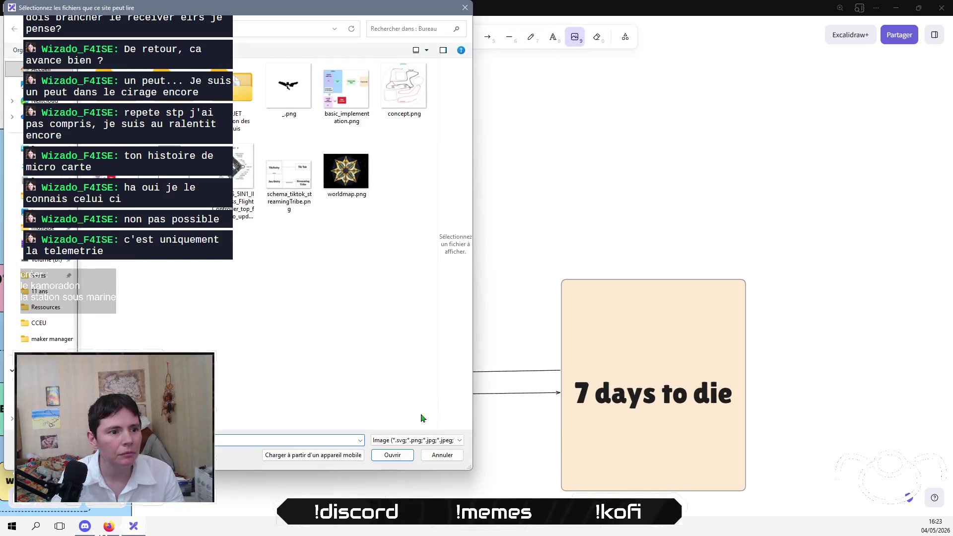
{"action": "left_click", "coordinate": [439, 454]}
Step: Add a '?' text, enlarge it and set it atop the green 7 days to die mod box
{"action": "left_click", "coordinate": [553, 37]}
{"action": "left_click", "coordinate": [508, 162]}
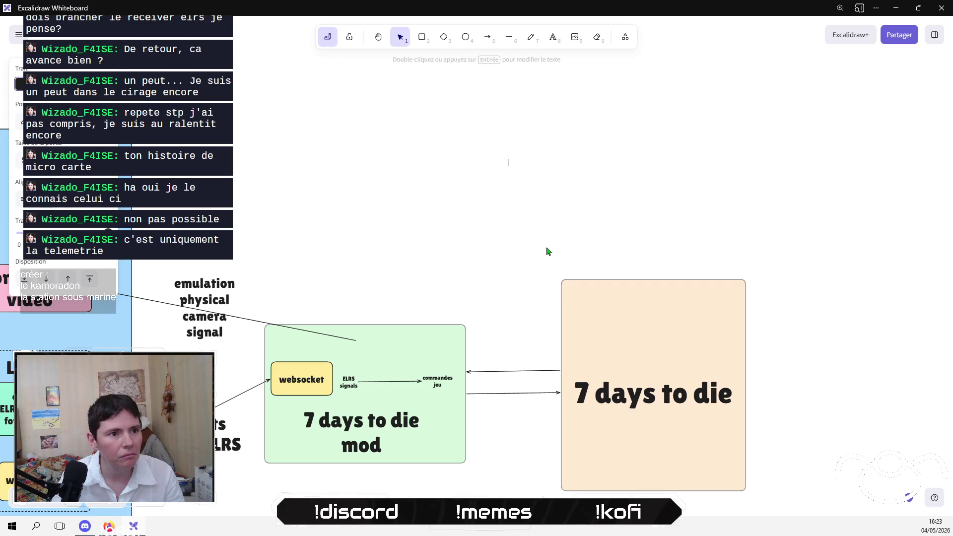
{"action": "type", "text": "?"}
{"action": "left_click", "coordinate": [550, 249]}
{"action": "left_click", "coordinate": [506, 163]}
{"action": "mouse_move", "coordinate": [514, 170]}
{"action": "left_mouse_down"}
{"action": "mouse_move", "coordinate": [527, 195]}
{"action": "mouse_move", "coordinate": [411, 316]}
{"action": "mouse_move", "coordinate": [367, 340]}
{"action": "left_mouse_up"}
{"action": "left_click", "coordinate": [394, 278]}
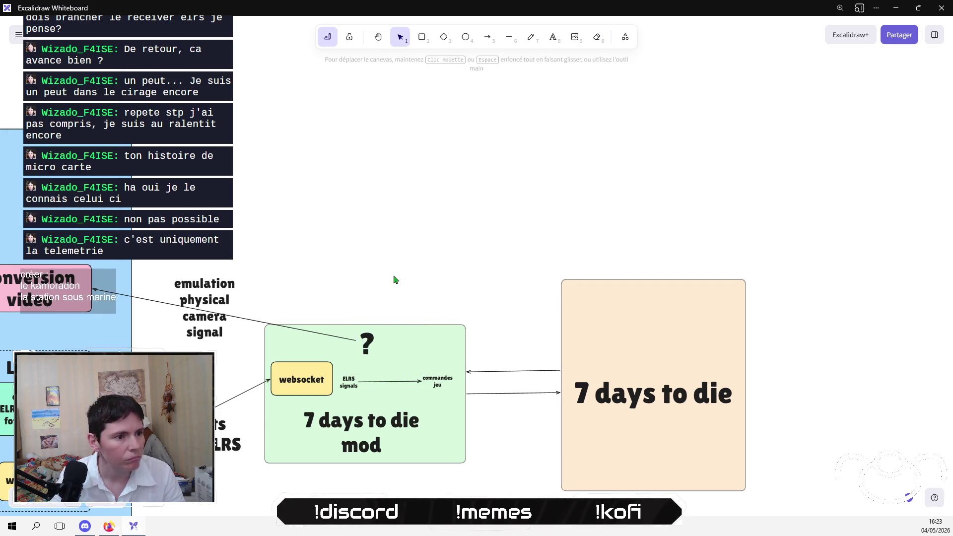
{"action": "scroll", "coordinate": [394, 278], "scroll_direction": "down", "scroll_amount": 3}
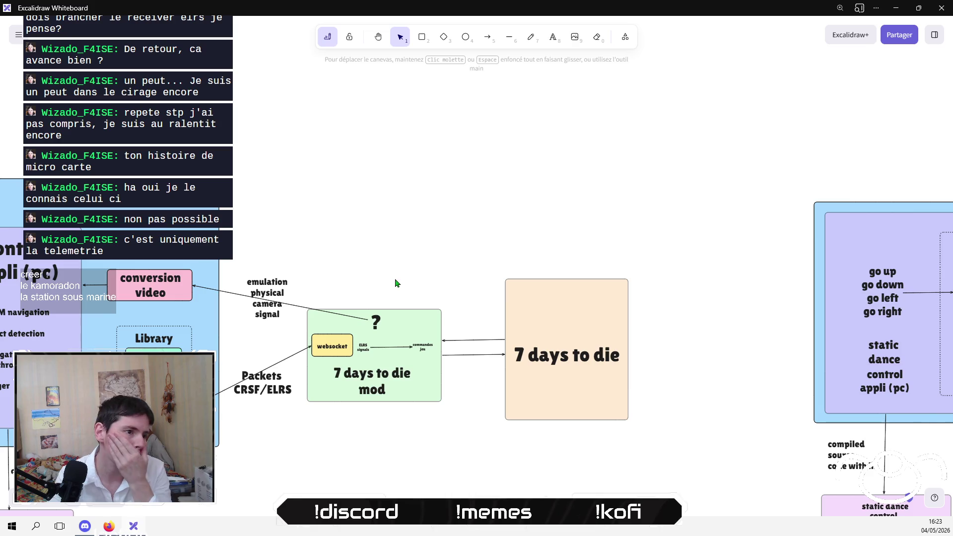
{"action": "scroll", "coordinate": [612, 304], "scroll_direction": "down", "scroll_amount": 3}
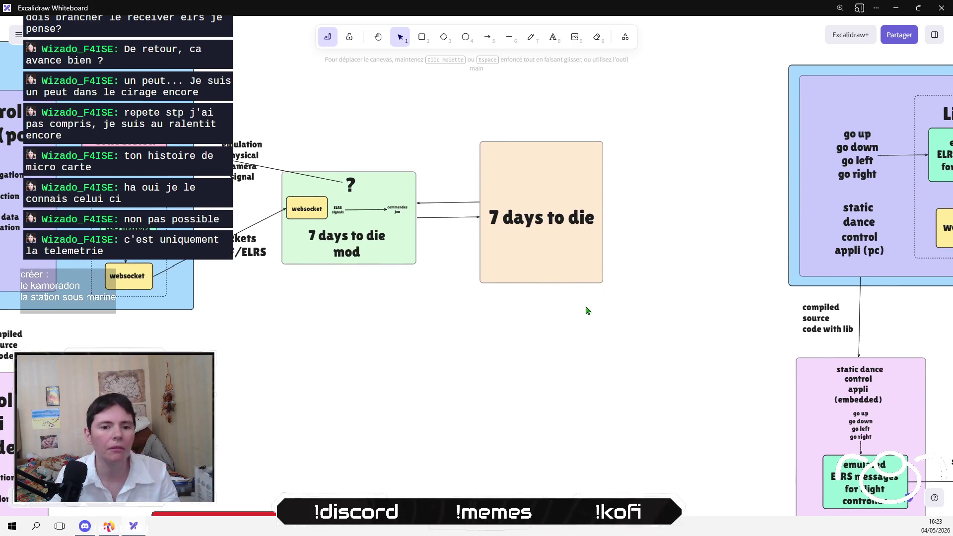
{"action": "scroll", "coordinate": [470, 342], "scroll_direction": "down", "scroll_amount": 3}
{"action": "scroll", "coordinate": [481, 361], "scroll_direction": "down", "scroll_amount": 1}
{"action": "left_click_drag", "start_coordinate": [481, 361], "coordinate": [590, 285]}
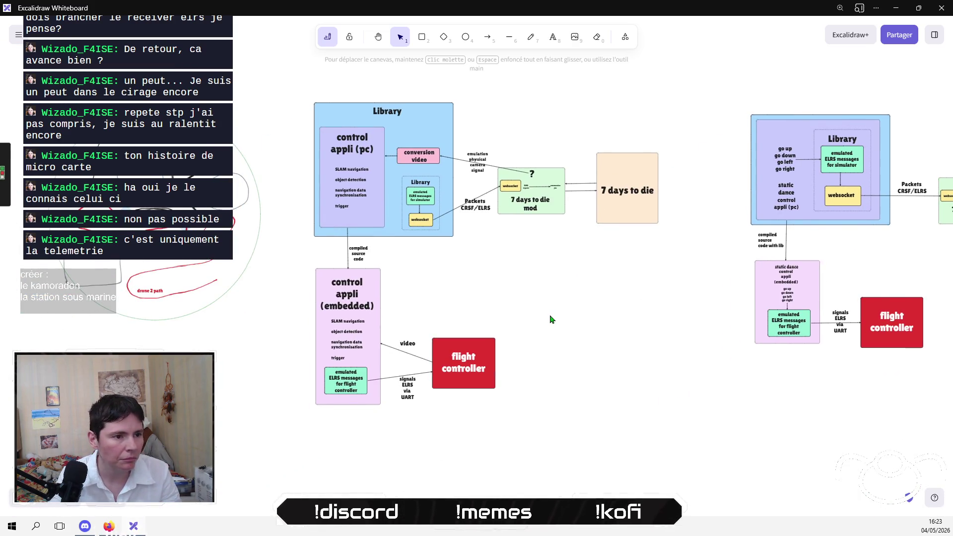
{"action": "left_click", "coordinate": [409, 344]}
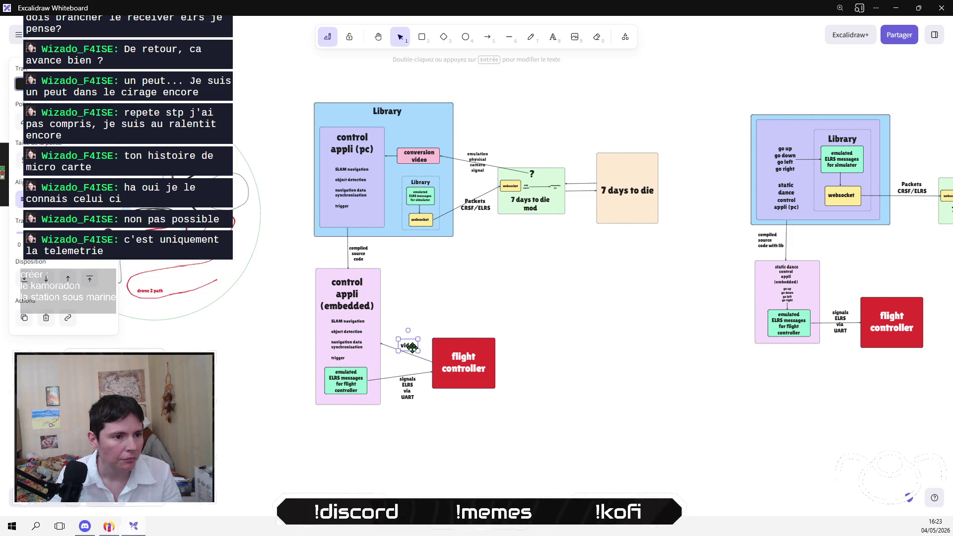
Step: Raise the 'video' label and draw a new box at the video connector's end
{"action": "left_click", "coordinate": [452, 310]}
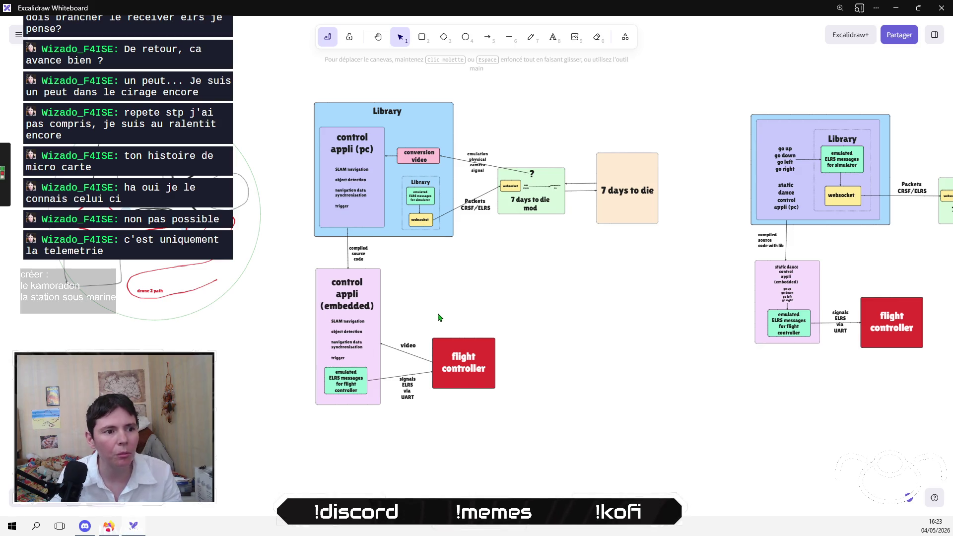
{"action": "left_click_drag", "start_coordinate": [409, 346], "coordinate": [409, 323]}
{"action": "left_click", "coordinate": [412, 354]}
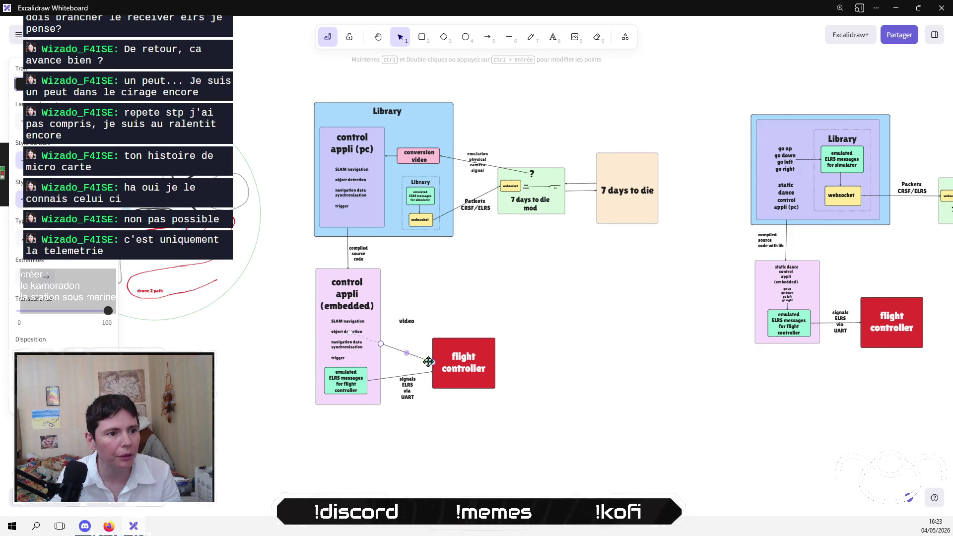
{"action": "key", "text": "r"}
{"action": "left_click_drag", "start_coordinate": [434, 302], "coordinate": [504, 332]}
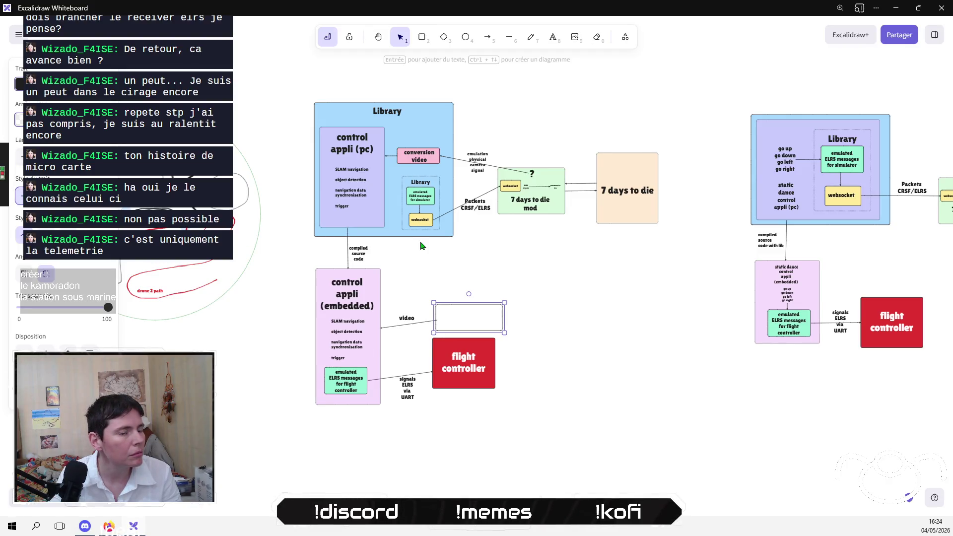
{"action": "left_click_drag", "start_coordinate": [475, 318], "coordinate": [495, 321]}
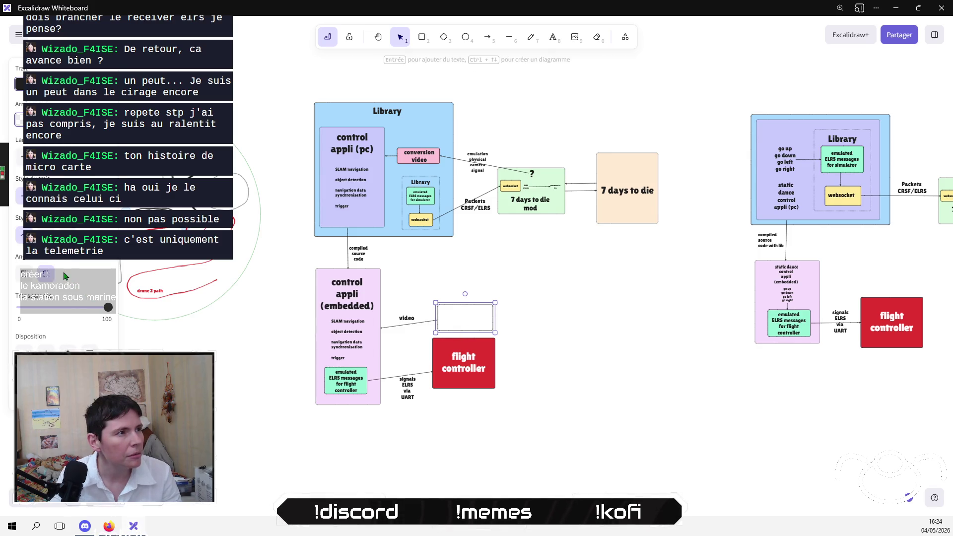
{"action": "left_click", "coordinate": [596, 316]}
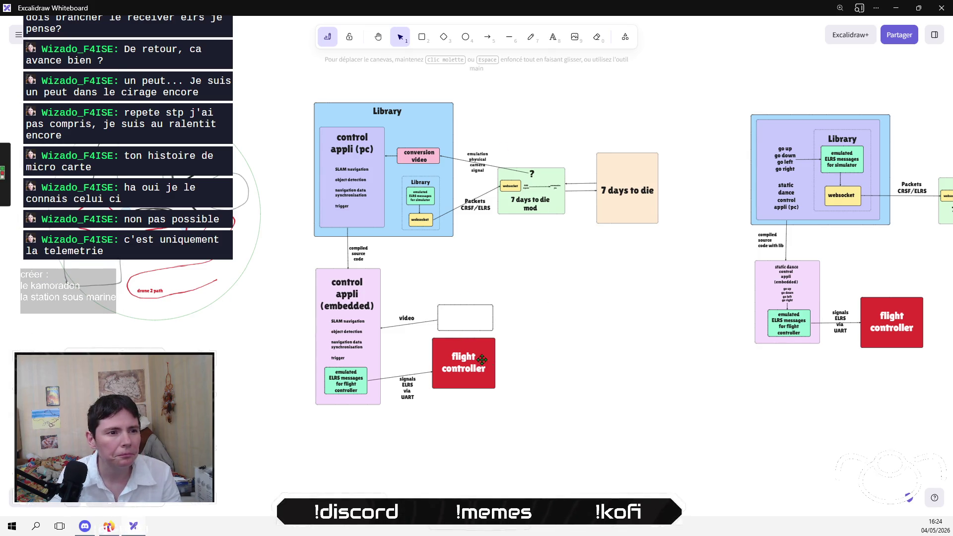
Step: Label the new box 'camera' using a pasted copy of the 7 days to die text
{"action": "left_click", "coordinate": [613, 188]}
{"action": "key", "text": "ctrl+v"}
{"action": "left_click_drag", "start_coordinate": [478, 333], "coordinate": [469, 317]}
{"action": "double_click", "coordinate": [466, 312]}
{"action": "type", "text": "camera"}
{"action": "left_click", "coordinate": [521, 329]}
{"action": "left_click", "coordinate": [467, 314]}
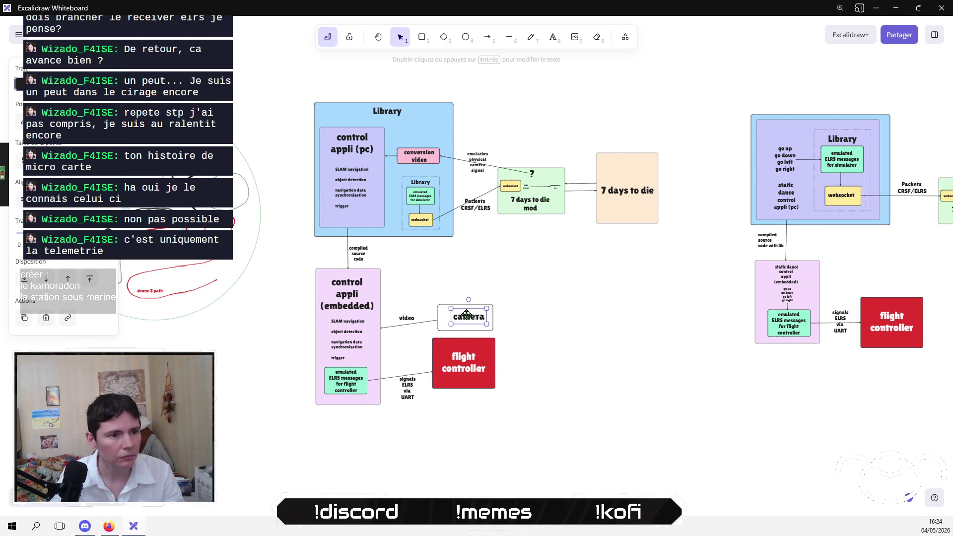
{"action": "left_click", "coordinate": [521, 330]}
Step: Give the camera box a light bronze background
{"action": "left_click", "coordinate": [493, 319]}
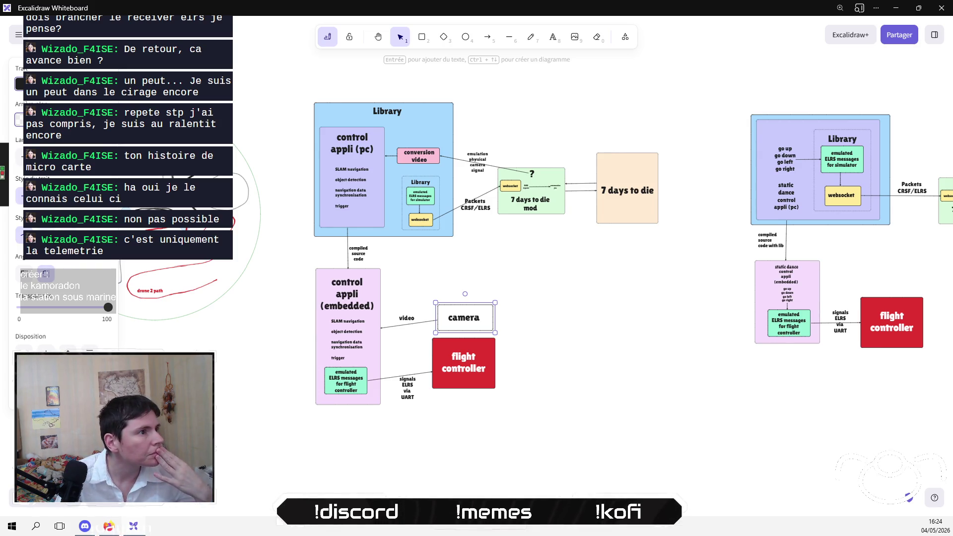
{"action": "key", "text": "g"}
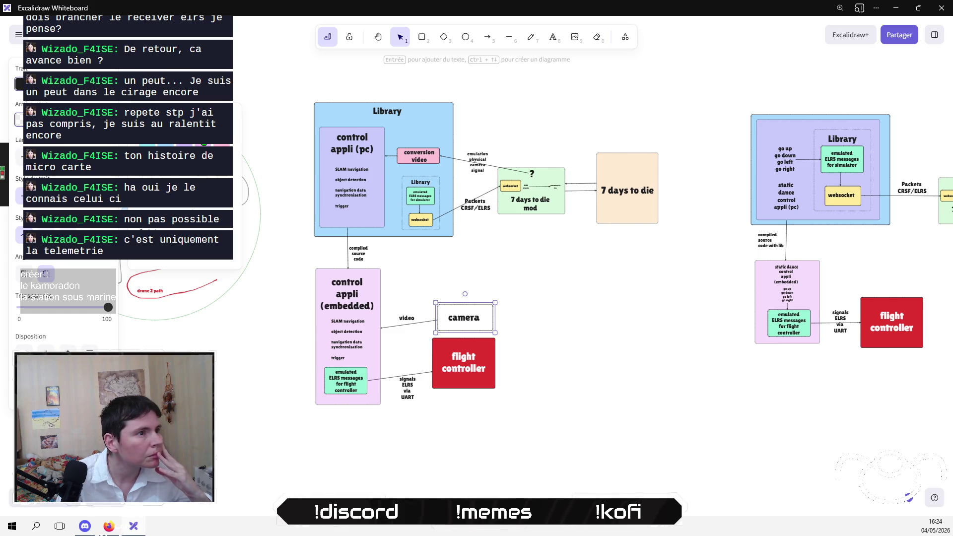
{"action": "key", "text": "t"}
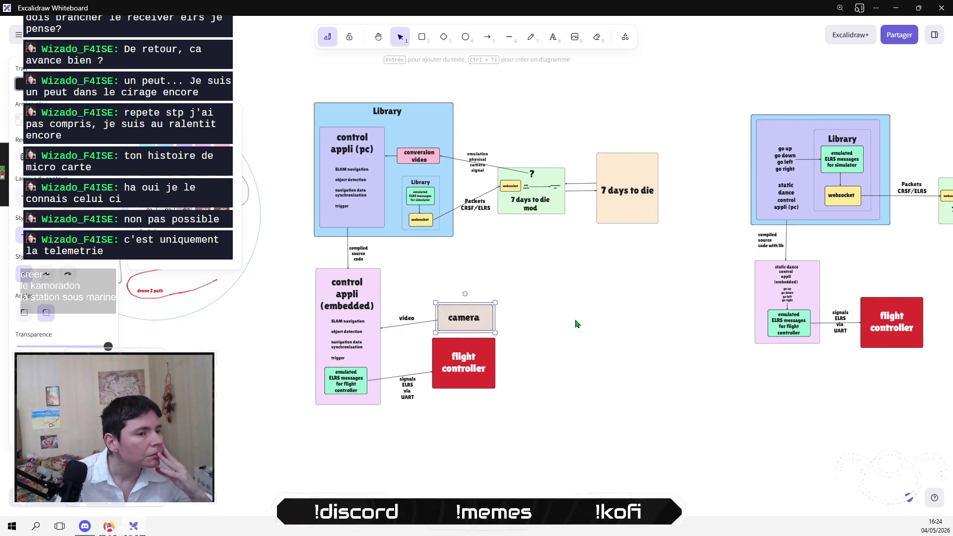
{"action": "left_click", "coordinate": [576, 324]}
Step: Pan back over the canvas and select every element of the left diagram
{"action": "scroll", "coordinate": [513, 318], "scroll_direction": "right", "scroll_amount": 3}
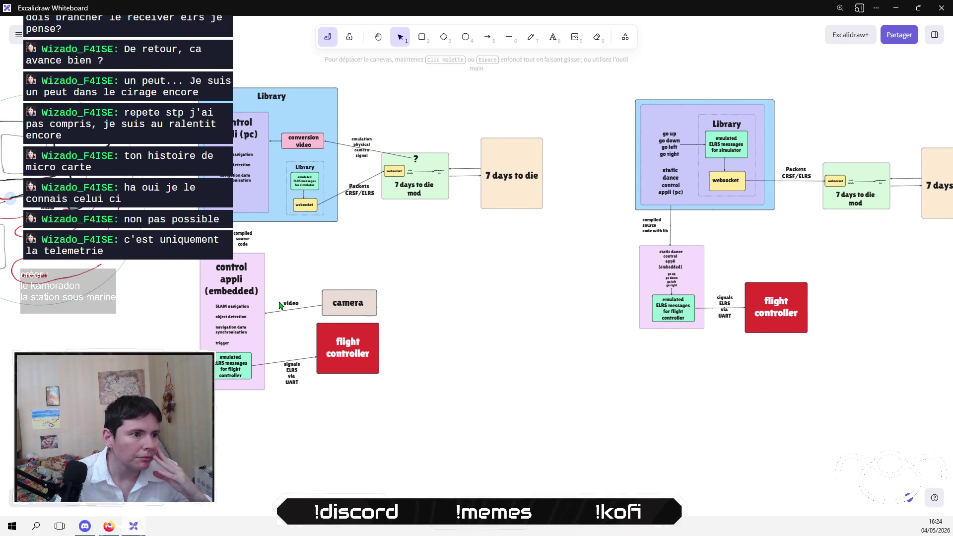
{"action": "scroll", "coordinate": [445, 319], "scroll_direction": "right", "scroll_amount": 3}
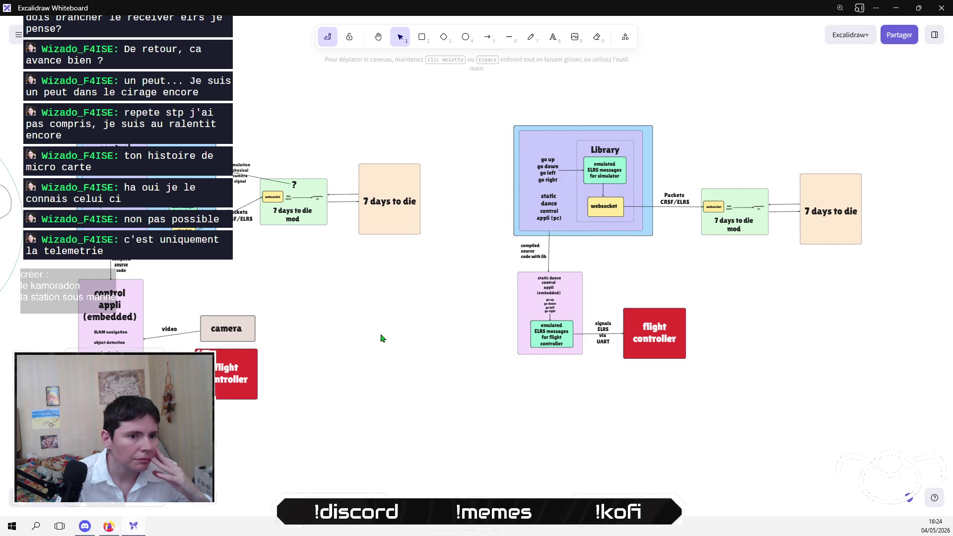
{"action": "scroll", "coordinate": [422, 351], "scroll_direction": "up", "scroll_amount": 2}
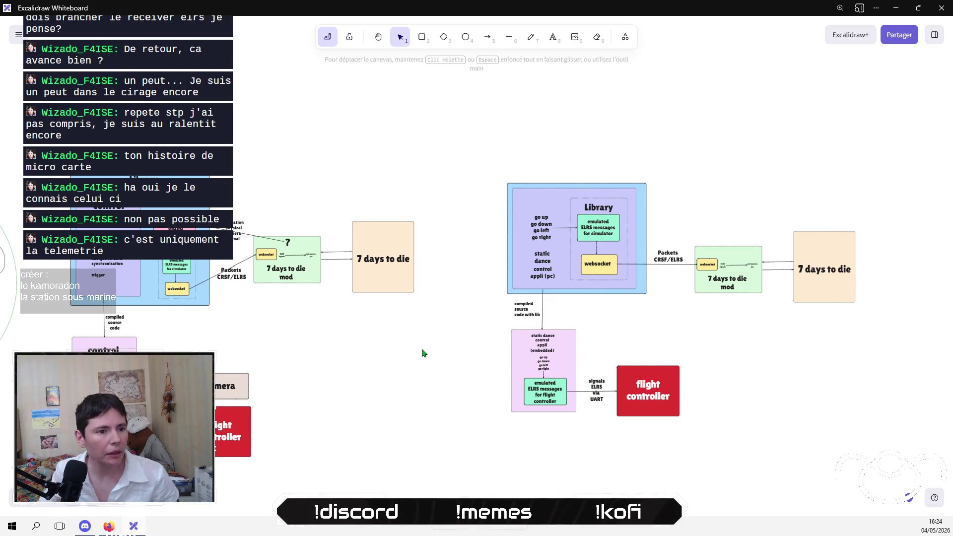
{"action": "left_click_drag", "start_coordinate": [493, 118], "coordinate": [241, 458]}
{"action": "scroll", "coordinate": [298, 298], "scroll_direction": "left", "scroll_amount": 2}
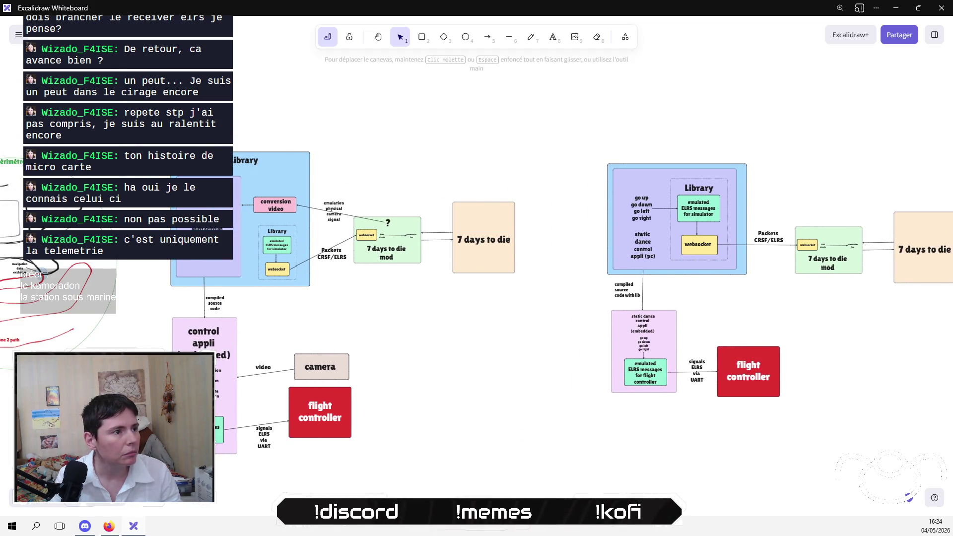
{"action": "mouse_move", "coordinate": [168, 103]}
{"action": "left_mouse_down"}
{"action": "mouse_move", "coordinate": [585, 463]}
{"action": "mouse_move", "coordinate": [576, 490]}
{"action": "left_mouse_up"}
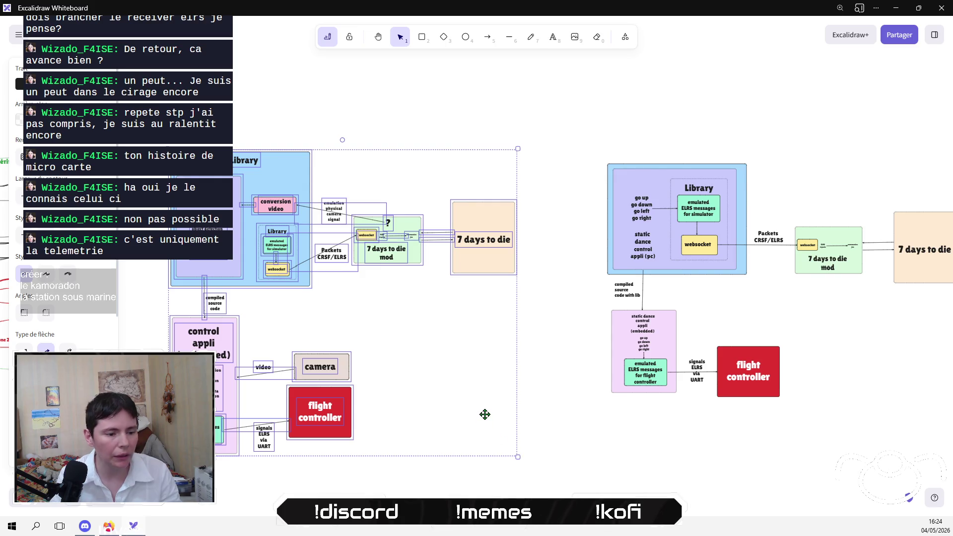
Step: Export the selected left diagram as a PNG, overwriting full_implementation.png on the desktop
{"action": "left_click", "coordinate": [19, 34]}
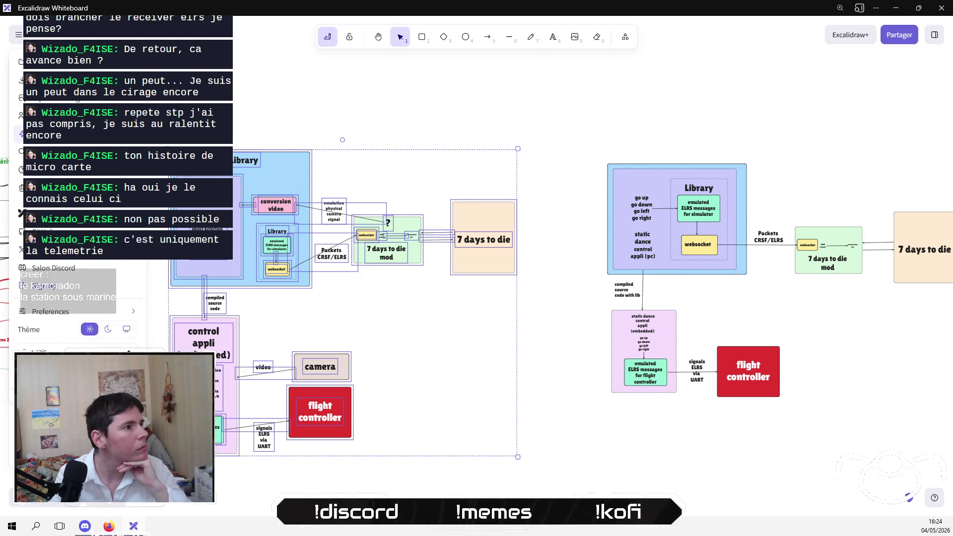
{"action": "left_click", "coordinate": [87, 100]}
{"action": "left_click", "coordinate": [541, 353]}
{"action": "left_click", "coordinate": [328, 95]}
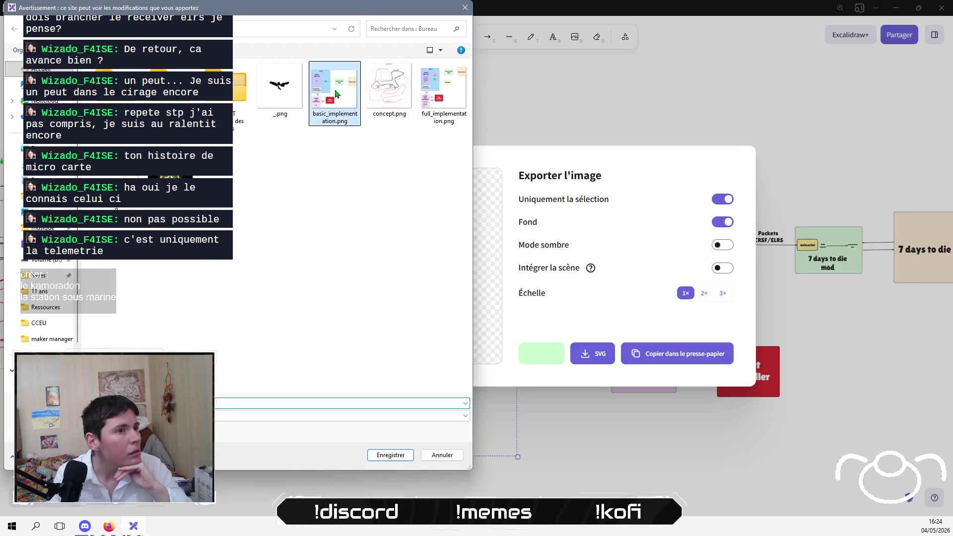
{"action": "left_click", "coordinate": [437, 85]}
{"action": "left_click", "coordinate": [389, 454]}
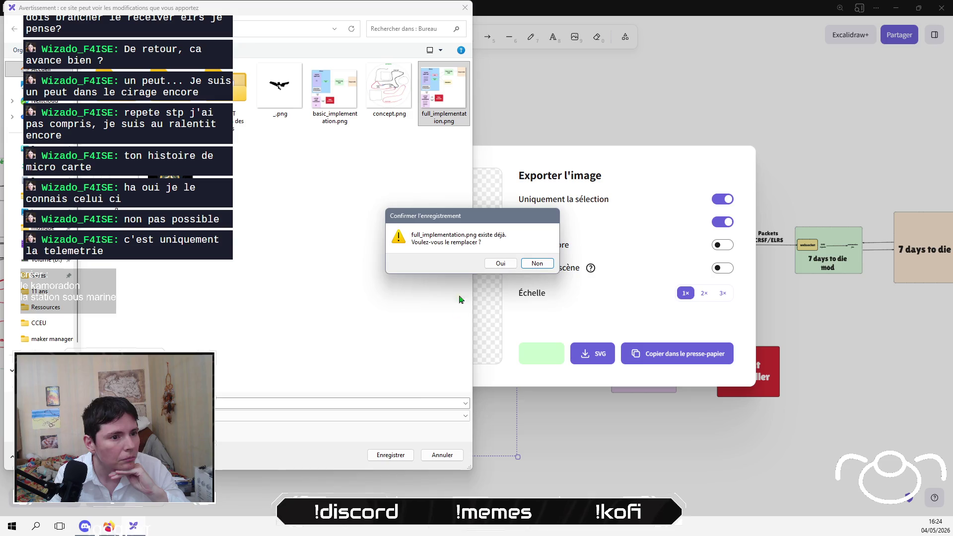
{"action": "left_click", "coordinate": [492, 265]}
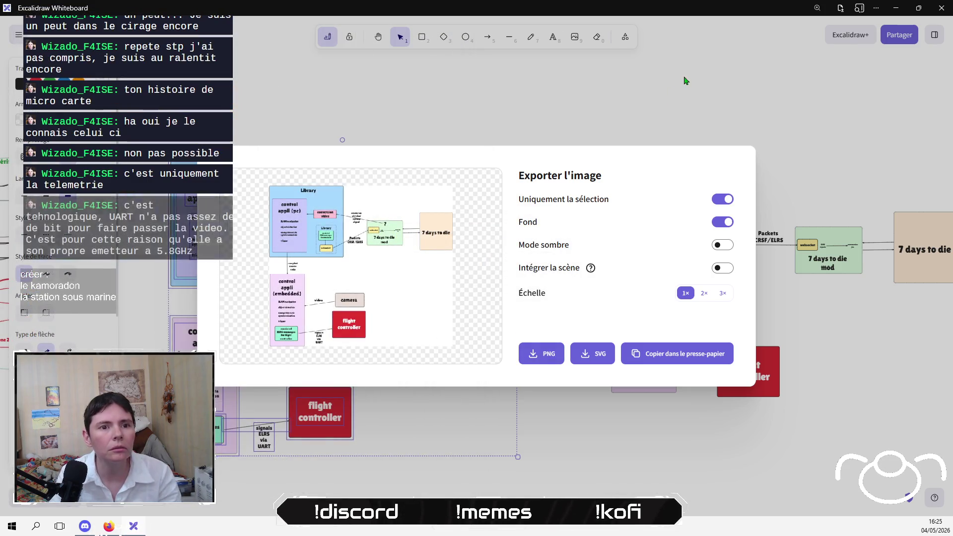
Step: Close the export dialog and select the whole right-hand diagram
{"action": "left_click", "coordinate": [685, 79]}
{"action": "scroll", "coordinate": [381, 129], "scroll_direction": "up", "scroll_amount": 5}
{"action": "left_click_drag", "start_coordinate": [308, 133], "coordinate": [770, 487]}
Step: Export the right diagram as a PNG over basic_implementation.png, then close the export dialog
{"action": "left_click", "coordinate": [18, 35]}
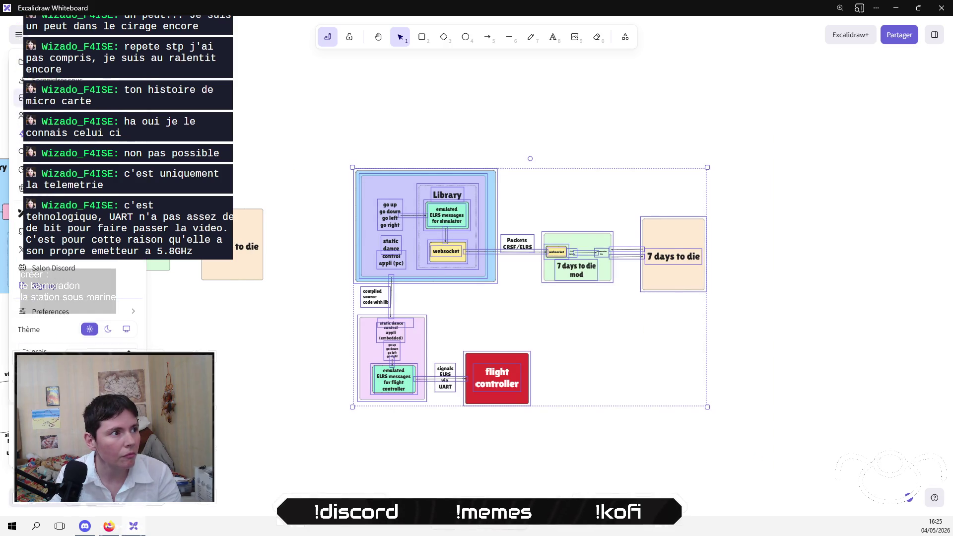
{"action": "left_click", "coordinate": [21, 98]}
{"action": "left_click", "coordinate": [549, 358]}
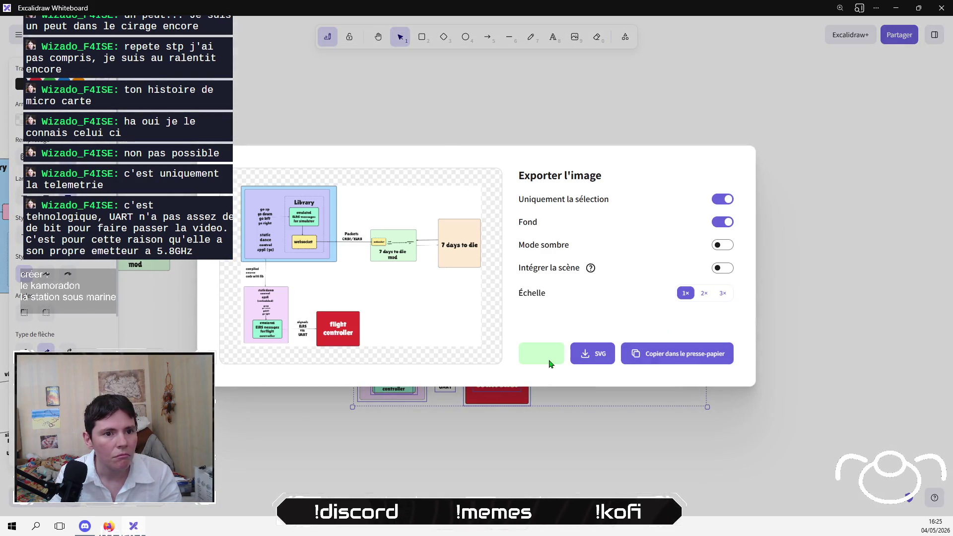
{"action": "left_click", "coordinate": [339, 99]}
{"action": "left_click", "coordinate": [405, 455]}
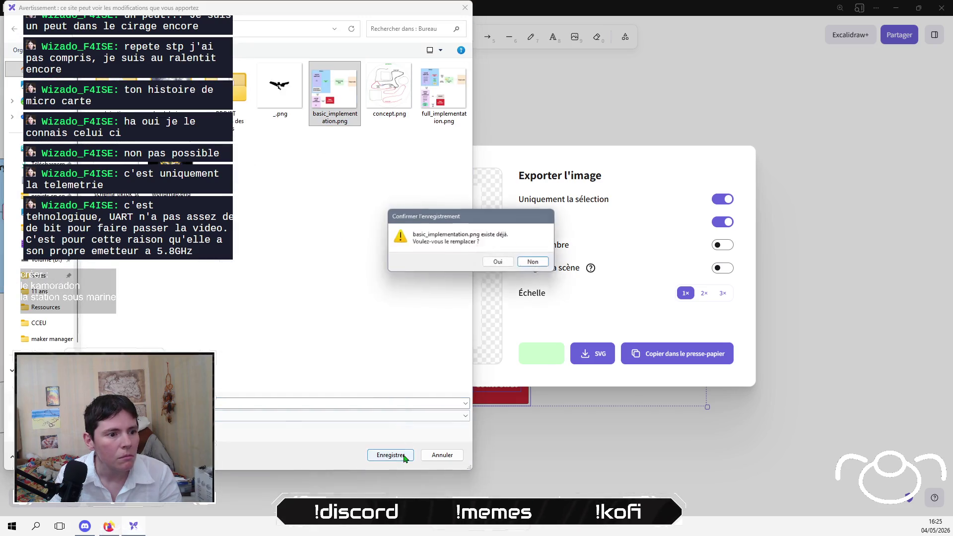
{"action": "left_click", "coordinate": [498, 264]}
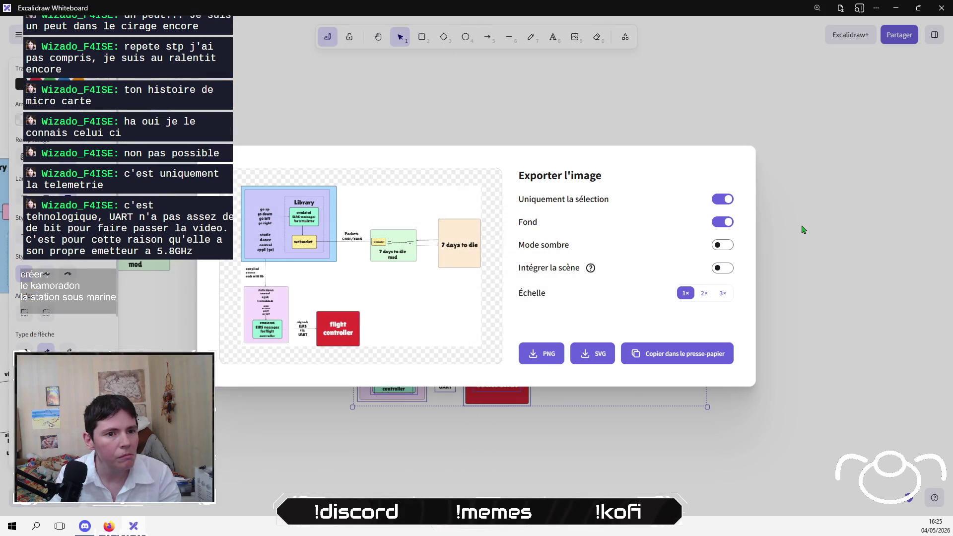
{"action": "left_click", "coordinate": [803, 228]}
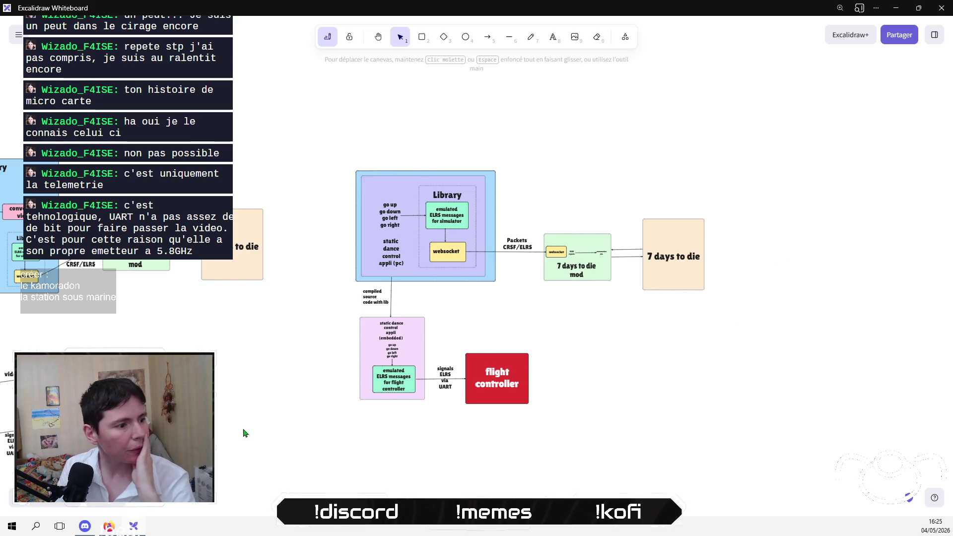
{"action": "key", "text": "alt+Tab"}
Step: Scroll through the AlfredoCRSF GitHub README's frame-type list
{"action": "left_click", "coordinate": [717, 11]}
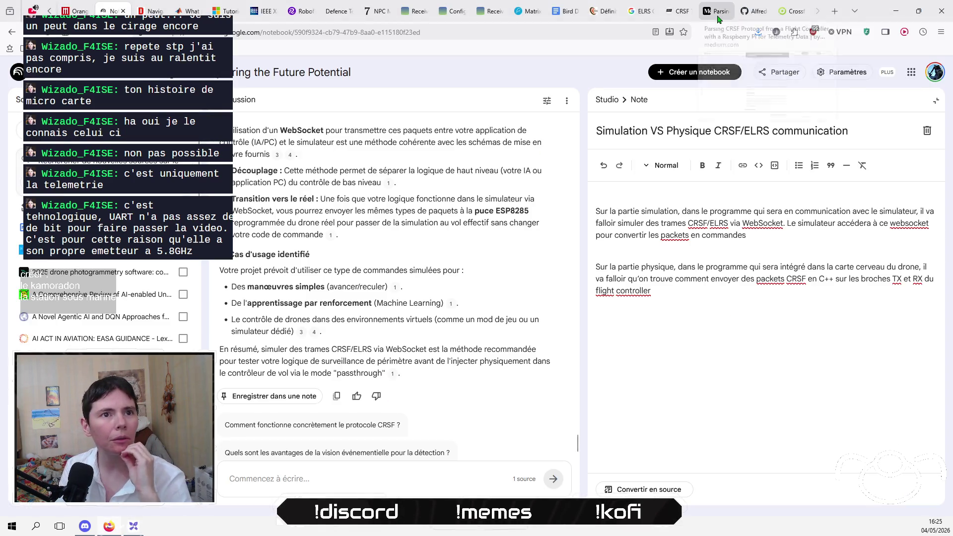
{"action": "left_click", "coordinate": [754, 11]}
{"action": "scroll", "coordinate": [278, 426], "scroll_direction": "down", "scroll_amount": 15}
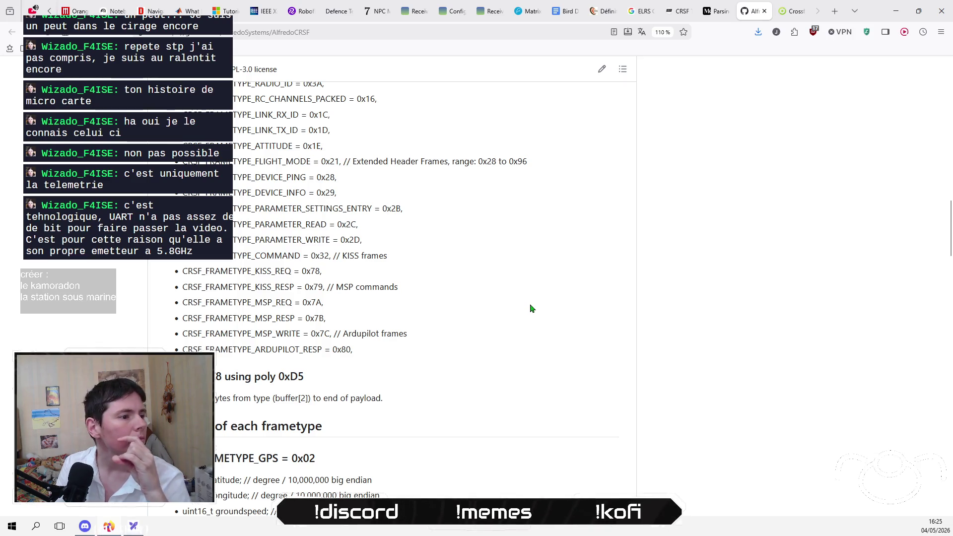
{"action": "scroll", "coordinate": [530, 309], "scroll_direction": "up", "scroll_amount": 10}
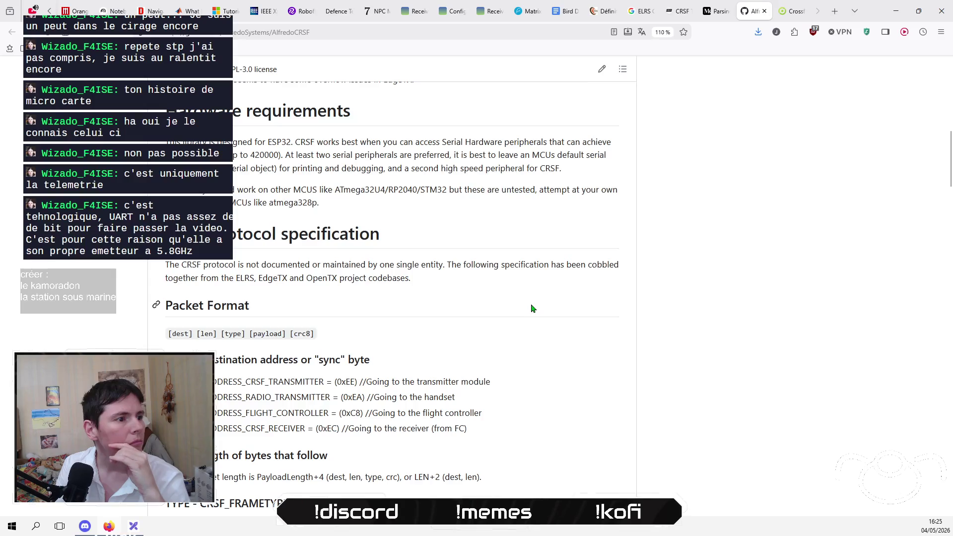
{"action": "scroll", "coordinate": [531, 308], "scroll_direction": "down", "scroll_amount": 12}
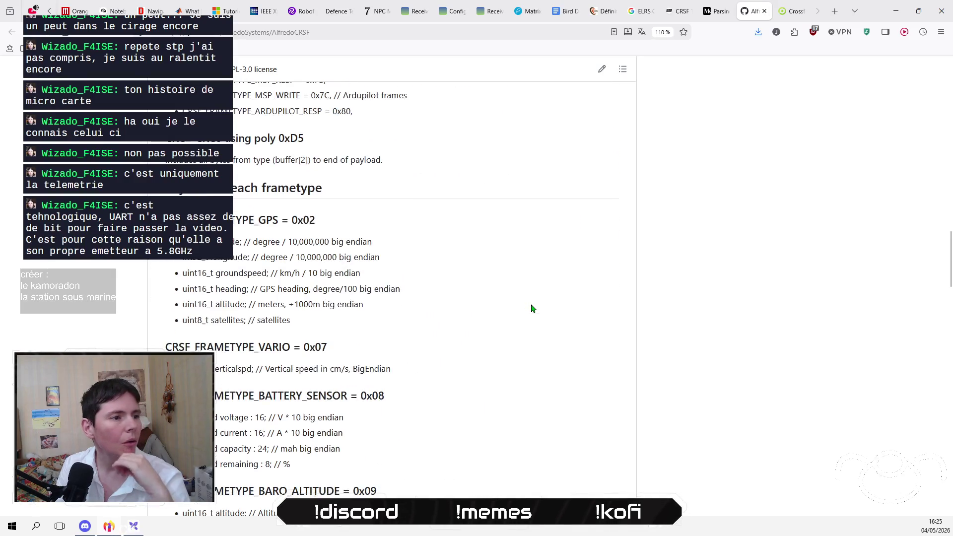
{"action": "scroll", "coordinate": [531, 309], "scroll_direction": "down", "scroll_amount": 15}
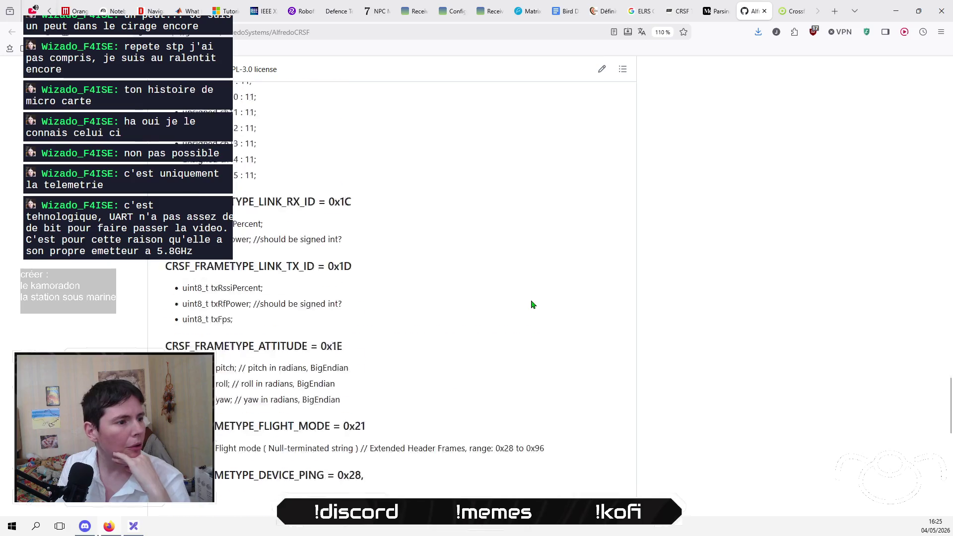
{"action": "scroll", "coordinate": [531, 304], "scroll_direction": "down", "scroll_amount": 3}
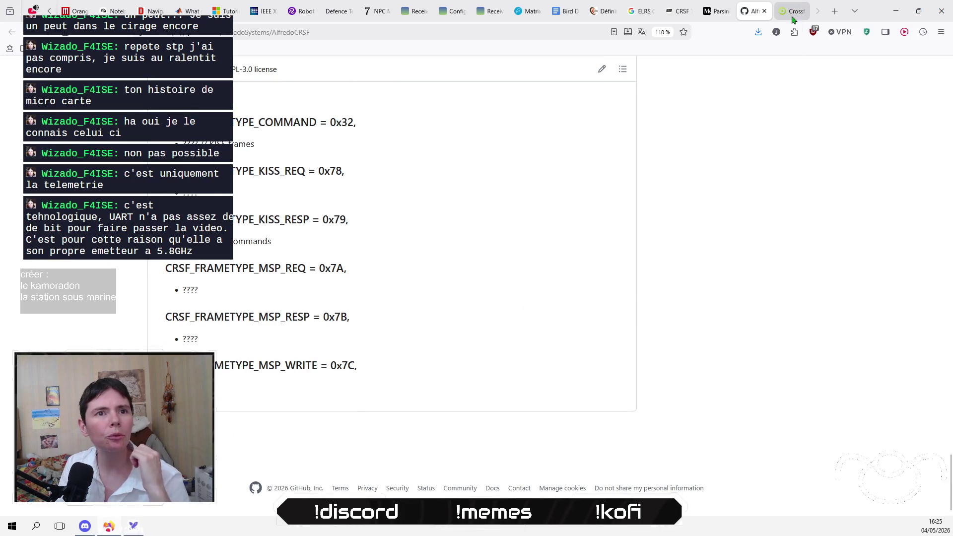
Step: Glance at the ArduPilot CRSF page, then bring up PX4's CRSF telemetry documentation
{"action": "left_click", "coordinate": [793, 18]}
{"action": "scroll", "coordinate": [556, 184], "scroll_direction": "up", "scroll_amount": 10}
{"action": "scroll", "coordinate": [556, 183], "scroll_direction": "down", "scroll_amount": 5}
{"action": "left_click", "coordinate": [676, 12]}
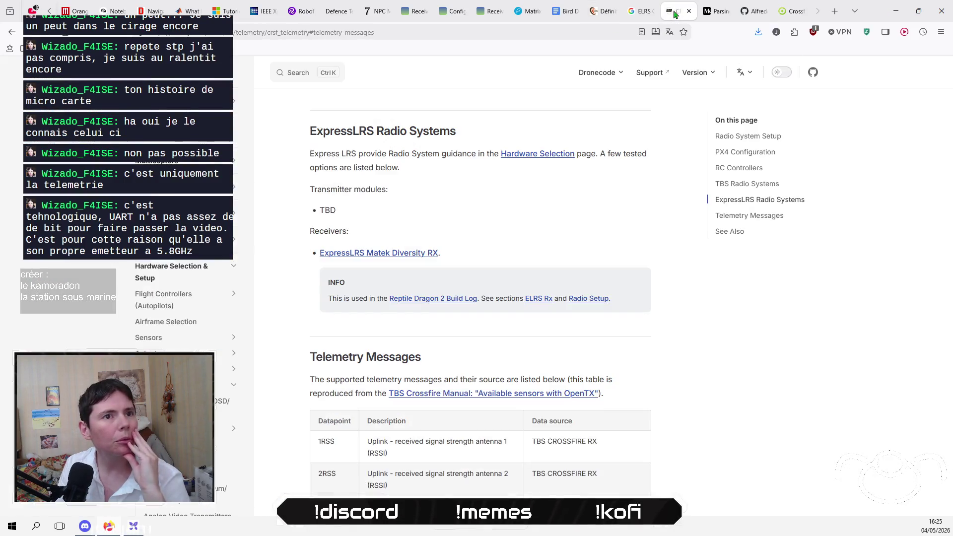
{"action": "scroll", "coordinate": [622, 290], "scroll_direction": "down", "scroll_amount": 12}
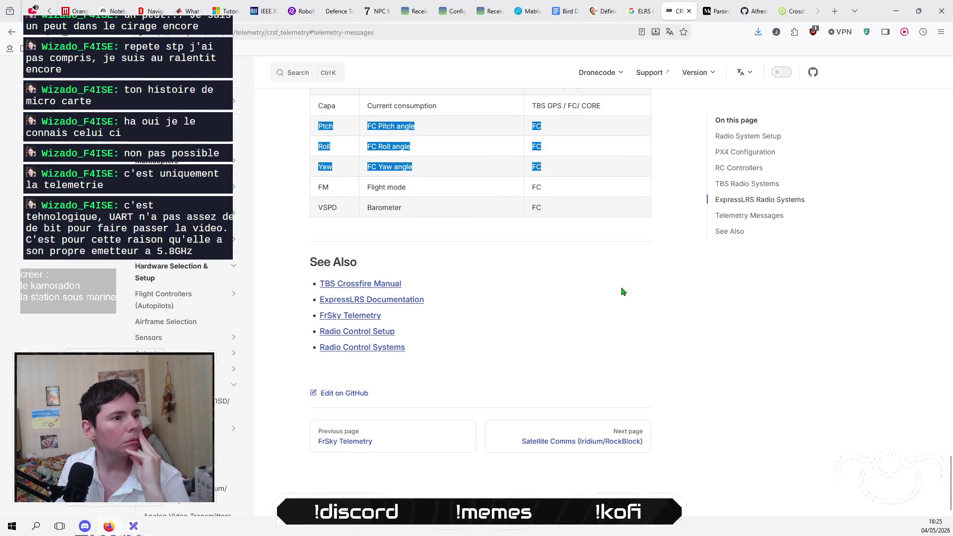
{"action": "scroll", "coordinate": [623, 291], "scroll_direction": "up", "scroll_amount": 5}
{"action": "scroll", "coordinate": [455, 415], "scroll_direction": "up", "scroll_amount": 6}
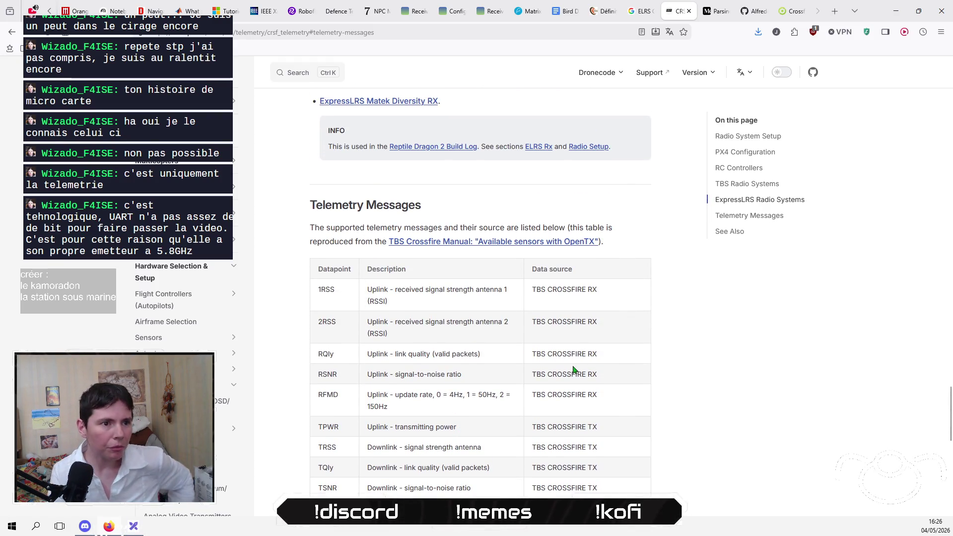
{"action": "scroll", "coordinate": [578, 357], "scroll_direction": "up", "scroll_amount": 4}
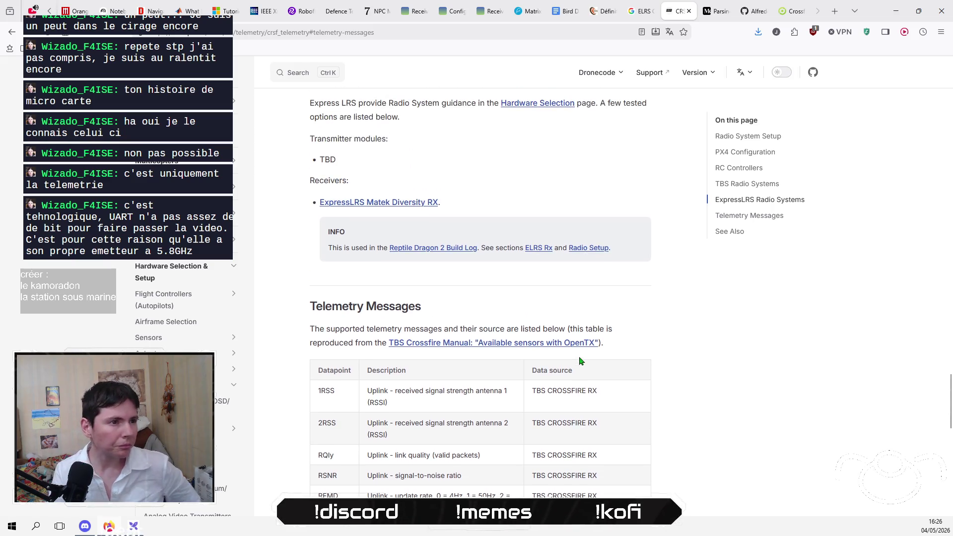
{"action": "scroll", "coordinate": [571, 362], "scroll_direction": "down", "scroll_amount": 10}
{"action": "left_click", "coordinate": [672, 396]}
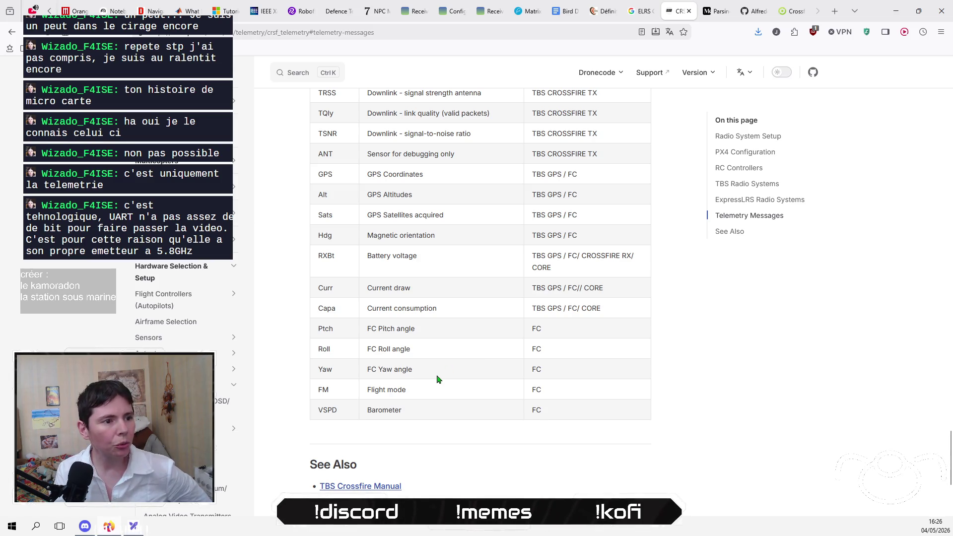
{"action": "left_click_drag", "start_coordinate": [437, 378], "coordinate": [321, 340]}
{"action": "left_click", "coordinate": [447, 361]}
{"action": "mouse_move", "coordinate": [566, 375]}
{"action": "left_mouse_down"}
{"action": "mouse_move", "coordinate": [346, 350]}
{"action": "mouse_move", "coordinate": [308, 324]}
{"action": "left_mouse_up"}
{"action": "left_click", "coordinate": [303, 333]}
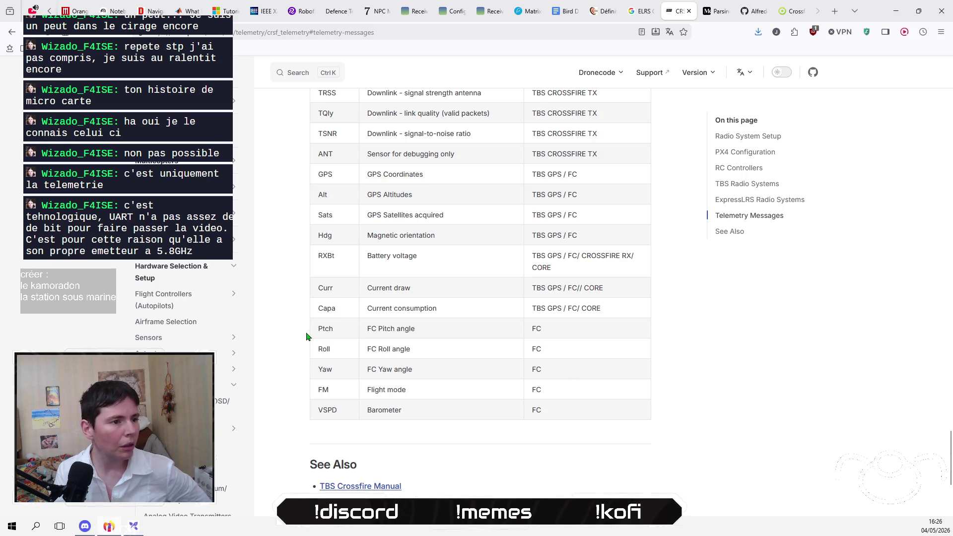
{"action": "scroll", "coordinate": [307, 337], "scroll_direction": "up", "scroll_amount": 5}
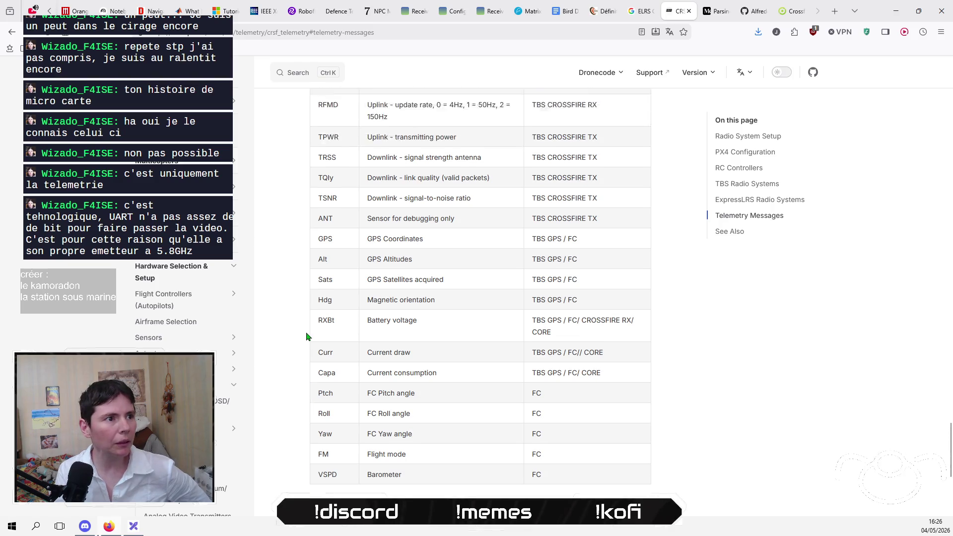
{"action": "scroll", "coordinate": [308, 339], "scroll_direction": "down", "scroll_amount": 5}
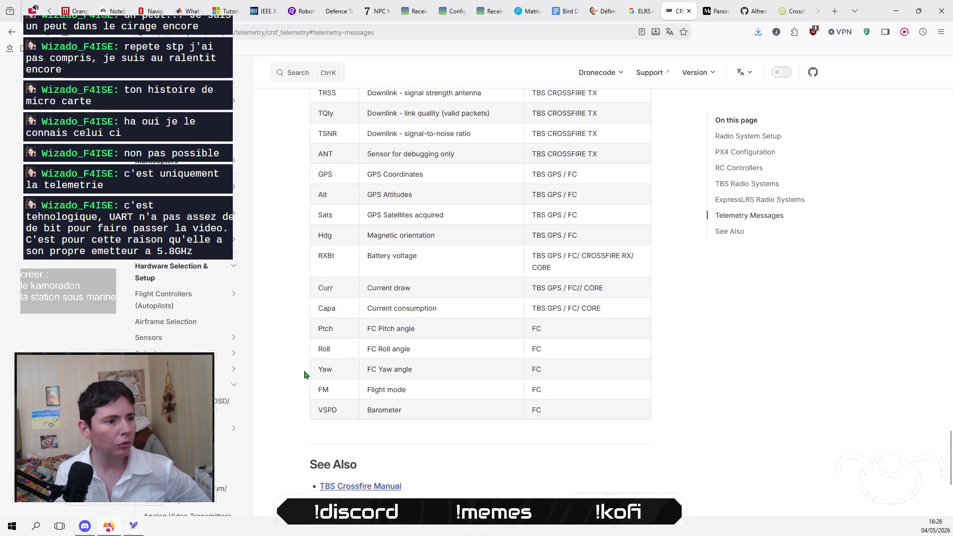
{"action": "left_click_drag", "start_coordinate": [320, 328], "coordinate": [344, 334]}
{"action": "left_click", "coordinate": [339, 360]}
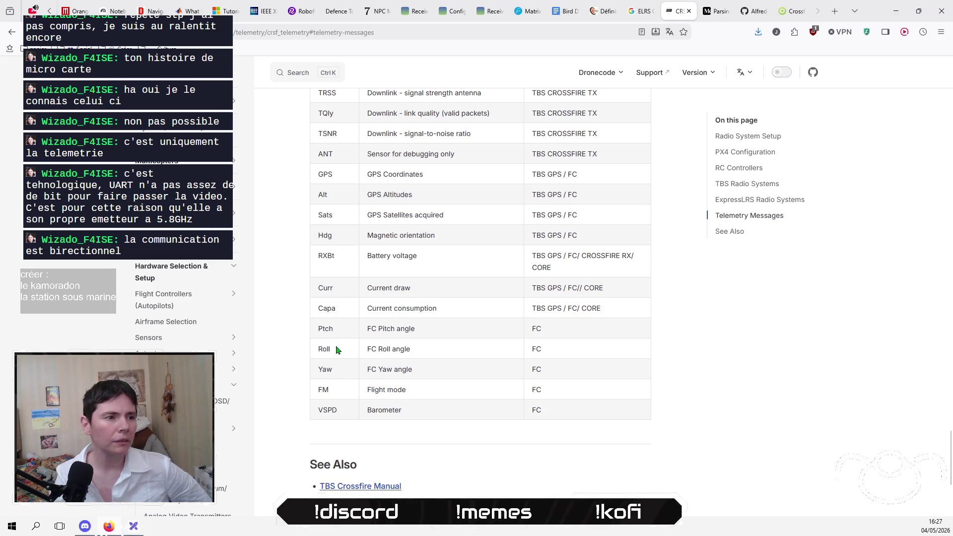
{"action": "left_click_drag", "start_coordinate": [318, 328], "coordinate": [580, 342]}
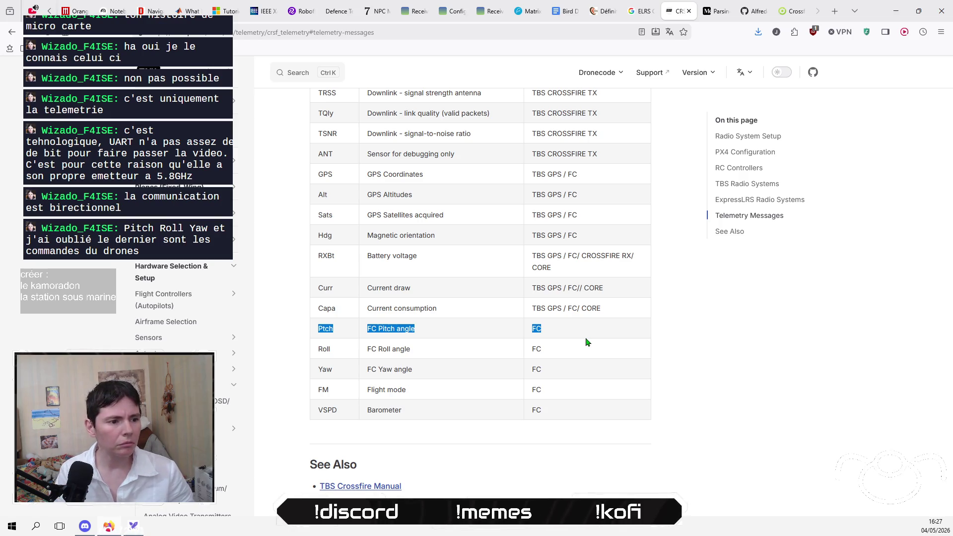
Step: Select FC in the Ptch row and scroll back up through the PX4 CRSF setup sections
{"action": "scroll", "coordinate": [518, 312], "scroll_direction": "up", "scroll_amount": 3}
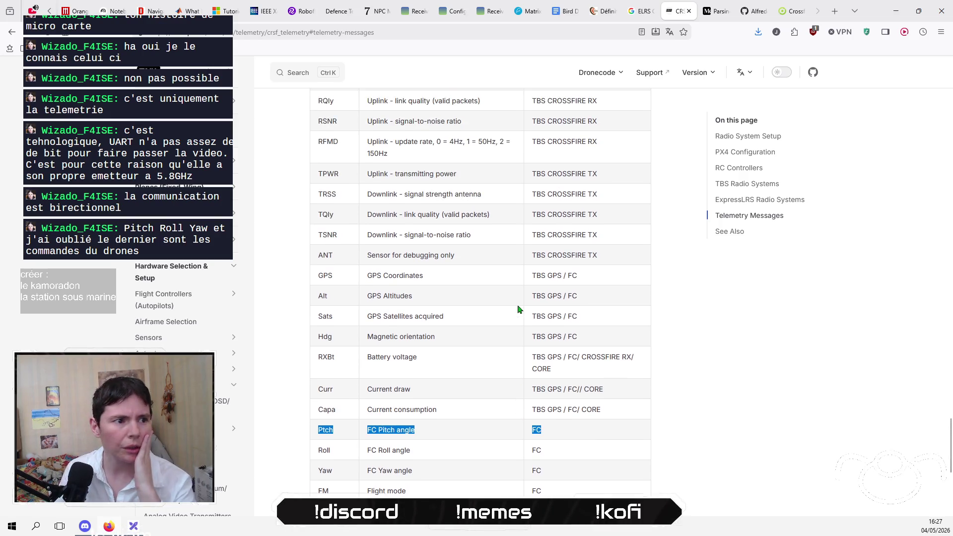
{"action": "scroll", "coordinate": [504, 342], "scroll_direction": "down", "scroll_amount": 3}
{"action": "double_click", "coordinate": [536, 329]}
{"action": "scroll", "coordinate": [561, 373], "scroll_direction": "up", "scroll_amount": 6}
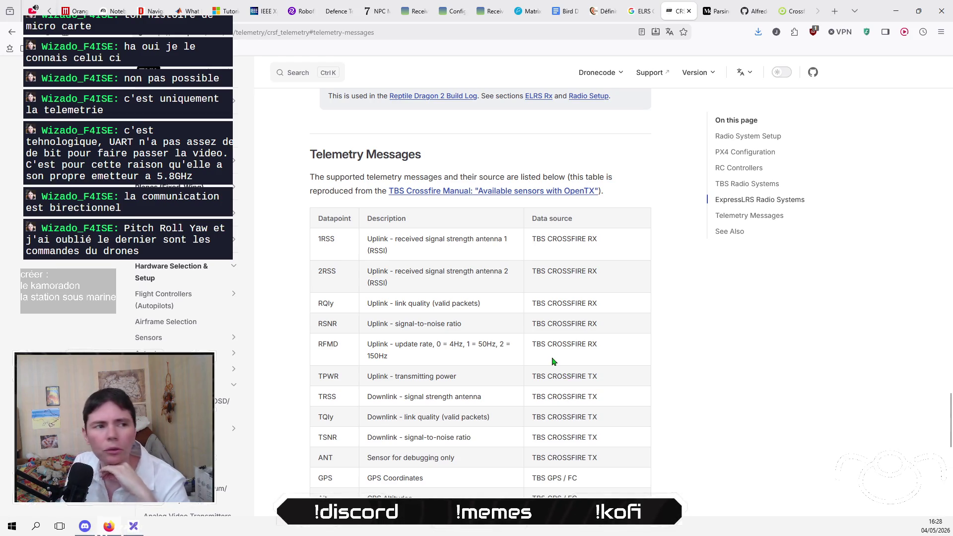
{"action": "scroll", "coordinate": [553, 362], "scroll_direction": "up", "scroll_amount": 3}
{"action": "scroll", "coordinate": [553, 362], "scroll_direction": "up", "scroll_amount": 15}
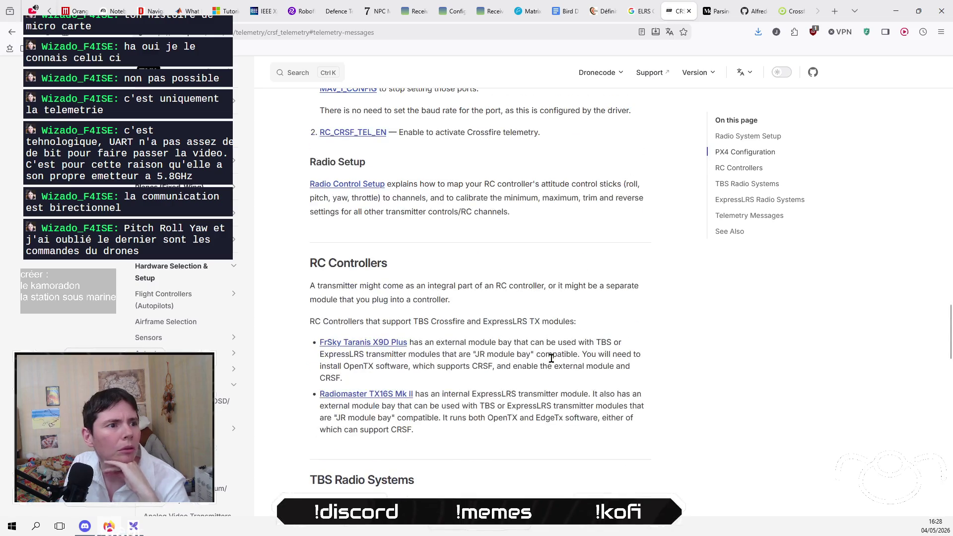
{"action": "scroll", "coordinate": [553, 363], "scroll_direction": "up", "scroll_amount": 15}
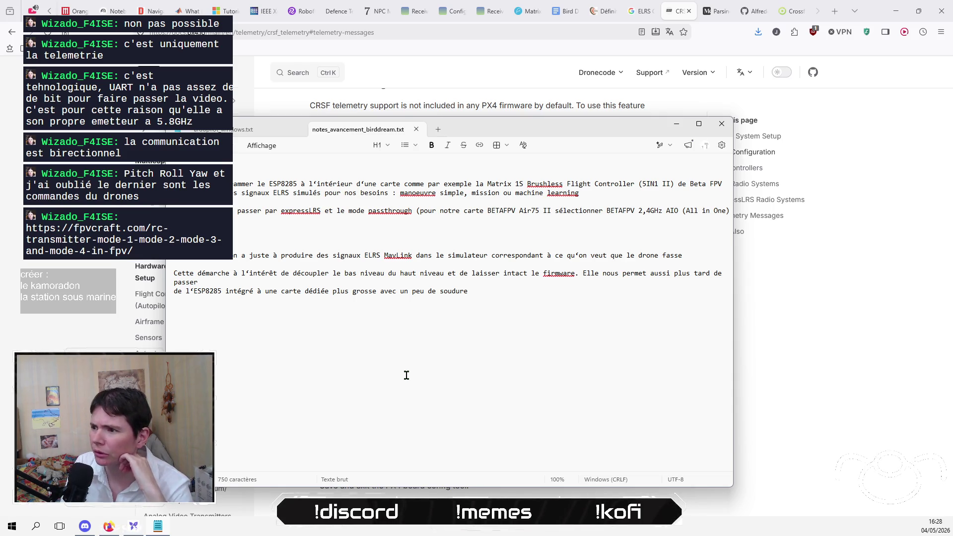
Step: Return to the RC transmitter modes article and scroll down to the control axes list
{"action": "key", "text": "alt+Tab"}
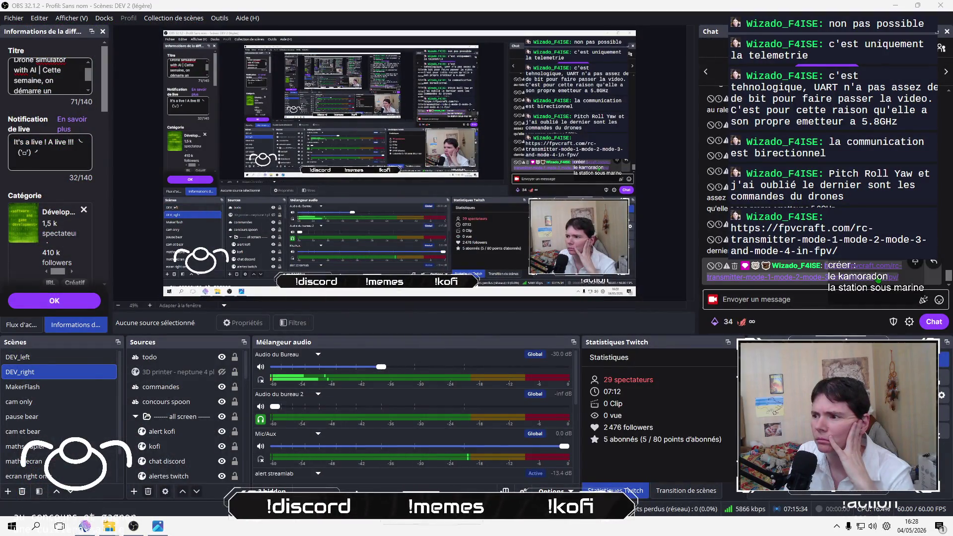
{"action": "key", "text": "alt+Tab"}
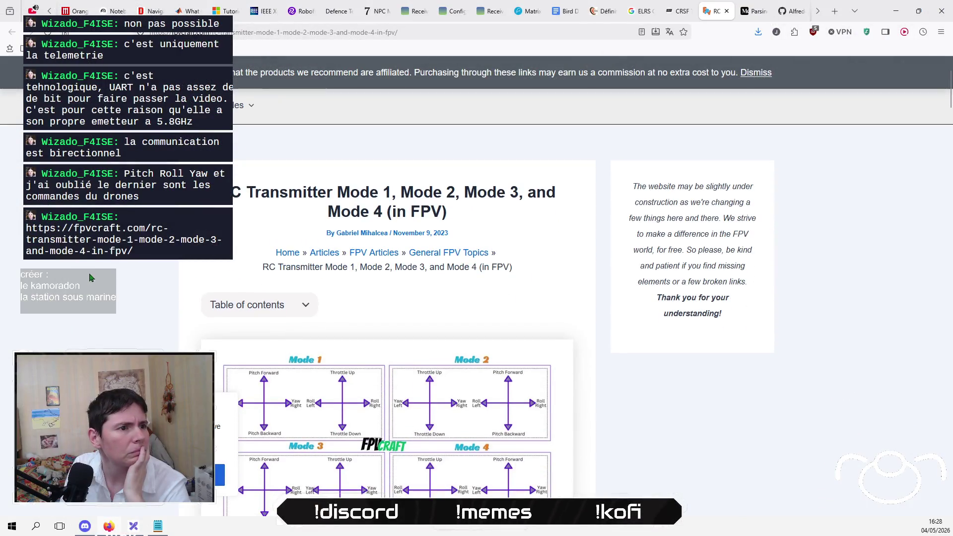
{"action": "scroll", "coordinate": [89, 278], "scroll_direction": "down", "scroll_amount": 2}
{"action": "scroll", "coordinate": [87, 265], "scroll_direction": "up", "scroll_amount": 2}
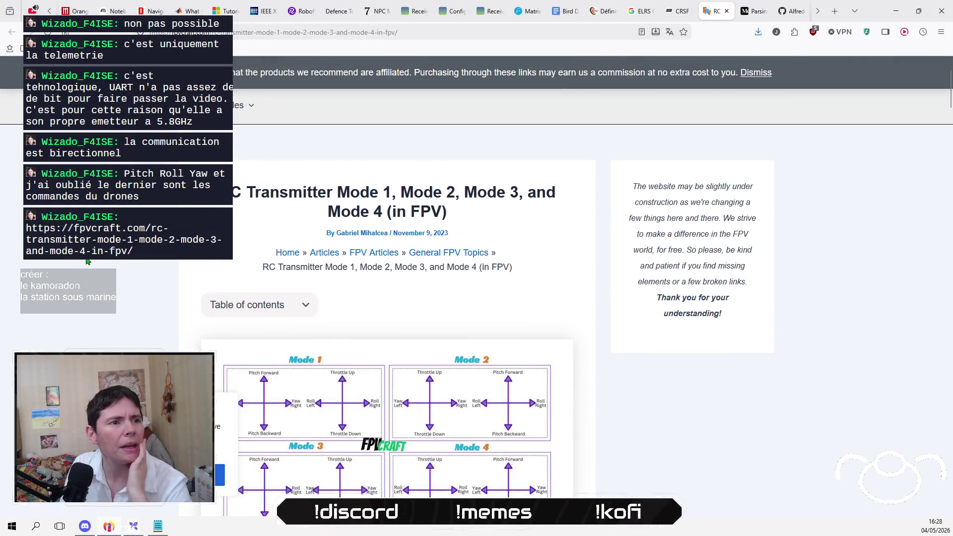
{"action": "scroll", "coordinate": [86, 261], "scroll_direction": "down", "scroll_amount": 3}
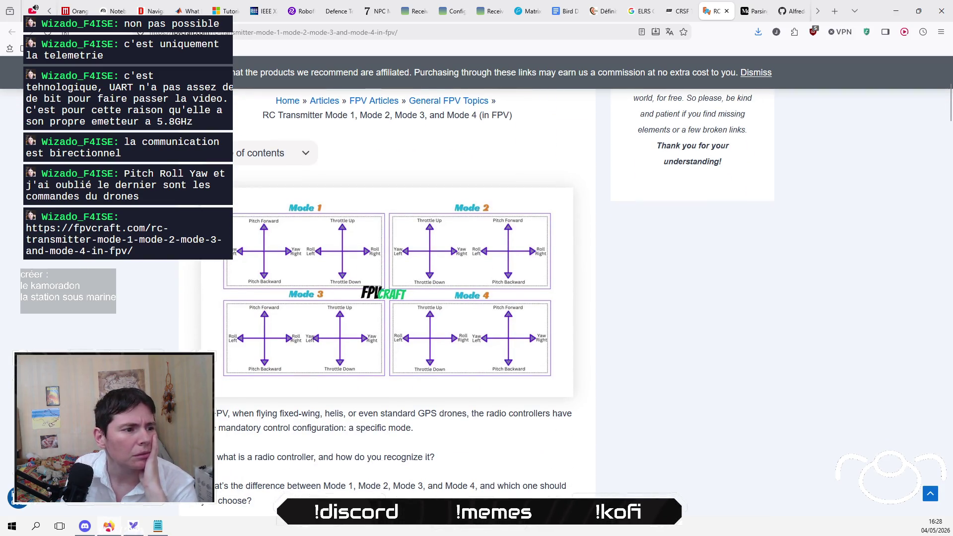
{"action": "scroll", "coordinate": [73, 351], "scroll_direction": "down", "scroll_amount": 4}
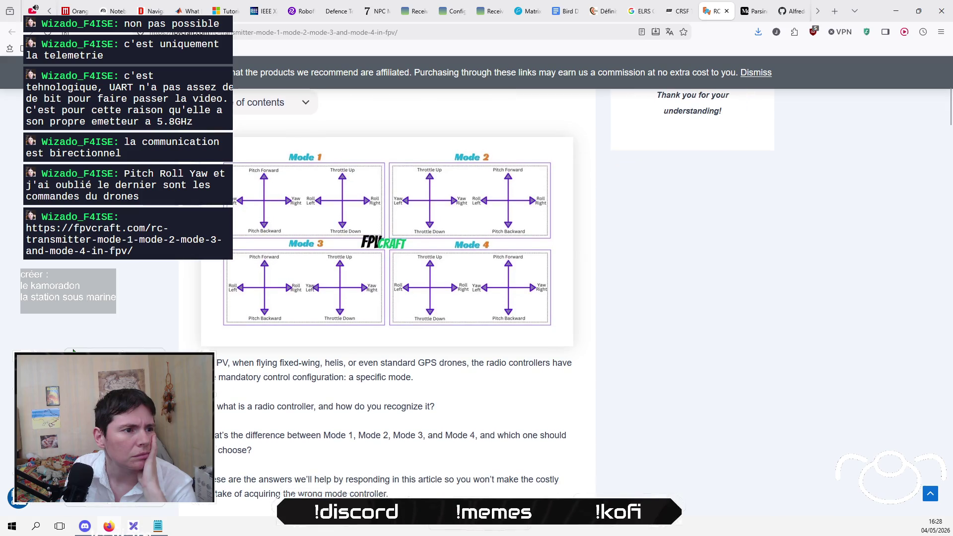
{"action": "scroll", "coordinate": [74, 352], "scroll_direction": "down", "scroll_amount": 6}
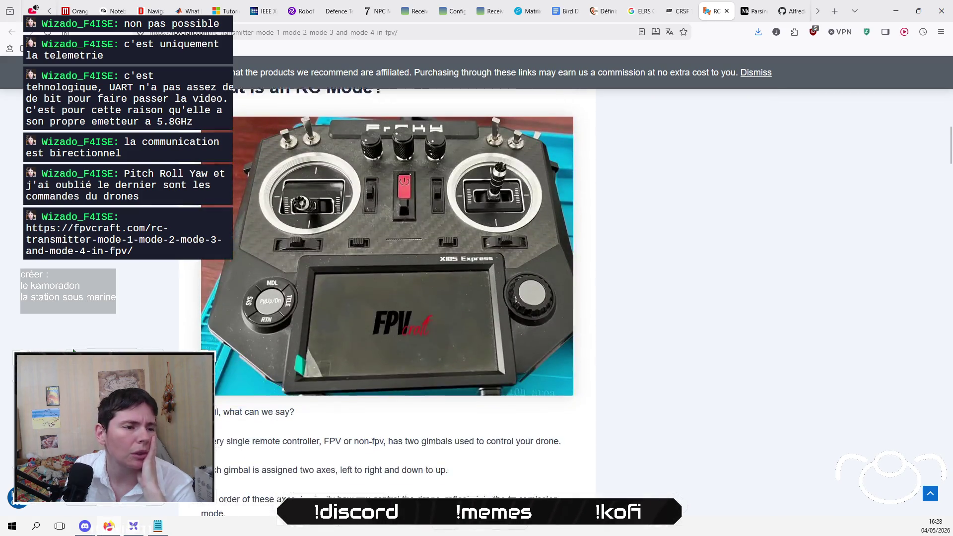
{"action": "scroll", "coordinate": [73, 351], "scroll_direction": "down", "scroll_amount": 4}
{"action": "scroll", "coordinate": [74, 351], "scroll_direction": "down", "scroll_amount": 4}
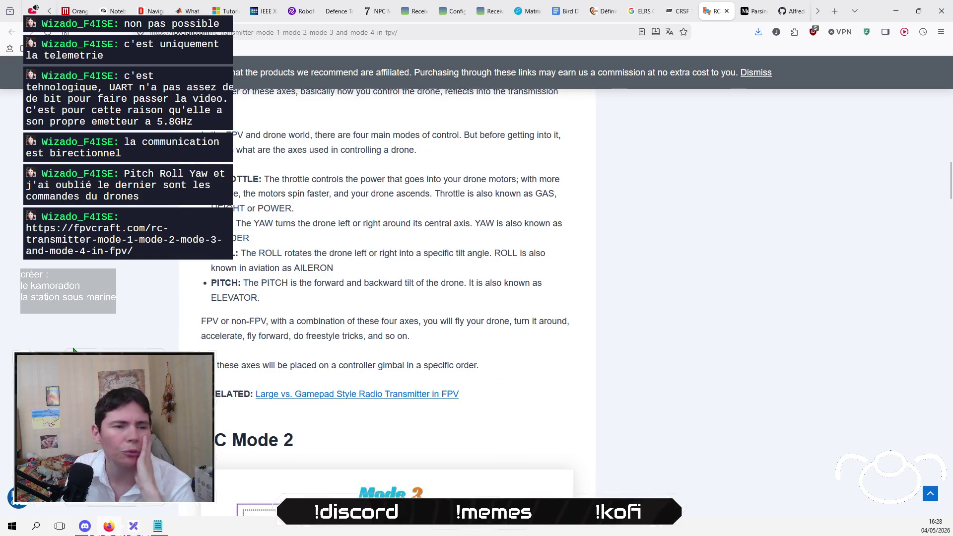
{"action": "scroll", "coordinate": [75, 349], "scroll_direction": "down", "scroll_amount": 4}
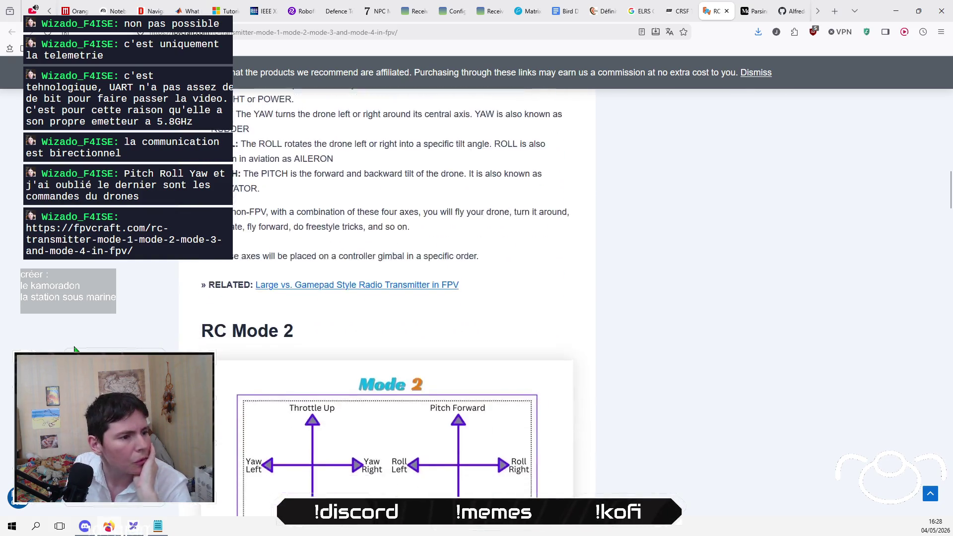
{"action": "scroll", "coordinate": [78, 342], "scroll_direction": "up", "scroll_amount": 5}
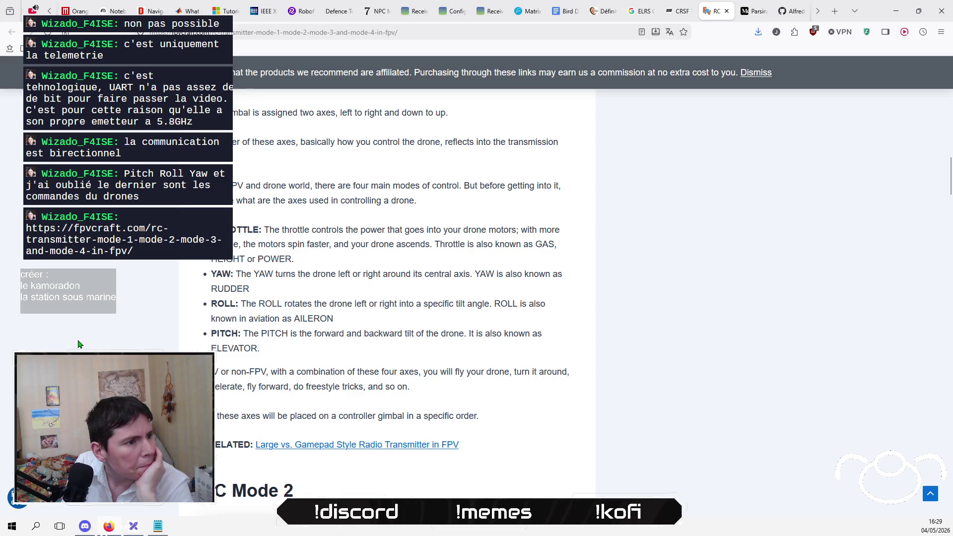
Step: Highlight the word THROTTLE and scroll over the remaining axis definitions
{"action": "double_click", "coordinate": [239, 228]}
{"action": "left_click", "coordinate": [251, 252]}
{"action": "double_click", "coordinate": [236, 228]}
{"action": "left_click", "coordinate": [238, 229]}
{"action": "triple_click", "coordinate": [238, 229]}
{"action": "double_click", "coordinate": [238, 229]}
{"action": "left_click", "coordinate": [239, 229]}
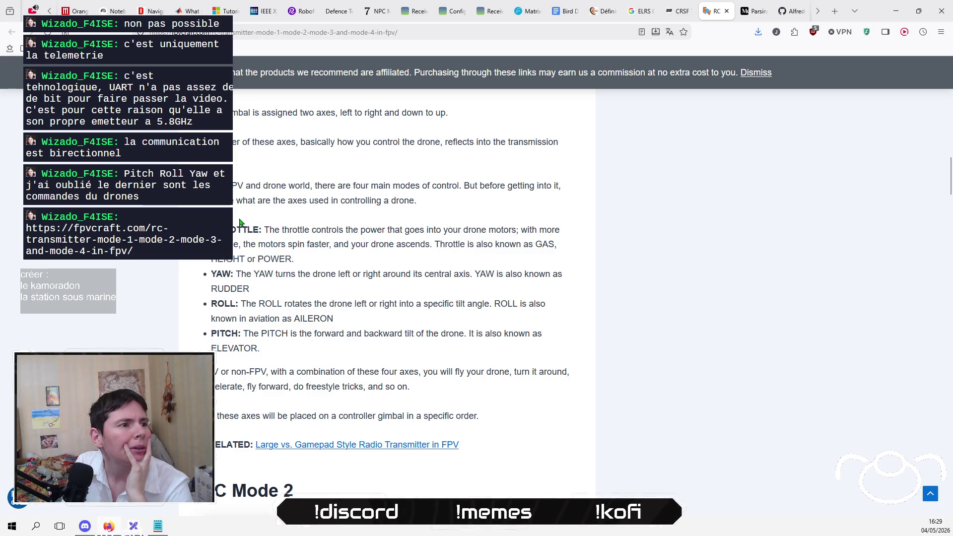
{"action": "double_click", "coordinate": [238, 230]}
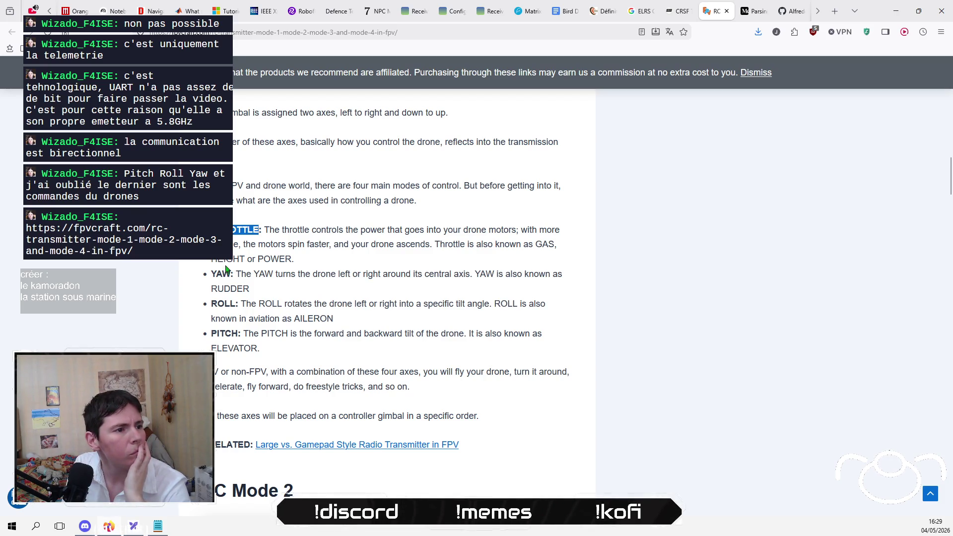
{"action": "scroll", "coordinate": [226, 270], "scroll_direction": "down", "scroll_amount": 1}
{"action": "scroll", "coordinate": [141, 308], "scroll_direction": "down", "scroll_amount": 3}
{"action": "scroll", "coordinate": [141, 309], "scroll_direction": "up", "scroll_amount": 4}
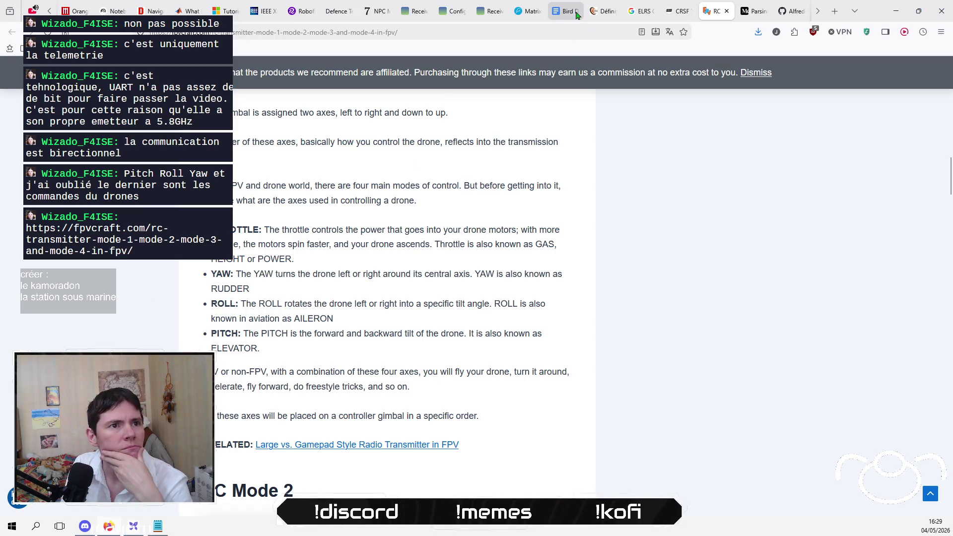
Step: Review the specification's TinyFPV implementation and 7 Days to Die headings, then return to the UART guide
{"action": "left_click", "coordinate": [574, 14]}
{"action": "scroll", "coordinate": [478, 279], "scroll_direction": "up", "scroll_amount": 10}
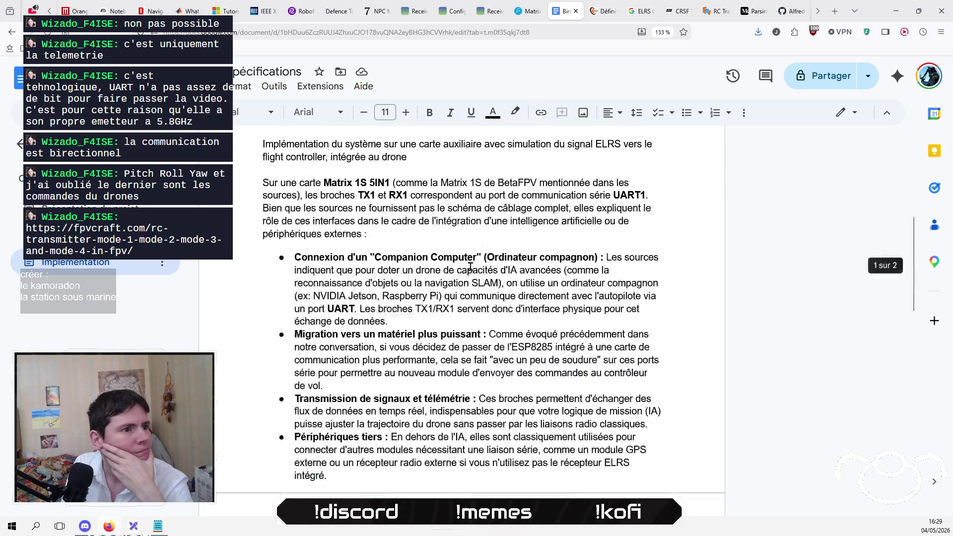
{"action": "left_click", "coordinate": [478, 279]}
{"action": "scroll", "coordinate": [478, 279], "scroll_direction": "up", "scroll_amount": 3}
{"action": "left_click", "coordinate": [467, 283]}
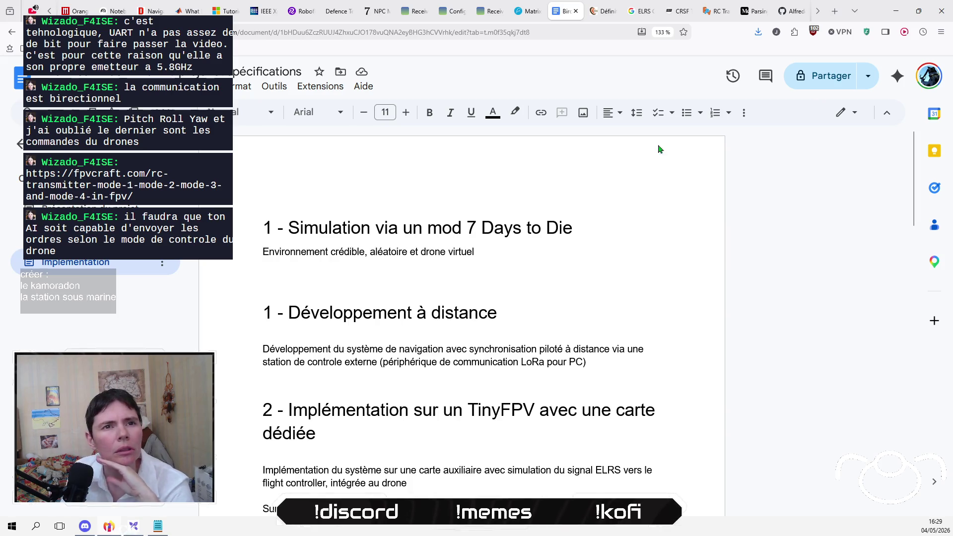
{"action": "left_click", "coordinate": [600, 15]}
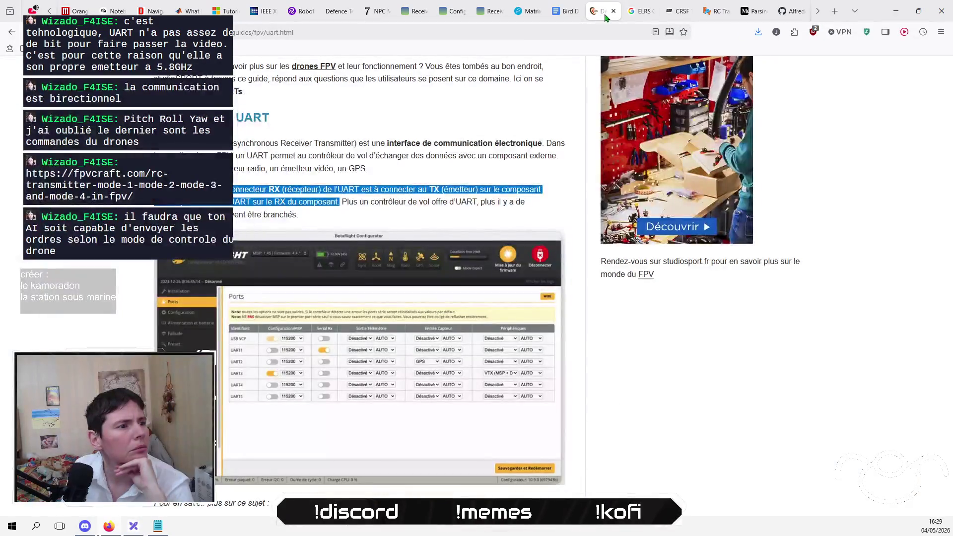
Step: Cycle through the ELRS results, PX4 CRSF telemetry, RC modes and UART guide tabs
{"action": "left_click", "coordinate": [641, 12]}
{"action": "left_click", "coordinate": [679, 12]}
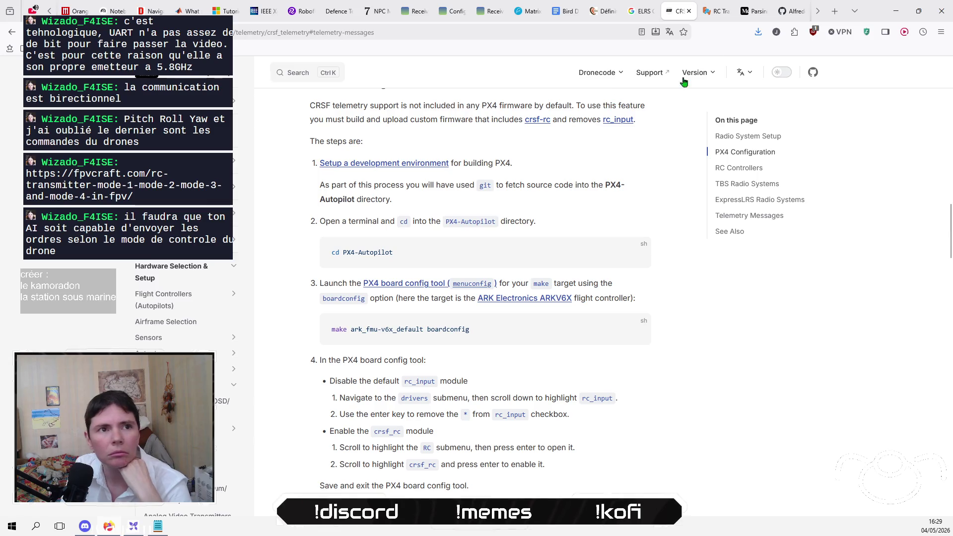
{"action": "left_click", "coordinate": [715, 6]}
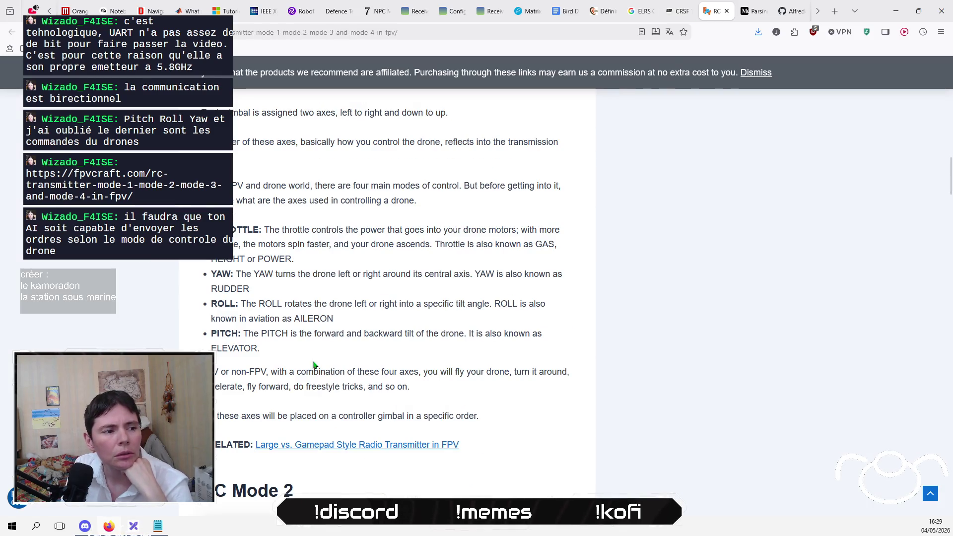
{"action": "scroll", "coordinate": [570, 228], "scroll_direction": "down", "scroll_amount": 3}
{"action": "scroll", "coordinate": [570, 228], "scroll_direction": "up", "scroll_amount": 5}
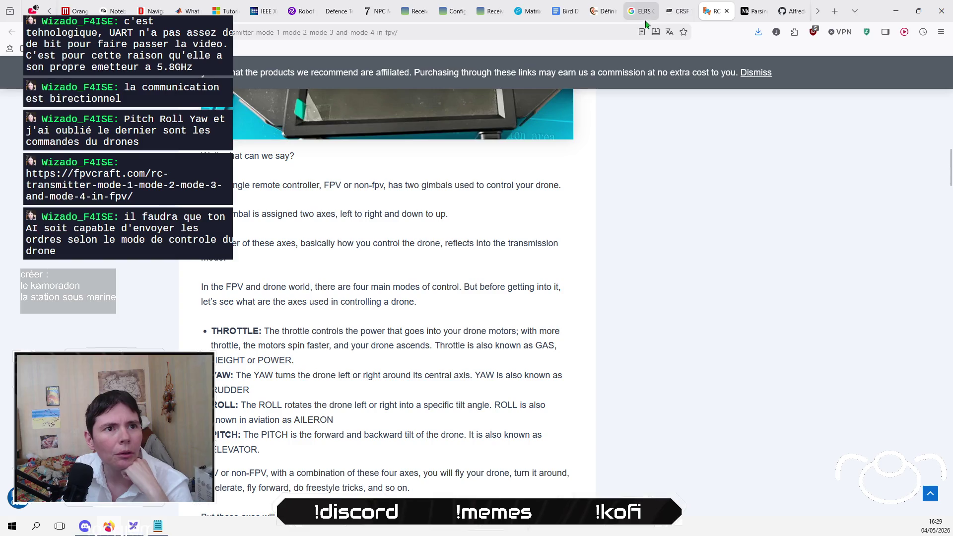
{"action": "left_click", "coordinate": [642, 12]}
{"action": "left_click", "coordinate": [673, 16]}
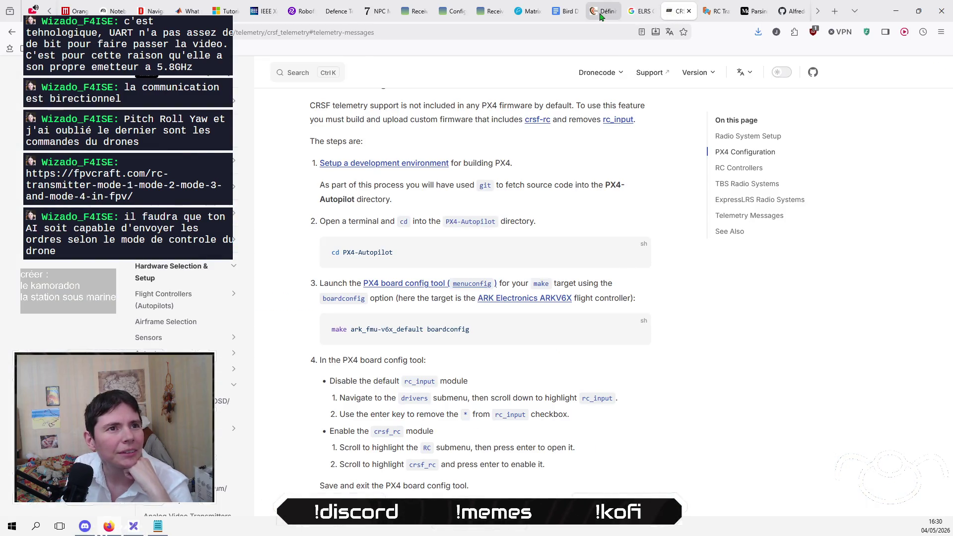
{"action": "left_click", "coordinate": [603, 13]}
Step: Place the caret in the specification's Développement à distance and Implémentation headings
{"action": "left_click", "coordinate": [568, 14]}
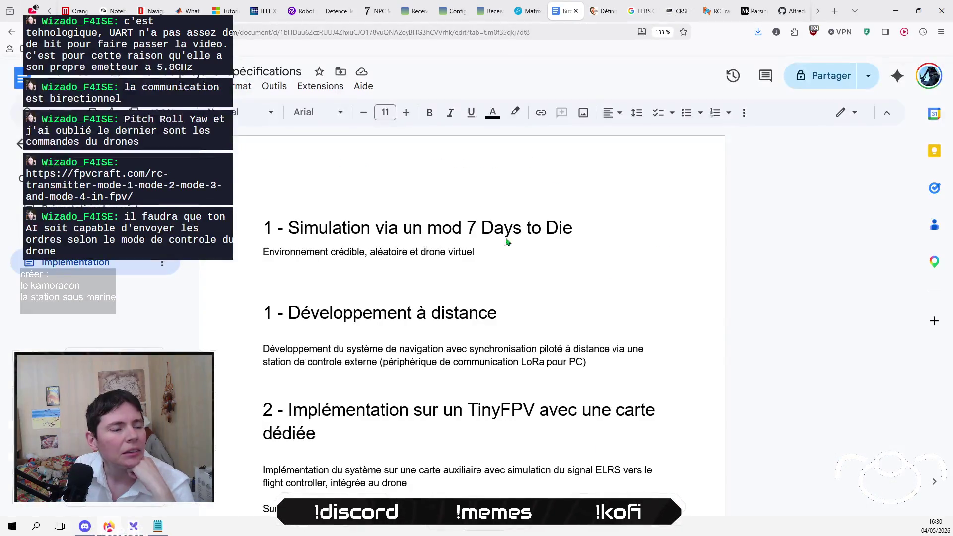
{"action": "left_click", "coordinate": [453, 294]}
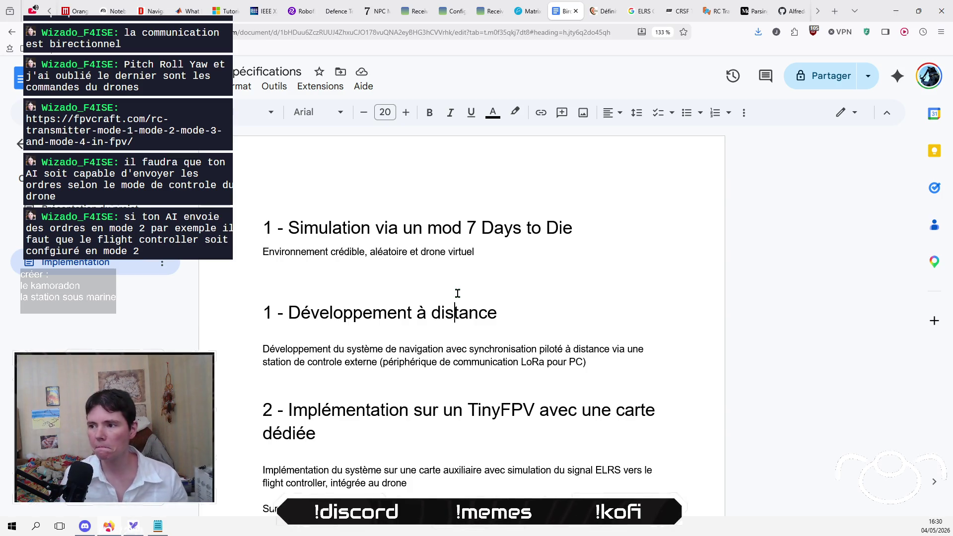
{"action": "left_click", "coordinate": [407, 383]}
Step: Scroll the PX4 CRSF telemetry docs and RC modes article, then open the Medium CRSF parsing article
{"action": "left_click", "coordinate": [640, 11]}
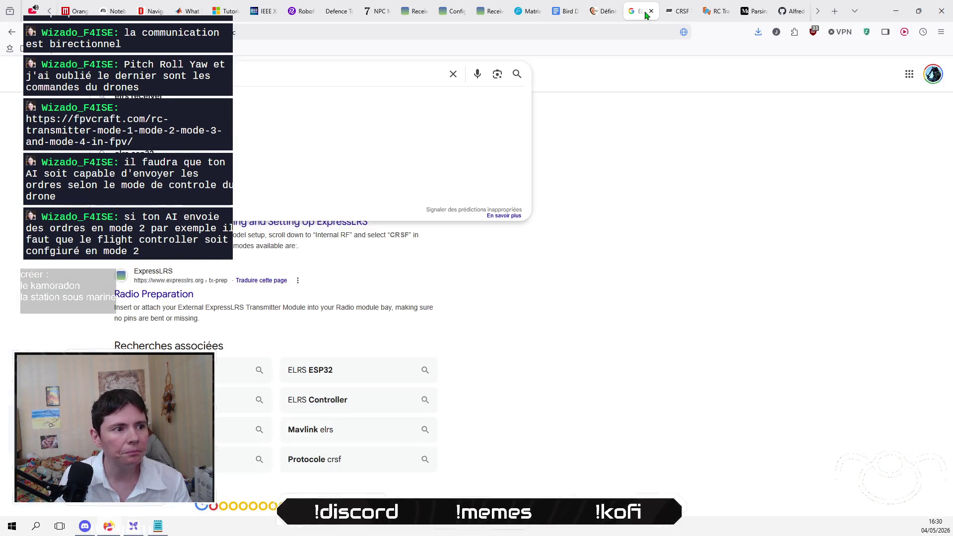
{"action": "left_click", "coordinate": [615, 212]}
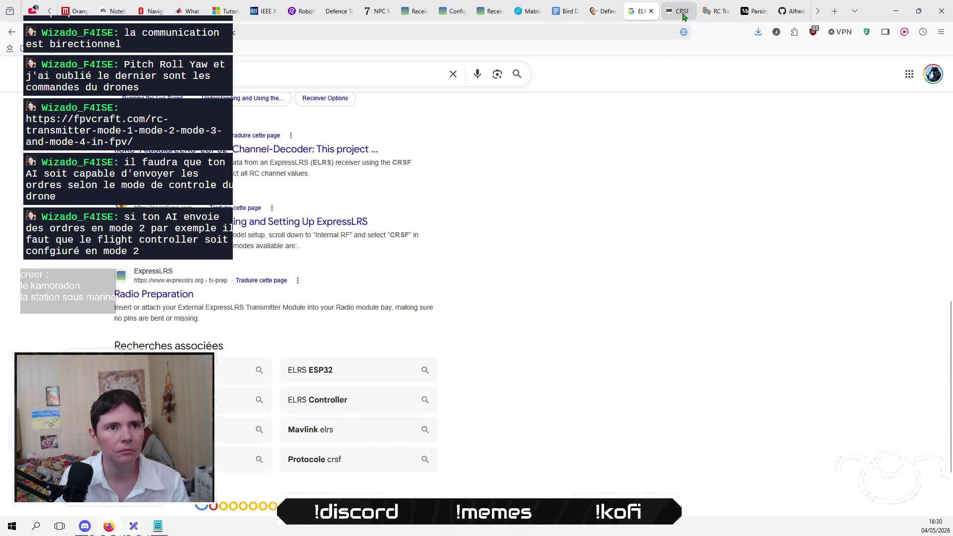
{"action": "left_click", "coordinate": [680, 11]}
{"action": "scroll", "coordinate": [491, 311], "scroll_direction": "down", "scroll_amount": 6}
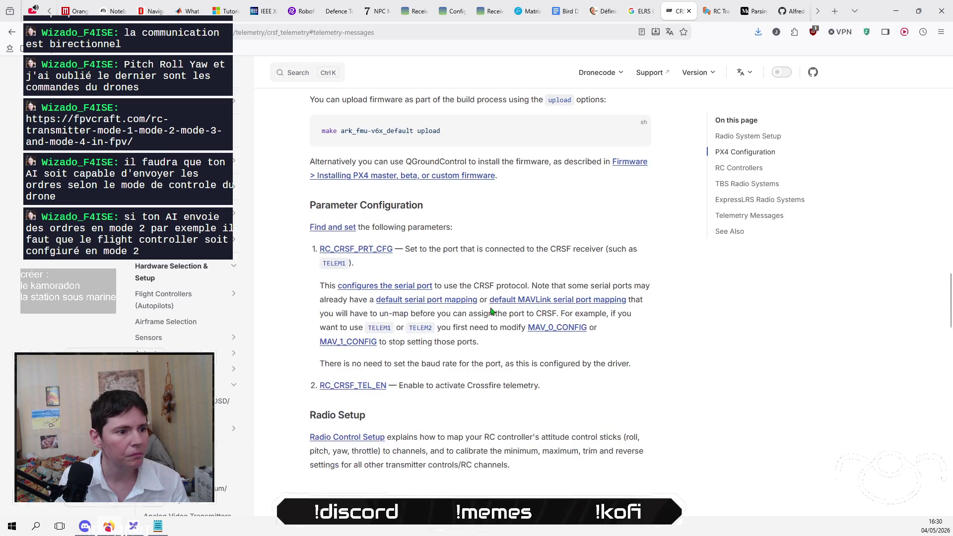
{"action": "scroll", "coordinate": [493, 310], "scroll_direction": "up", "scroll_amount": 4}
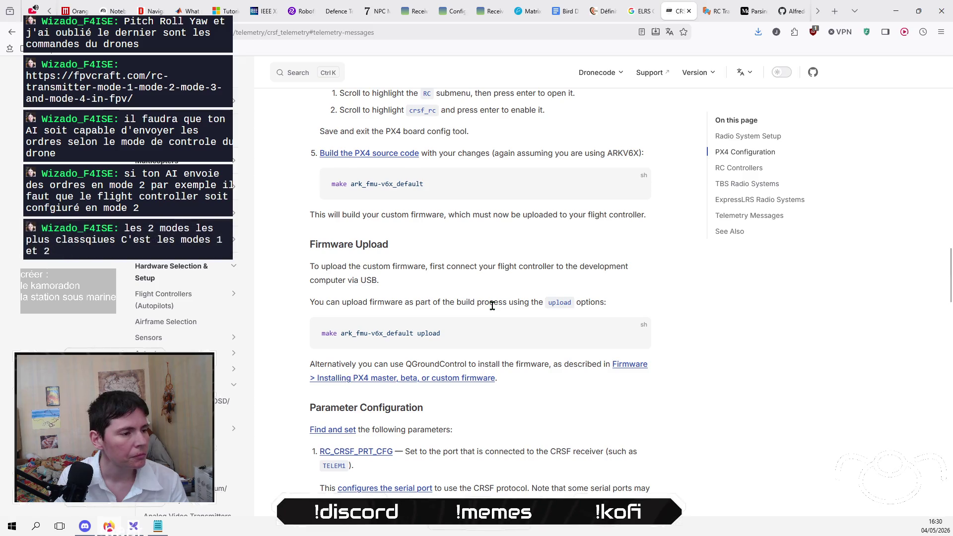
{"action": "scroll", "coordinate": [493, 305], "scroll_direction": "down", "scroll_amount": 1}
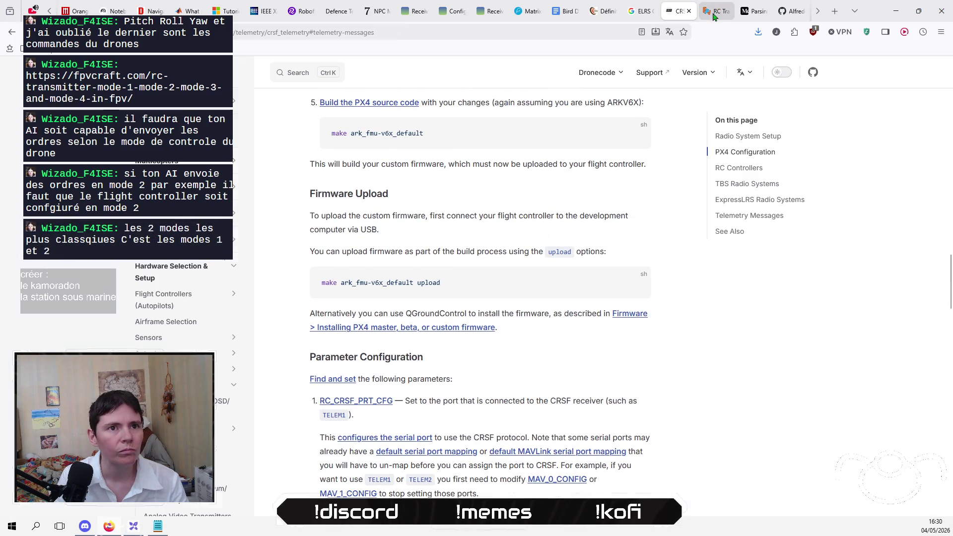
{"action": "left_click", "coordinate": [713, 14]}
{"action": "scroll", "coordinate": [432, 322], "scroll_direction": "up", "scroll_amount": 3}
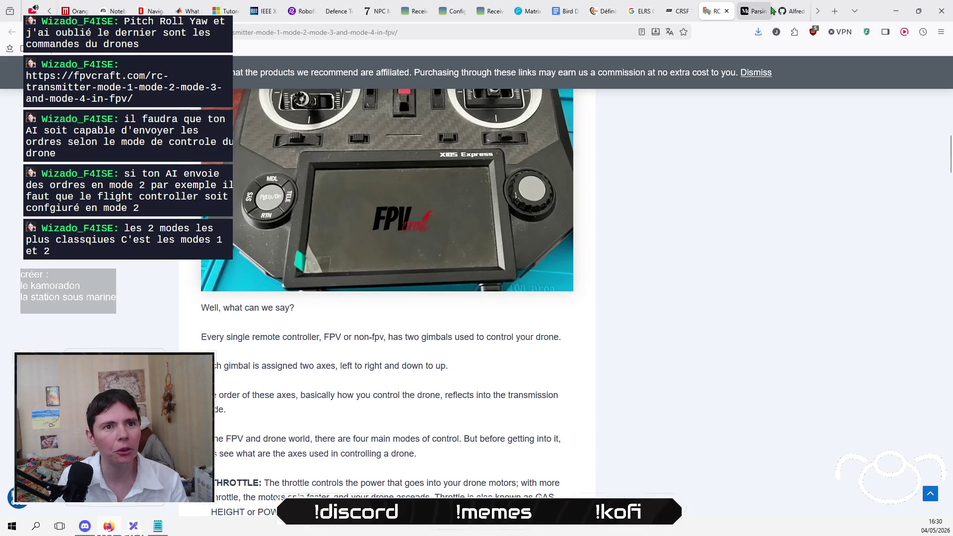
{"action": "left_click", "coordinate": [760, 12]}
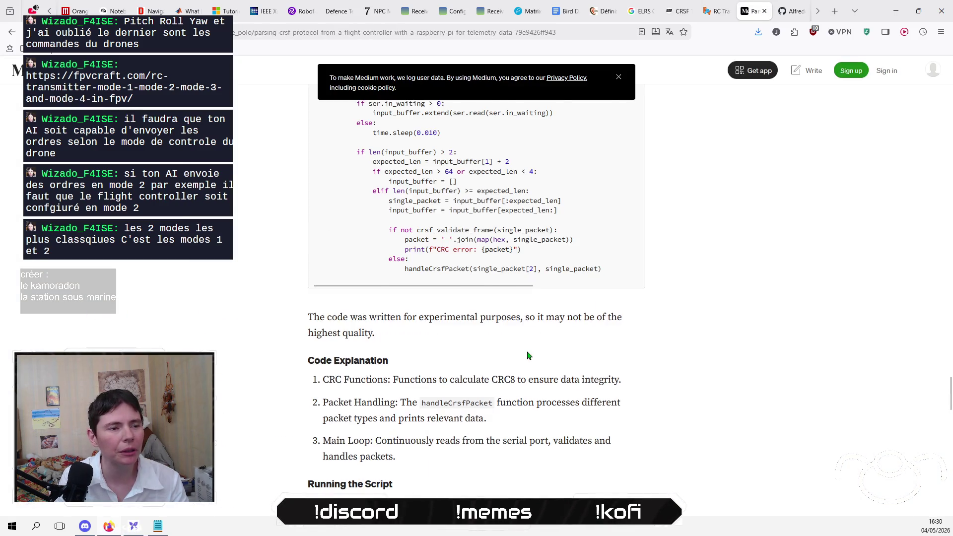
Step: Scroll through the Medium article's CRSF connection and Packet Types sections, then open AlfredoCRSF on GitHub
{"action": "scroll", "coordinate": [529, 360], "scroll_direction": "up", "scroll_amount": 5}
{"action": "scroll", "coordinate": [527, 360], "scroll_direction": "up", "scroll_amount": 15}
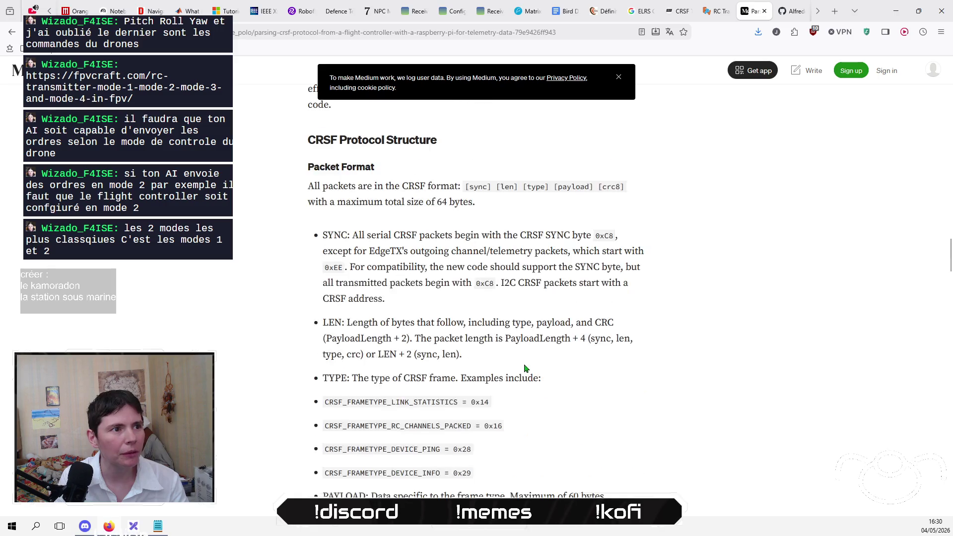
{"action": "scroll", "coordinate": [525, 365], "scroll_direction": "down", "scroll_amount": 7}
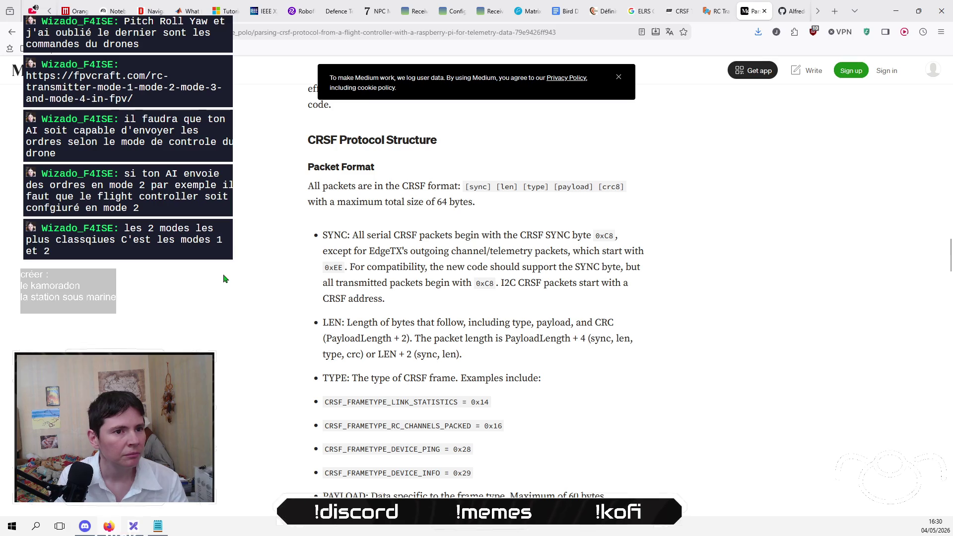
{"action": "scroll", "coordinate": [223, 279], "scroll_direction": "up", "scroll_amount": 3}
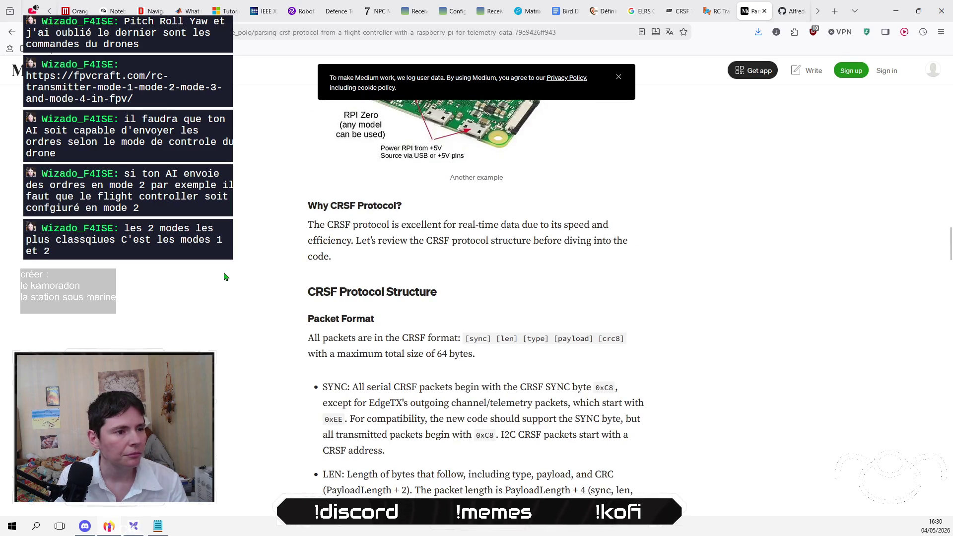
{"action": "scroll", "coordinate": [224, 277], "scroll_direction": "up", "scroll_amount": 6}
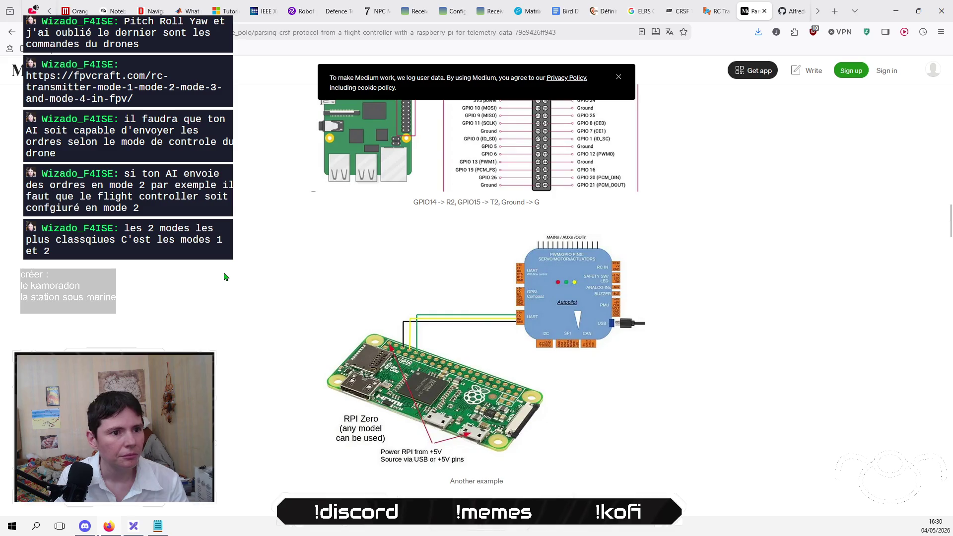
{"action": "scroll", "coordinate": [224, 277], "scroll_direction": "up", "scroll_amount": 10}
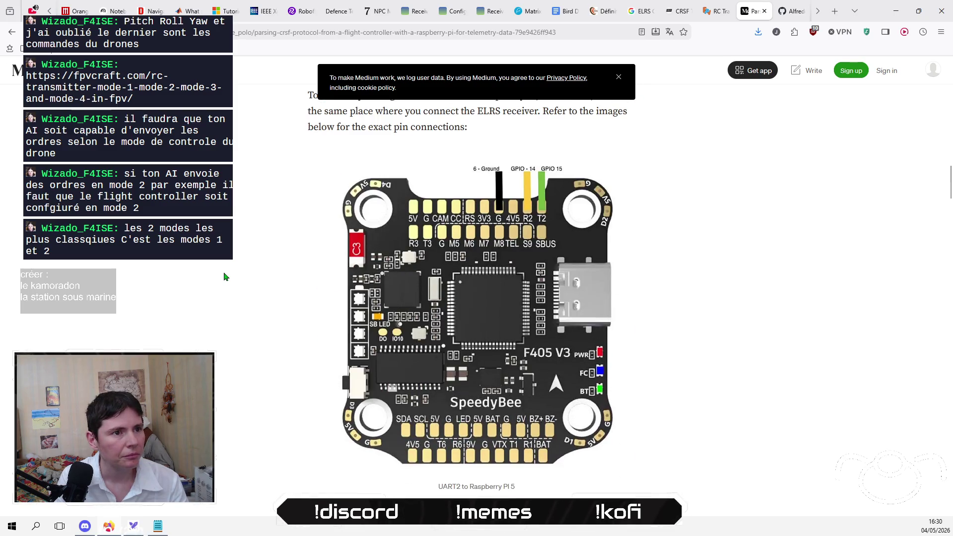
{"action": "scroll", "coordinate": [224, 277], "scroll_direction": "up", "scroll_amount": 1}
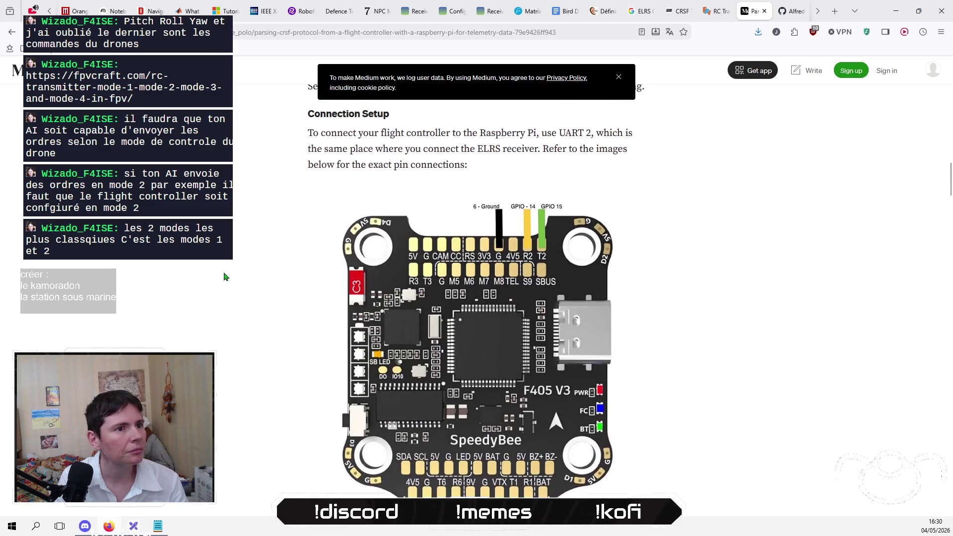
{"action": "scroll", "coordinate": [224, 276], "scroll_direction": "down", "scroll_amount": 19}
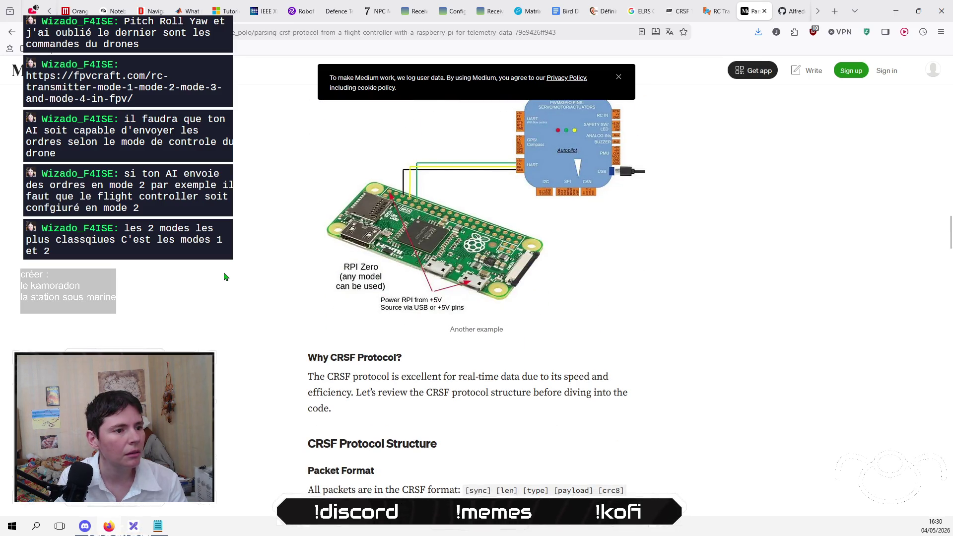
{"action": "scroll", "coordinate": [224, 277], "scroll_direction": "down", "scroll_amount": 3}
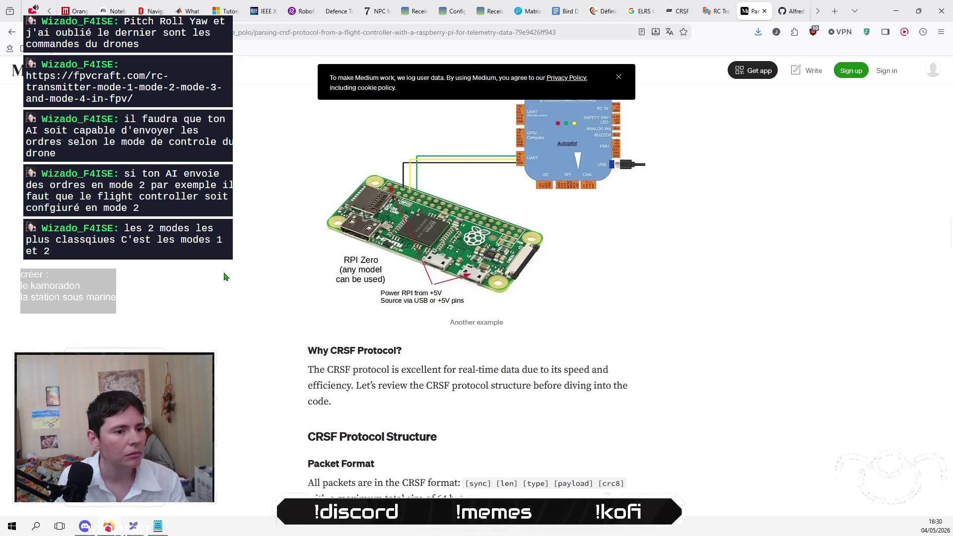
{"action": "scroll", "coordinate": [224, 277], "scroll_direction": "down", "scroll_amount": 8}
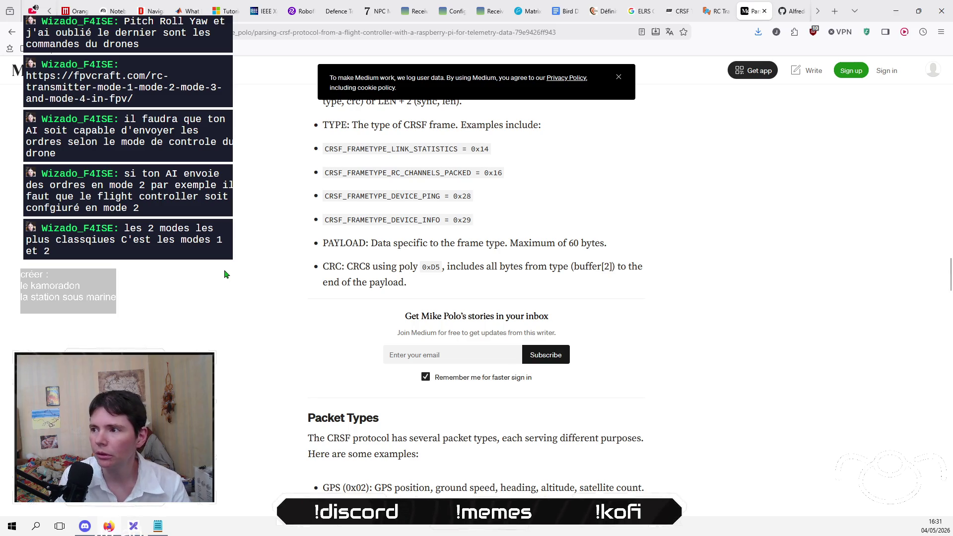
{"action": "left_click", "coordinate": [792, 12]}
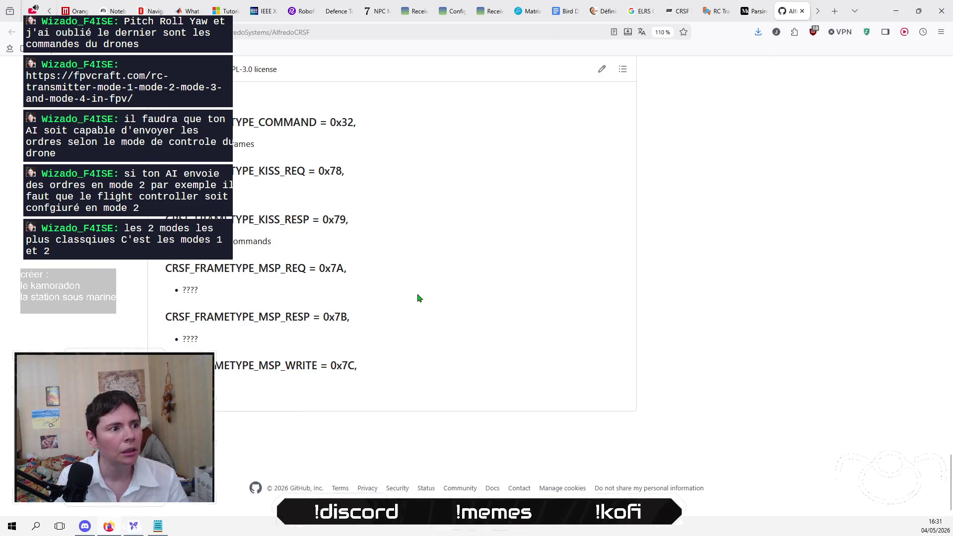
{"action": "scroll", "coordinate": [497, 347], "scroll_direction": "up", "scroll_amount": 20}
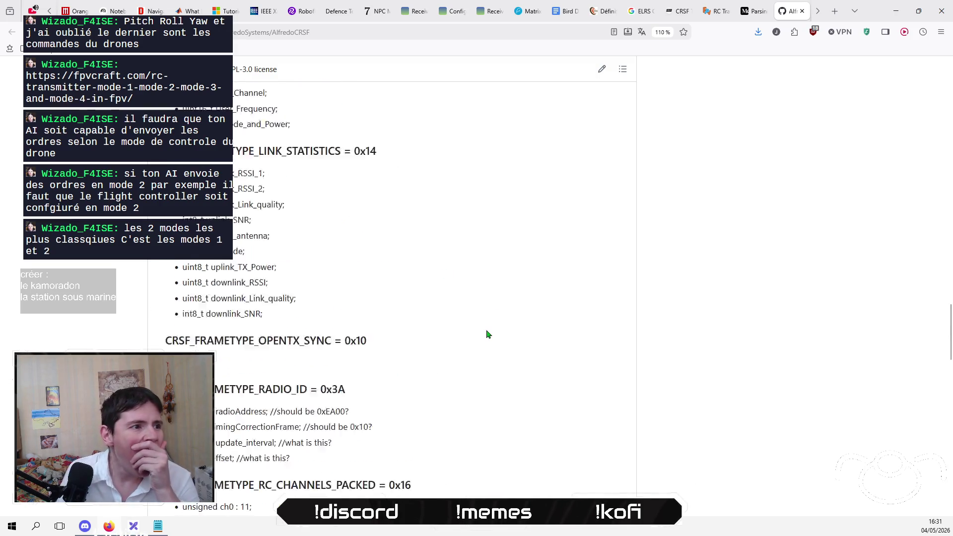
{"action": "scroll", "coordinate": [491, 334], "scroll_direction": "up", "scroll_amount": 12}
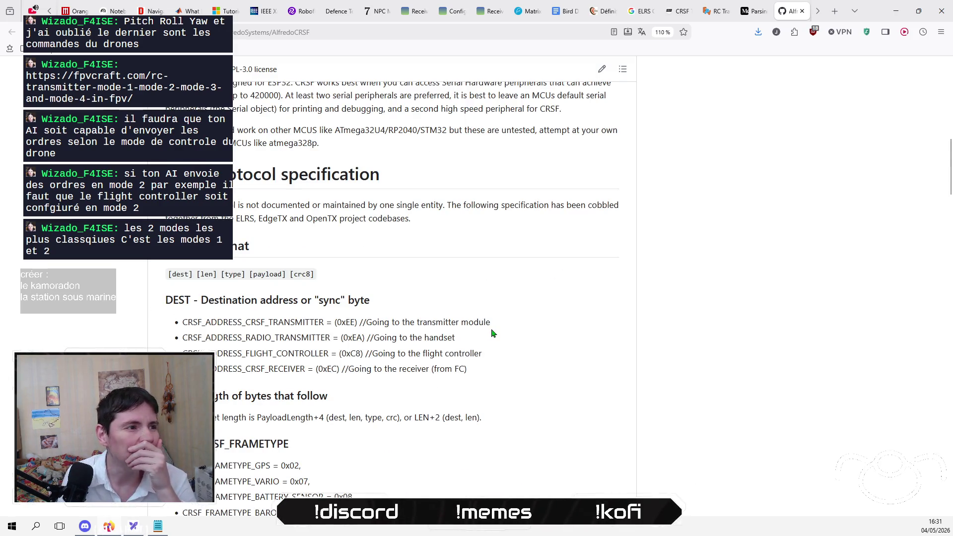
{"action": "scroll", "coordinate": [493, 333], "scroll_direction": "up", "scroll_amount": 6}
{"action": "scroll", "coordinate": [493, 333], "scroll_direction": "up", "scroll_amount": 5}
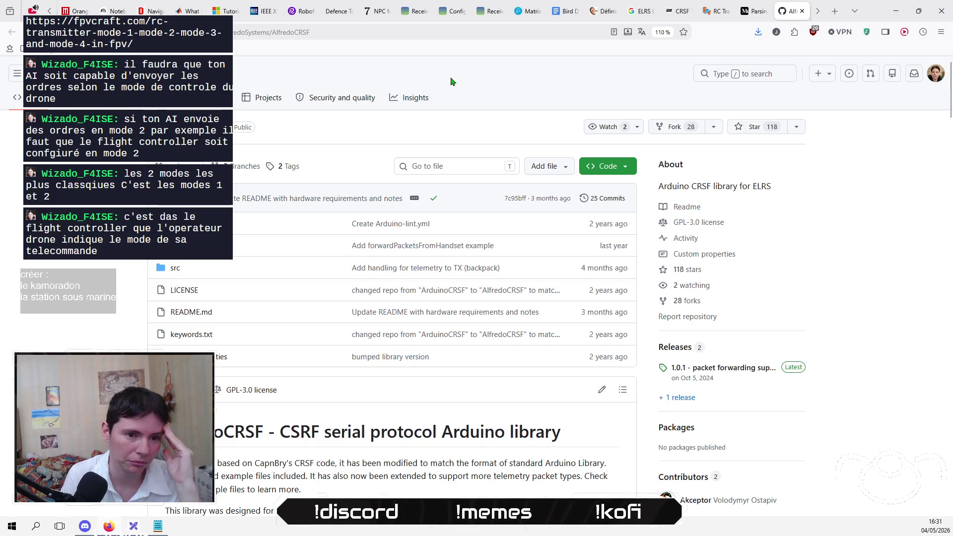
{"action": "left_click", "coordinate": [520, 15]}
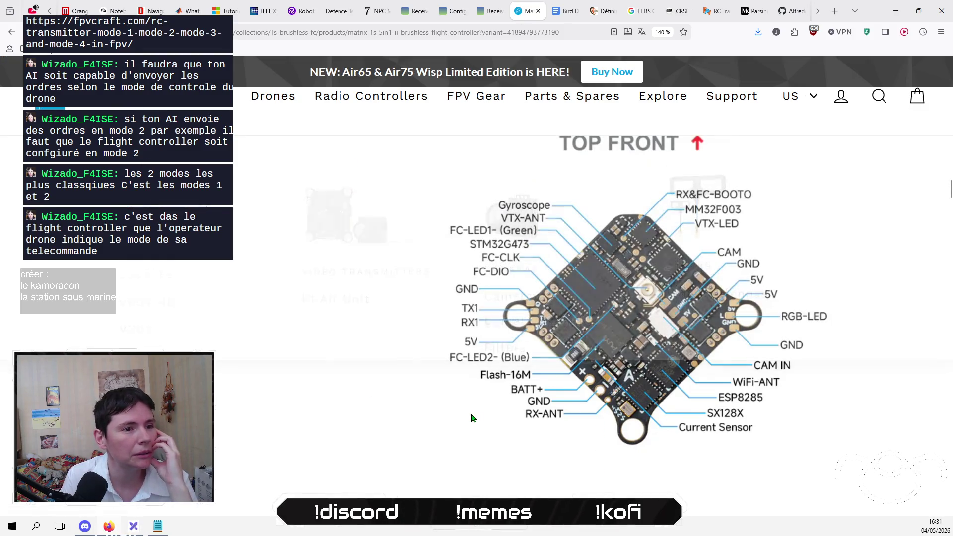
Step: Scroll to Serial ELRS 2.4G RX on the Matrix 5IN1 II page and highlight its CRSF sentence
{"action": "scroll", "coordinate": [299, 376], "scroll_direction": "down", "scroll_amount": 10}
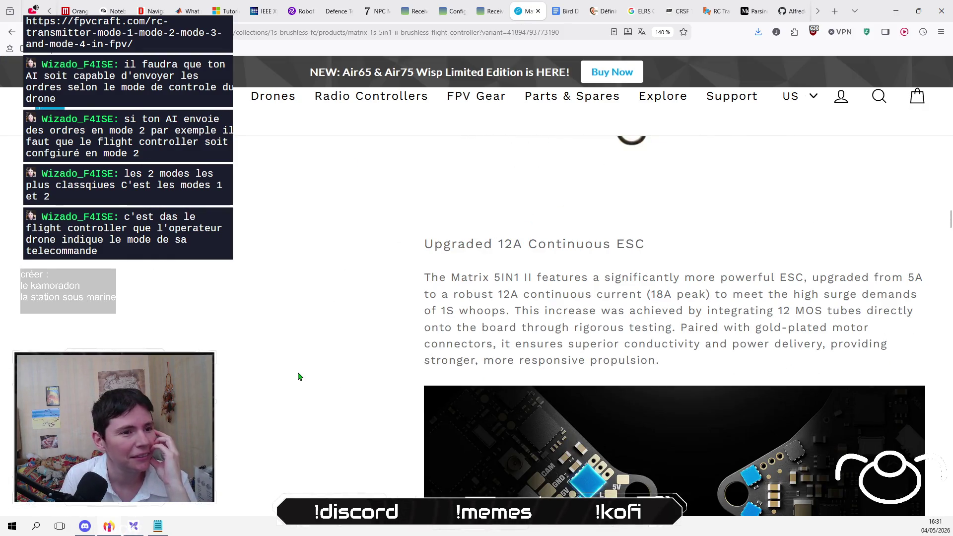
{"action": "scroll", "coordinate": [299, 377], "scroll_direction": "down", "scroll_amount": 10}
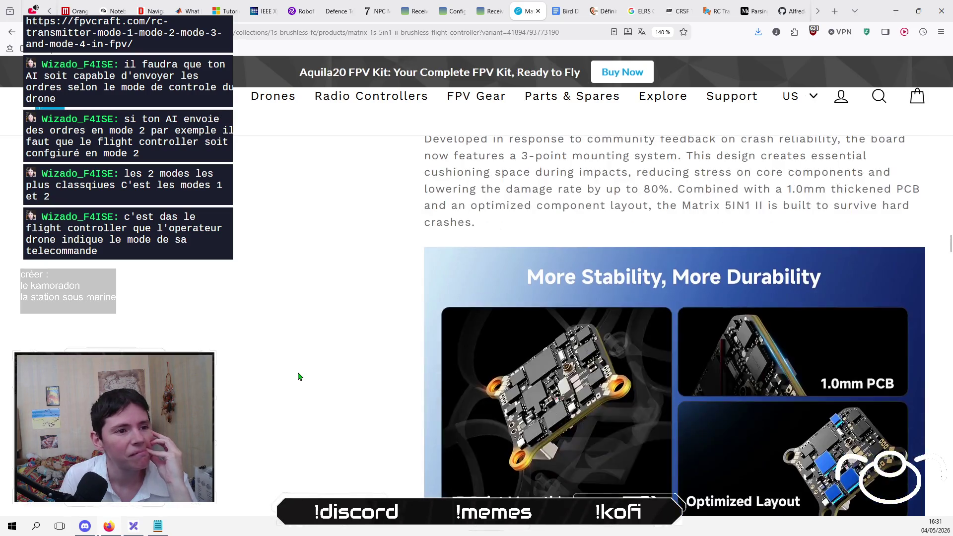
{"action": "scroll", "coordinate": [298, 377], "scroll_direction": "down", "scroll_amount": 10}
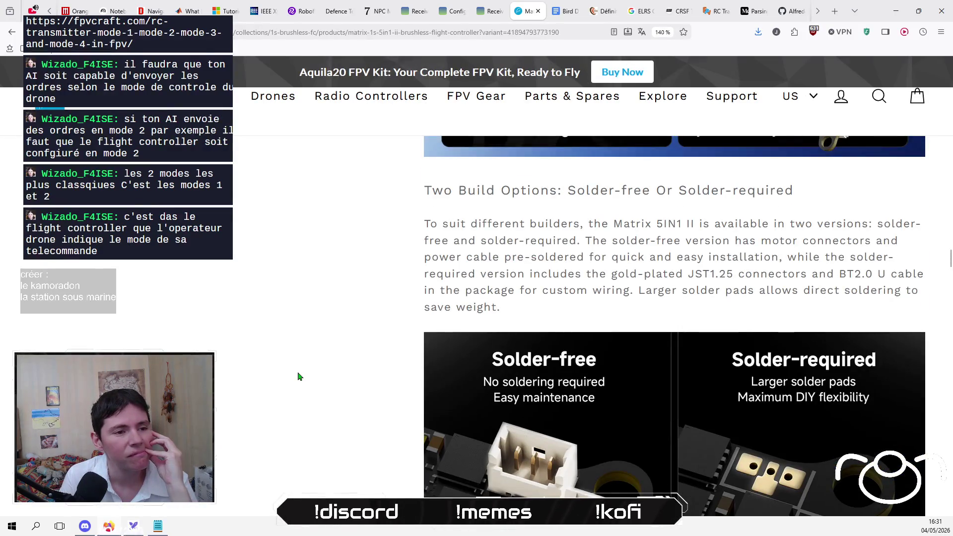
{"action": "scroll", "coordinate": [298, 377], "scroll_direction": "down", "scroll_amount": 8}
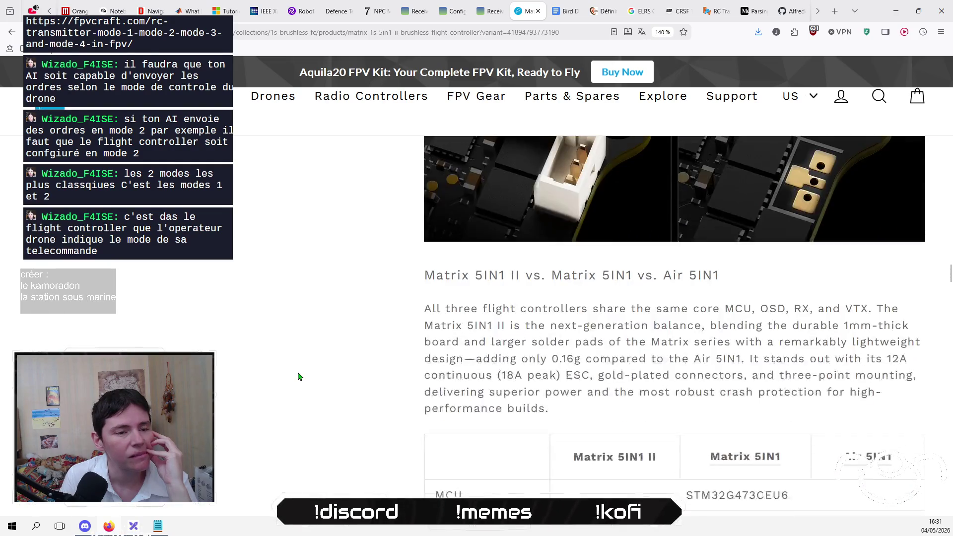
{"action": "scroll", "coordinate": [299, 377], "scroll_direction": "down", "scroll_amount": 4}
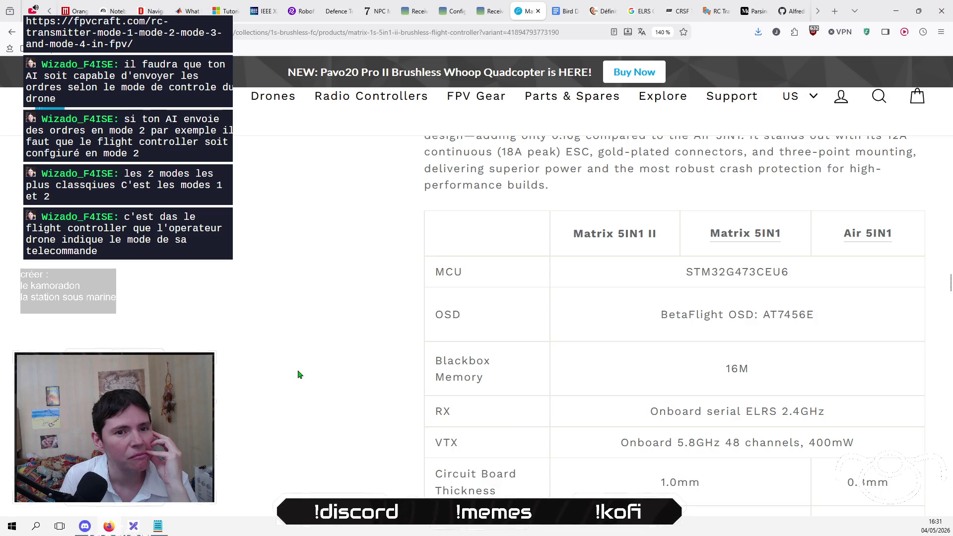
{"action": "scroll", "coordinate": [298, 374], "scroll_direction": "down", "scroll_amount": 9}
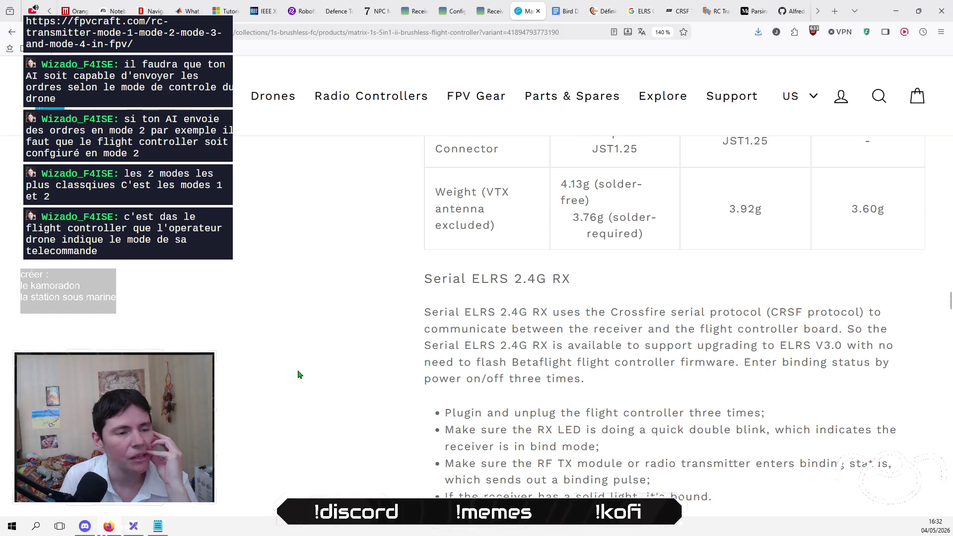
{"action": "mouse_move", "coordinate": [425, 312]}
{"action": "left_mouse_down"}
{"action": "mouse_move", "coordinate": [870, 313]}
{"action": "mouse_move", "coordinate": [636, 378]}
{"action": "mouse_move", "coordinate": [599, 325]}
{"action": "mouse_move", "coordinate": [566, 378]}
{"action": "mouse_move", "coordinate": [576, 346]}
{"action": "mouse_move", "coordinate": [581, 362]}
{"action": "mouse_move", "coordinate": [730, 294]}
{"action": "mouse_move", "coordinate": [775, 311]}
{"action": "mouse_move", "coordinate": [868, 311]}
{"action": "mouse_move", "coordinate": [611, 329]}
{"action": "mouse_move", "coordinate": [824, 346]}
{"action": "mouse_move", "coordinate": [845, 326]}
{"action": "left_mouse_up"}
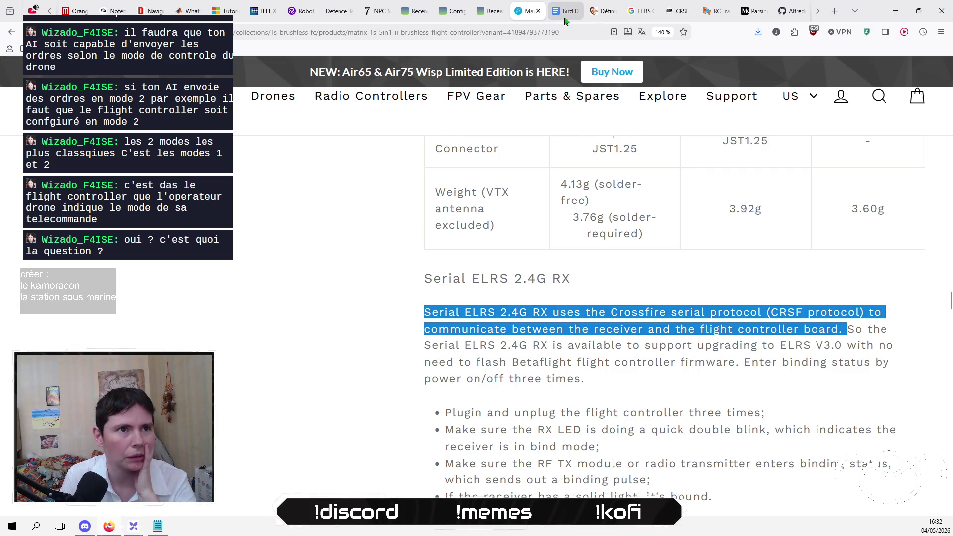
{"action": "left_click", "coordinate": [716, 17]}
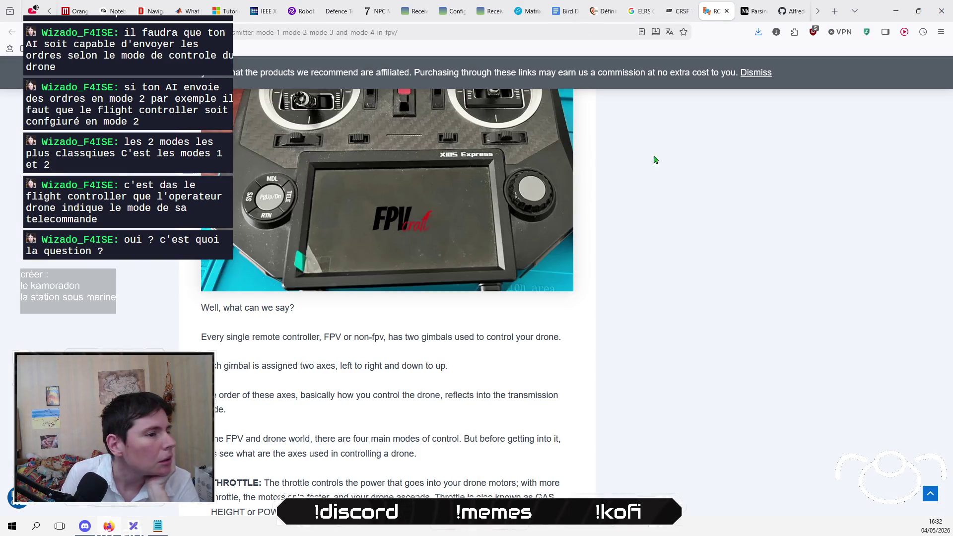
Step: View the Bird Dream project page, then switch back to Excalidraw and pan the drone diagram right
{"action": "left_click", "coordinate": [338, 12]}
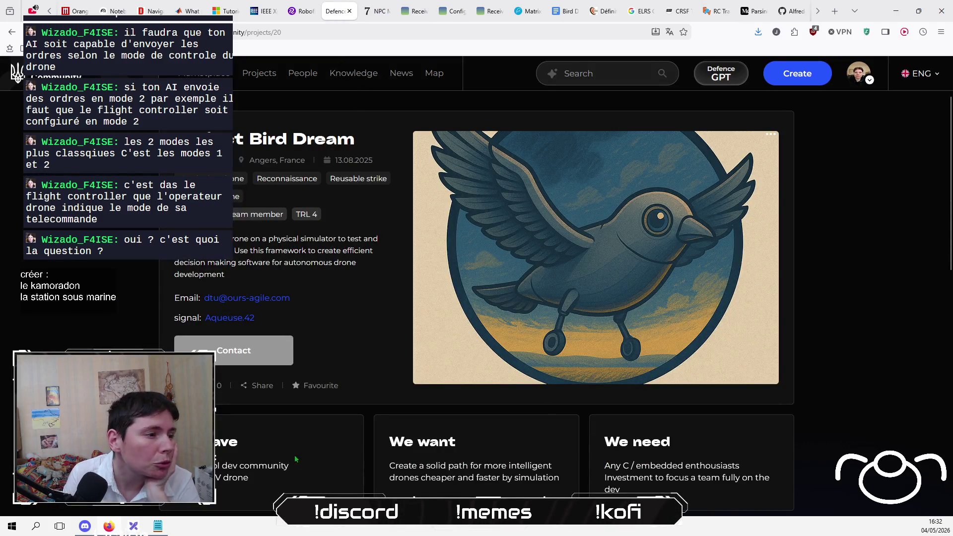
{"action": "key", "text": "alt+Tab"}
{"action": "left_click_drag", "start_coordinate": [395, 388], "coordinate": [440, 379]}
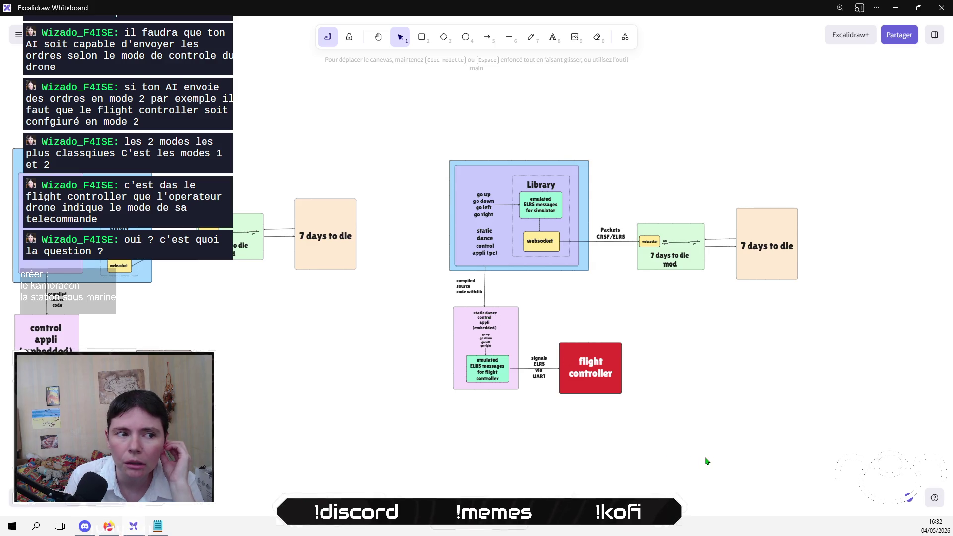
Step: Select and deselect the 7 days to die mod group, pan the diagram, then minimise Excalidraw
{"action": "left_click_drag", "start_coordinate": [817, 176], "coordinate": [591, 287]}
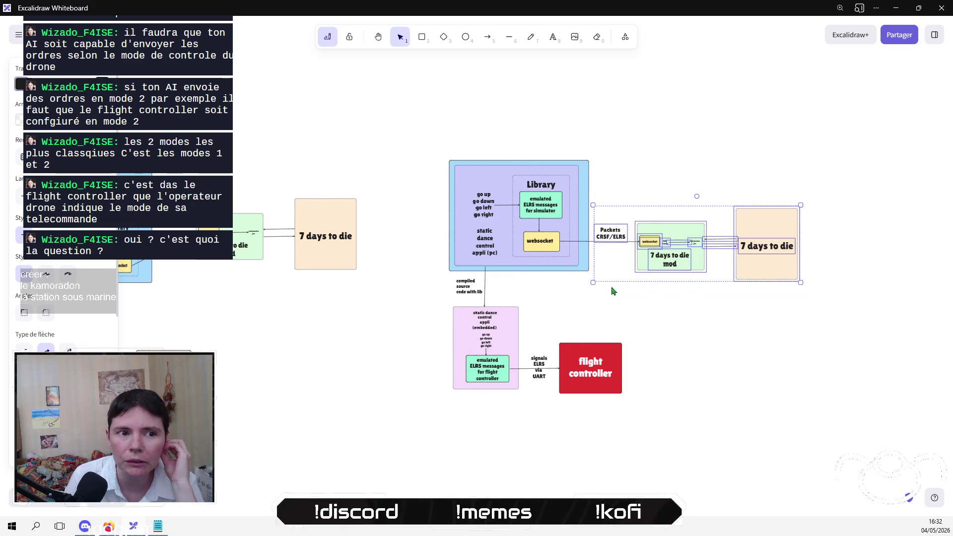
{"action": "left_click_drag", "start_coordinate": [701, 311], "coordinate": [514, 370]}
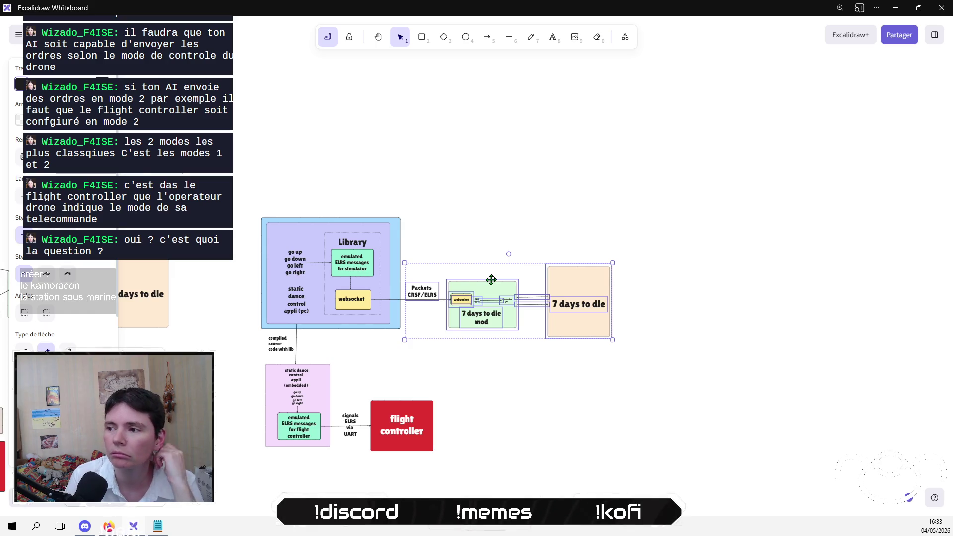
{"action": "left_click", "coordinate": [517, 223]}
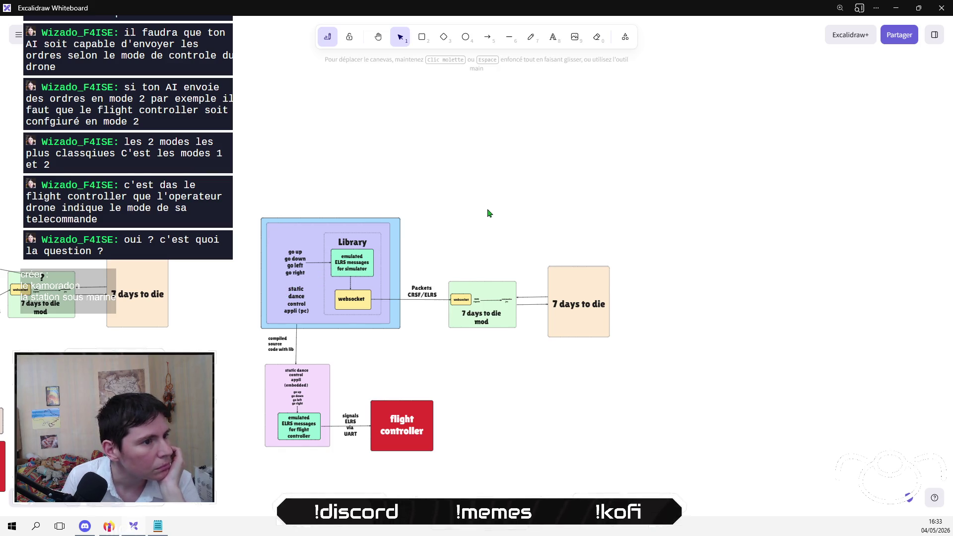
{"action": "scroll", "coordinate": [488, 211], "scroll_direction": "left", "scroll_amount": 2}
{"action": "scroll", "coordinate": [376, 264], "scroll_direction": "left", "scroll_amount": 3}
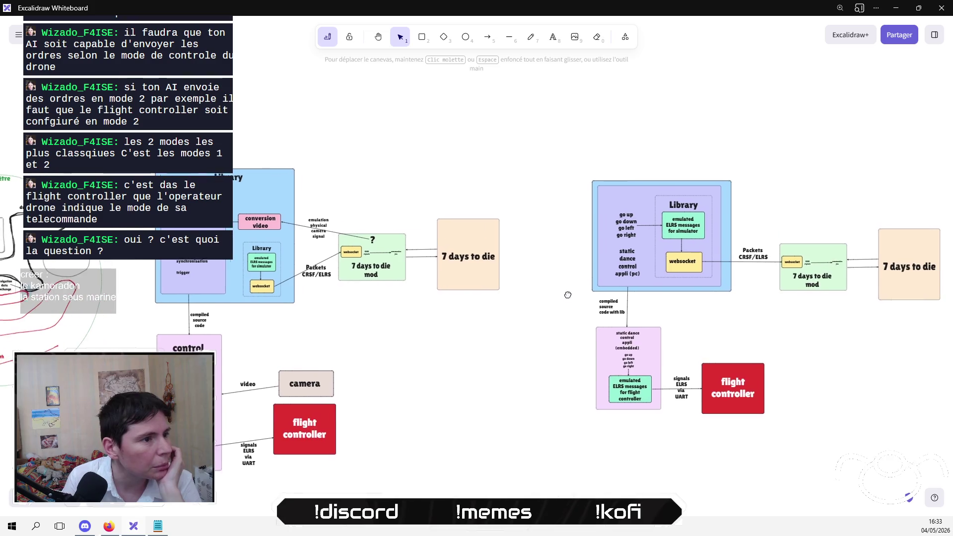
{"action": "scroll", "coordinate": [568, 294], "scroll_direction": "right", "scroll_amount": 3}
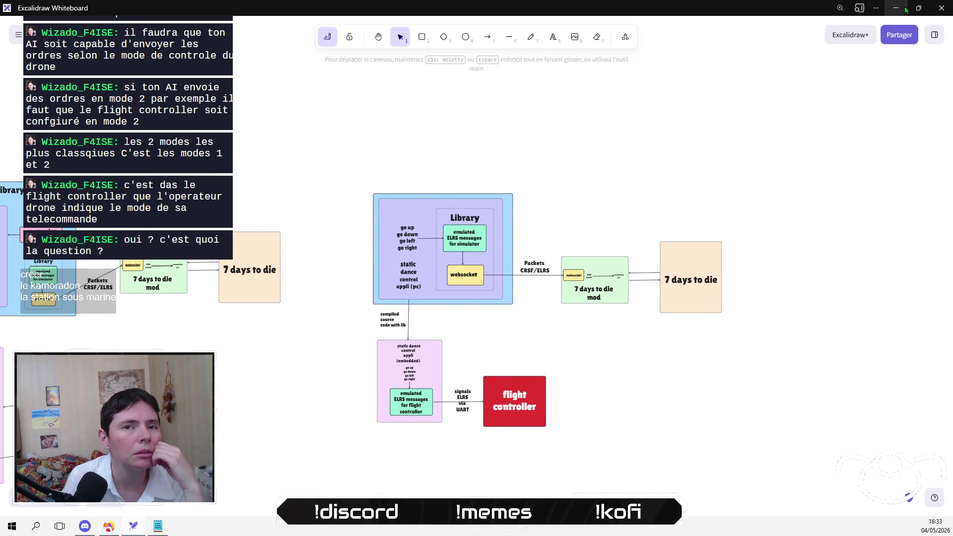
{"action": "left_click", "coordinate": [896, 8]}
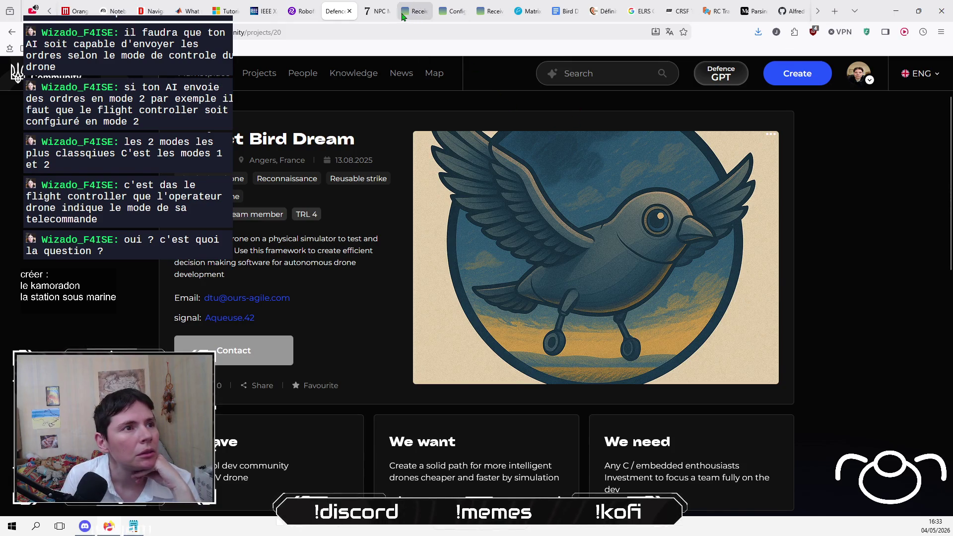
Step: Search from the address bar for 'how to create a mod for 7 day…' using the suggested completion
{"action": "left_click", "coordinate": [403, 14]}
{"action": "left_click", "coordinate": [393, 32]}
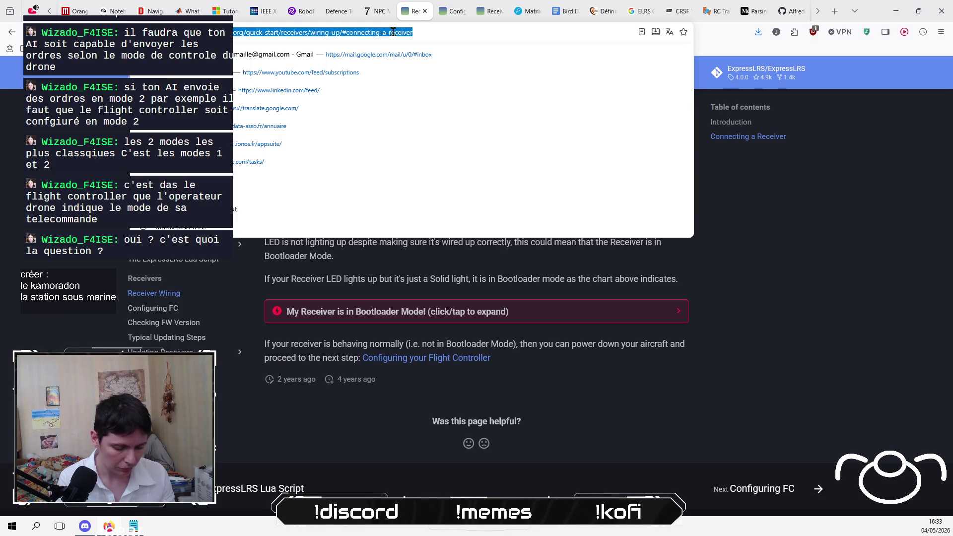
{"action": "type", "text": "how to cre"}
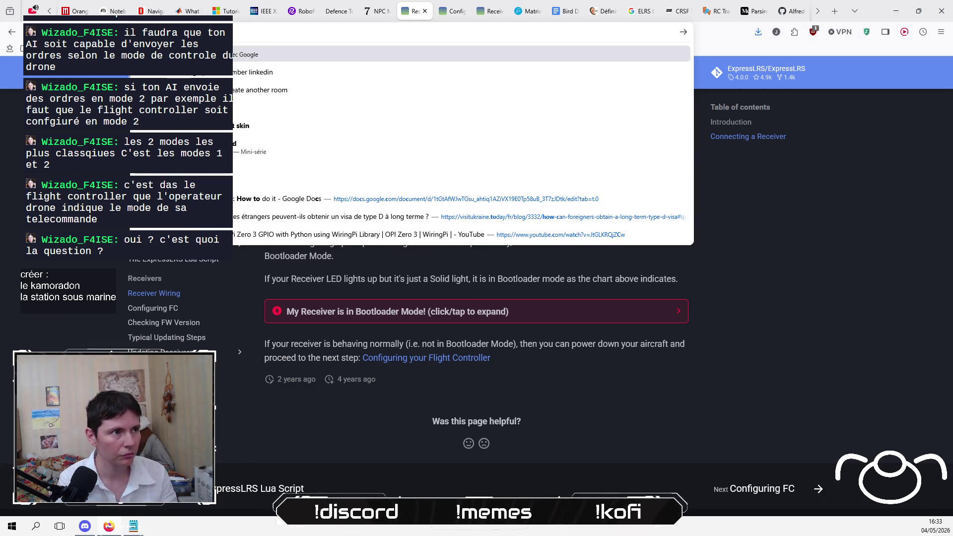
{"action": "type", "text": "ate a mod"}
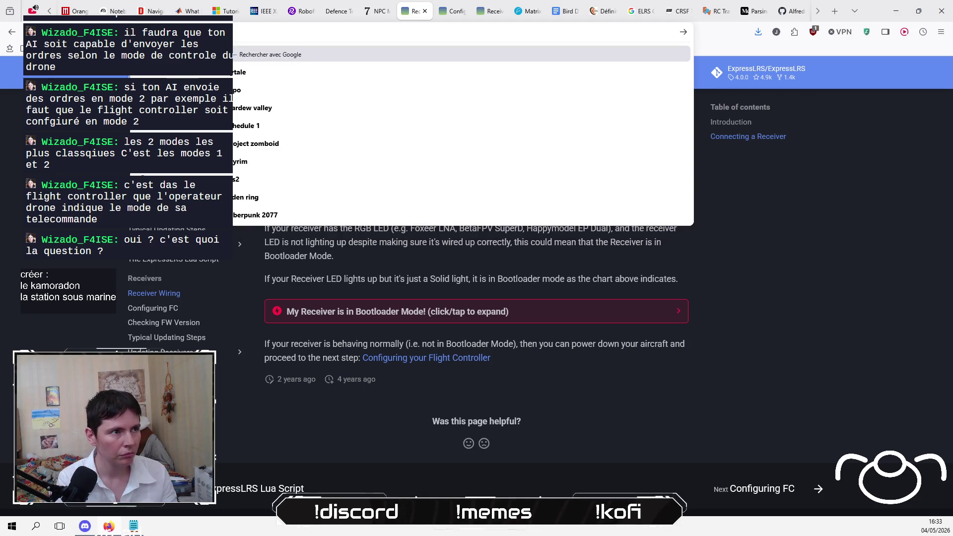
{"action": "type", "text": " for 7 day"}
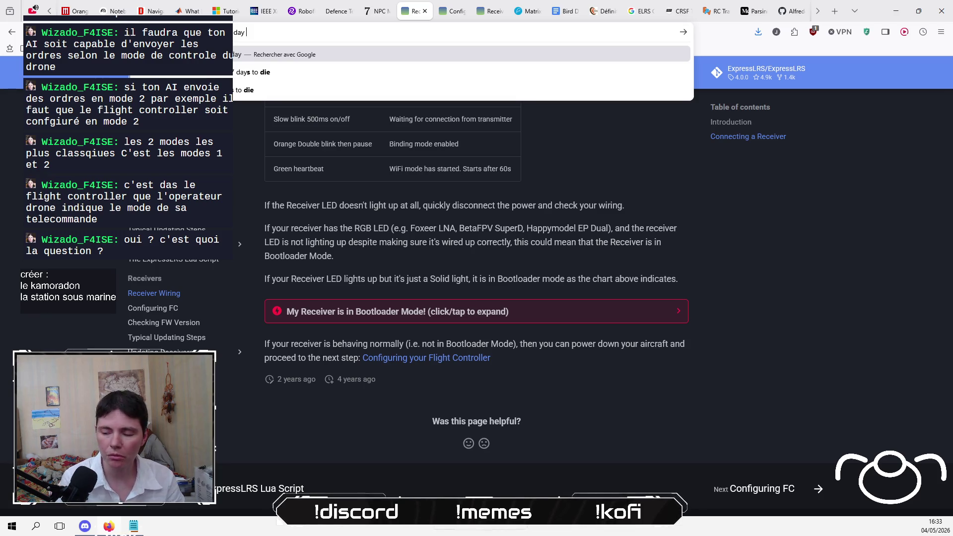
{"action": "key", "text": "Down"}
{"action": "key", "text": "Return"}
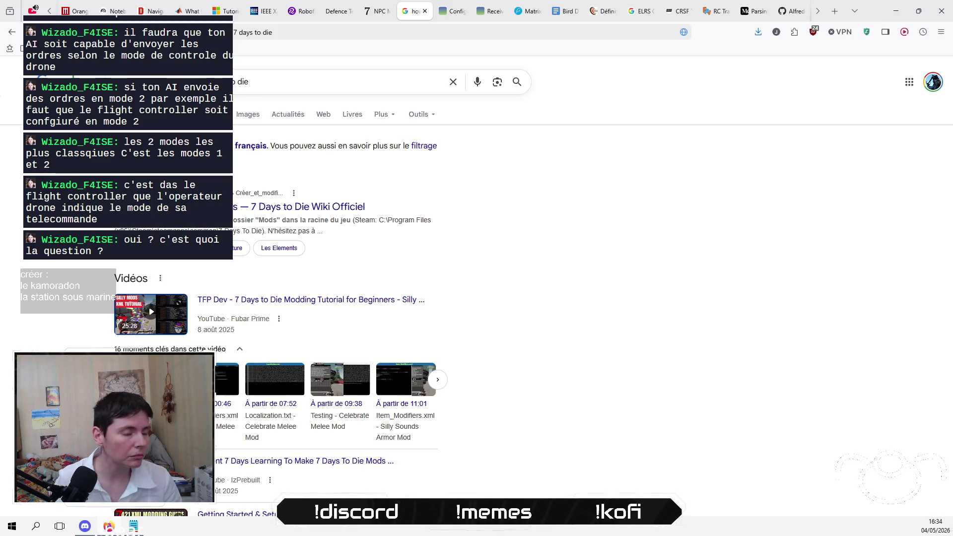
Step: Overwrite the 7 Days to Die query in the Google search box with a Rust modding query, starting 'modern'
{"action": "scroll", "coordinate": [83, 259], "scroll_direction": "down", "scroll_amount": 3}
{"action": "scroll", "coordinate": [84, 259], "scroll_direction": "down", "scroll_amount": 4}
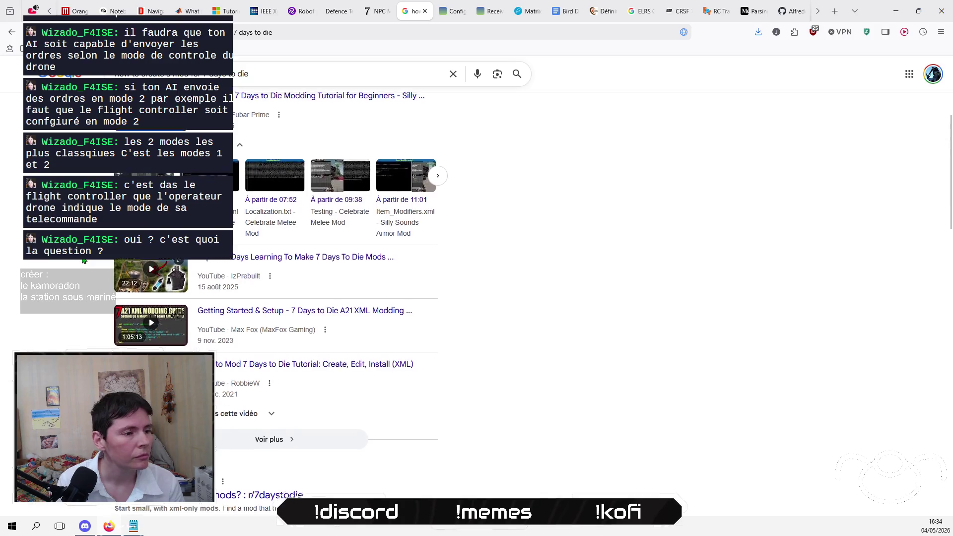
{"action": "scroll", "coordinate": [84, 259], "scroll_direction": "up", "scroll_amount": 7}
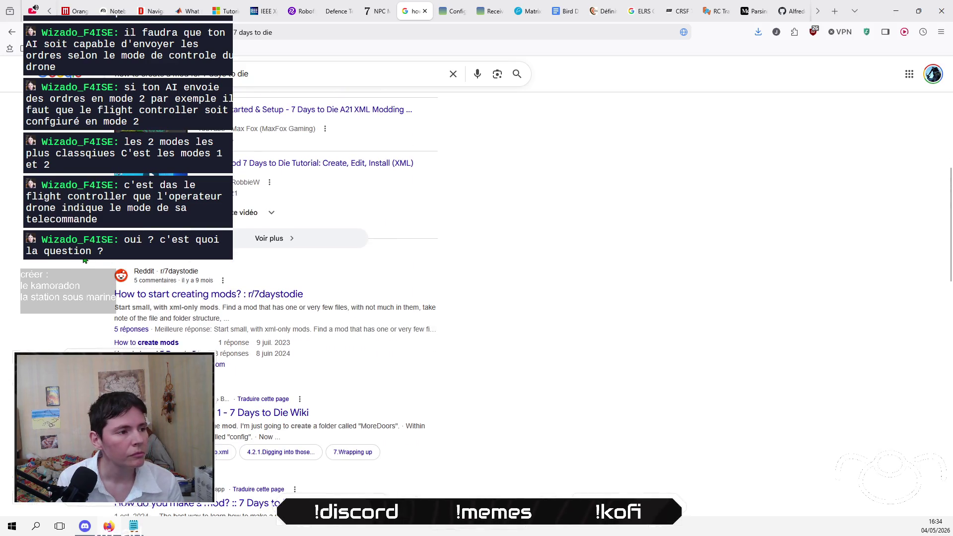
{"action": "mouse_move", "coordinate": [310, 82]}
{"action": "left_mouse_down"}
{"action": "mouse_move", "coordinate": [144, 82]}
{"action": "mouse_move", "coordinate": [213, 82]}
{"action": "mouse_move", "coordinate": [198, 82]}
{"action": "left_mouse_up"}
{"action": "type", "text": "modern"}
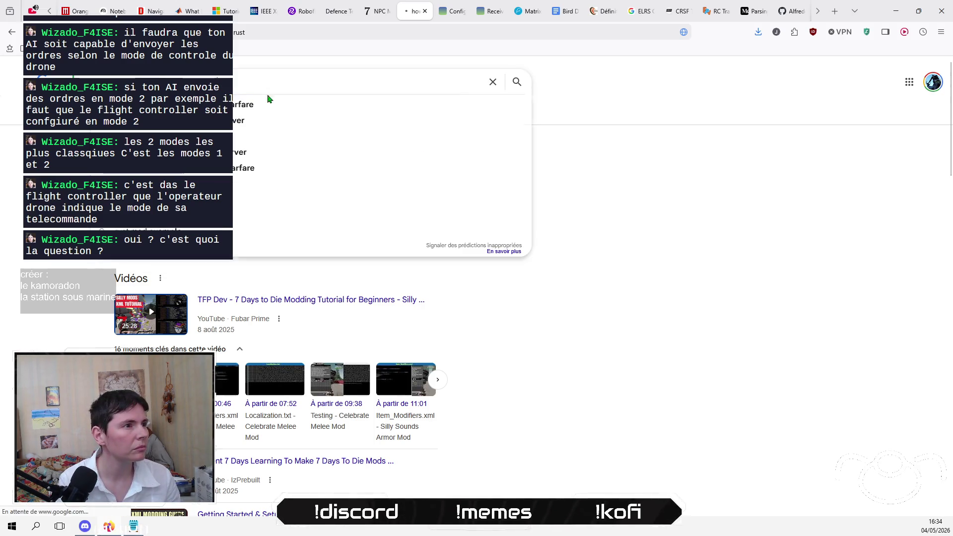
Step: Search for Rust modding and open Trans4mind's 'How to Create Mods for RUST: A Step-by-Step Guide'
{"action": "key", "text": "Return"}
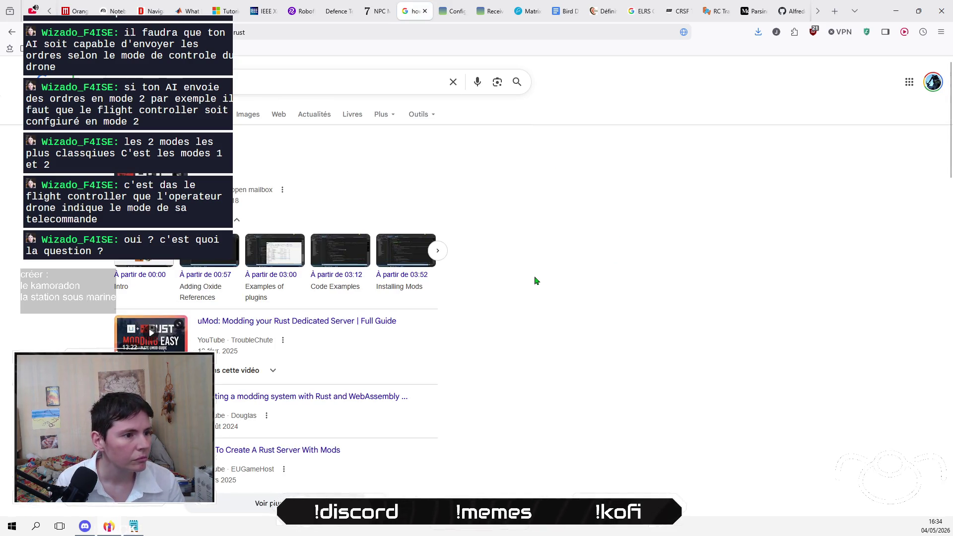
{"action": "scroll", "coordinate": [536, 281], "scroll_direction": "down", "scroll_amount": 3}
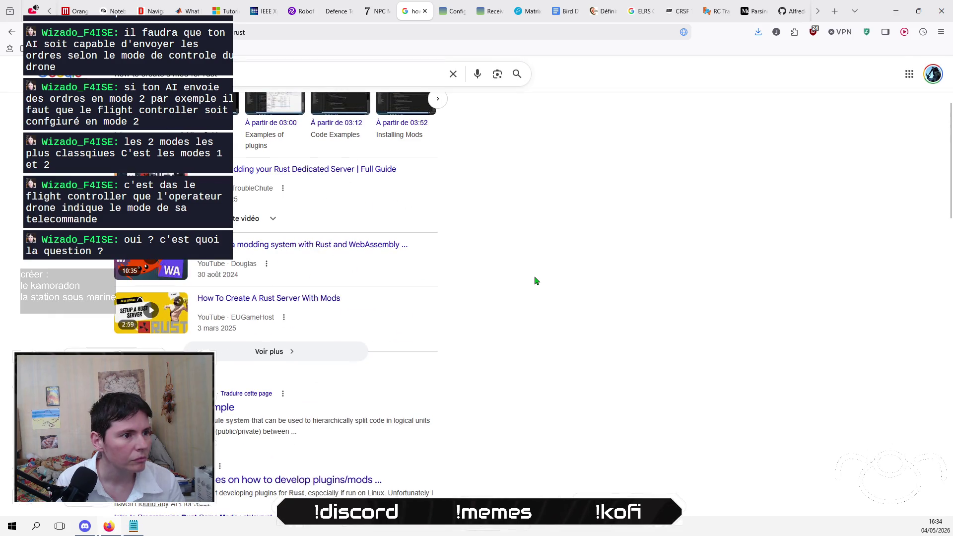
{"action": "scroll", "coordinate": [535, 281], "scroll_direction": "down", "scroll_amount": 2}
{"action": "scroll", "coordinate": [535, 281], "scroll_direction": "down", "scroll_amount": 3}
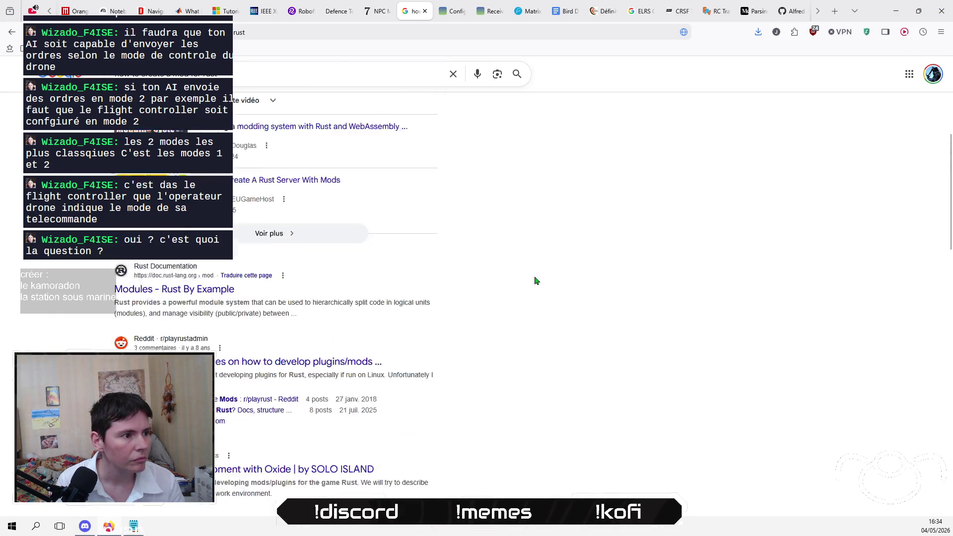
{"action": "scroll", "coordinate": [536, 281], "scroll_direction": "down", "scroll_amount": 4}
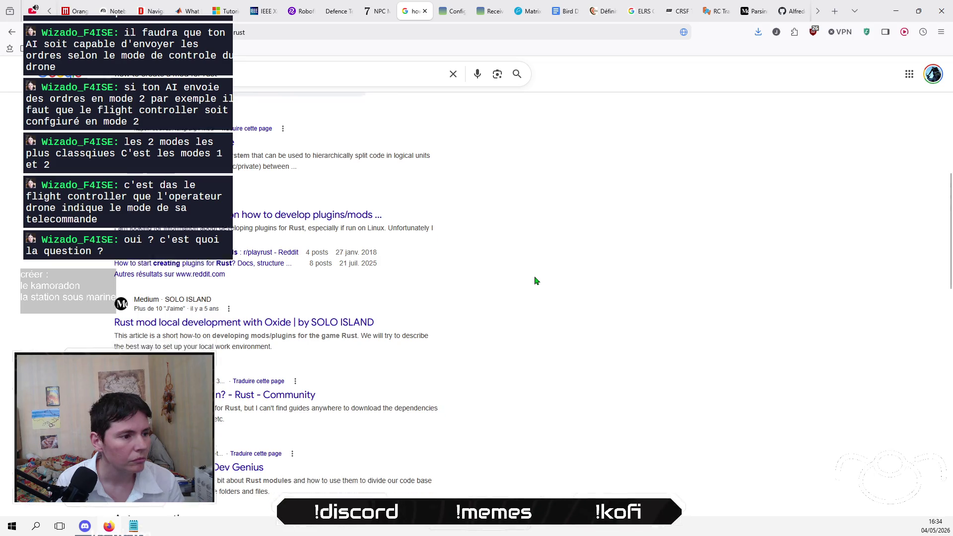
{"action": "scroll", "coordinate": [535, 281], "scroll_direction": "down", "scroll_amount": 4}
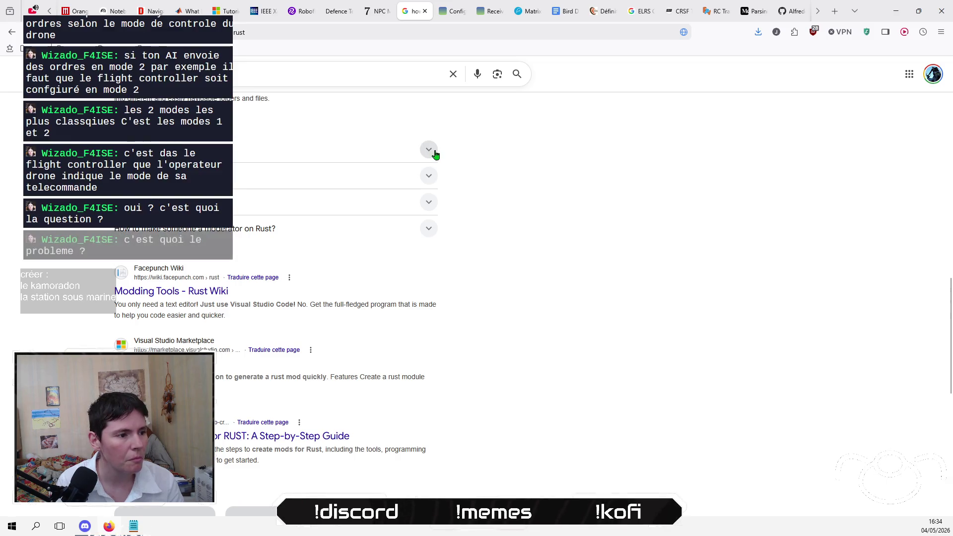
{"action": "scroll", "coordinate": [435, 155], "scroll_direction": "down", "scroll_amount": 2}
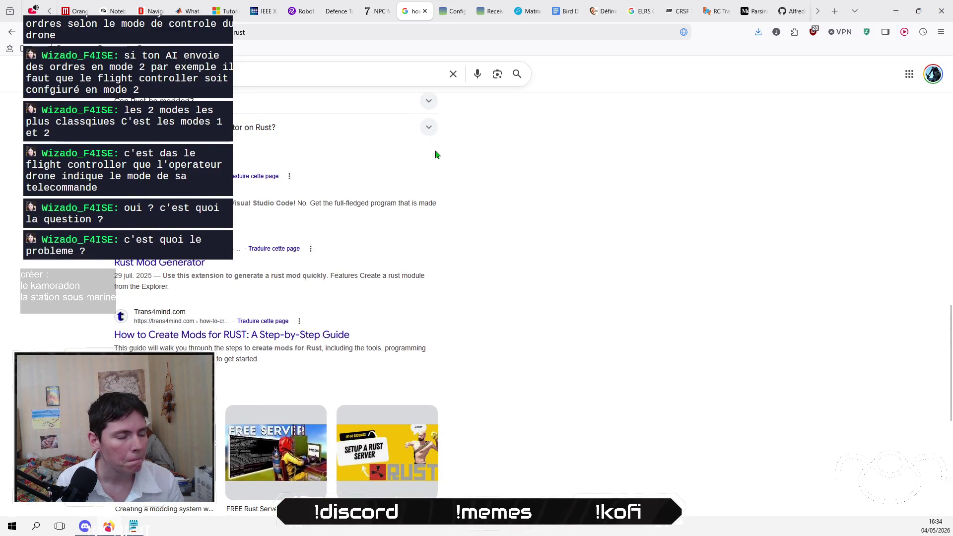
{"action": "scroll", "coordinate": [276, 298], "scroll_direction": "down", "scroll_amount": 2}
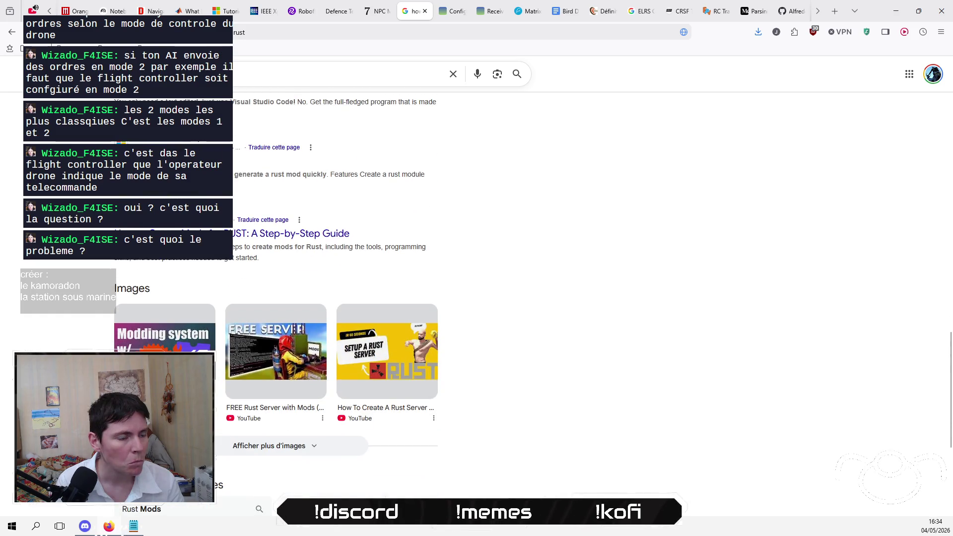
{"action": "left_click", "coordinate": [218, 231]}
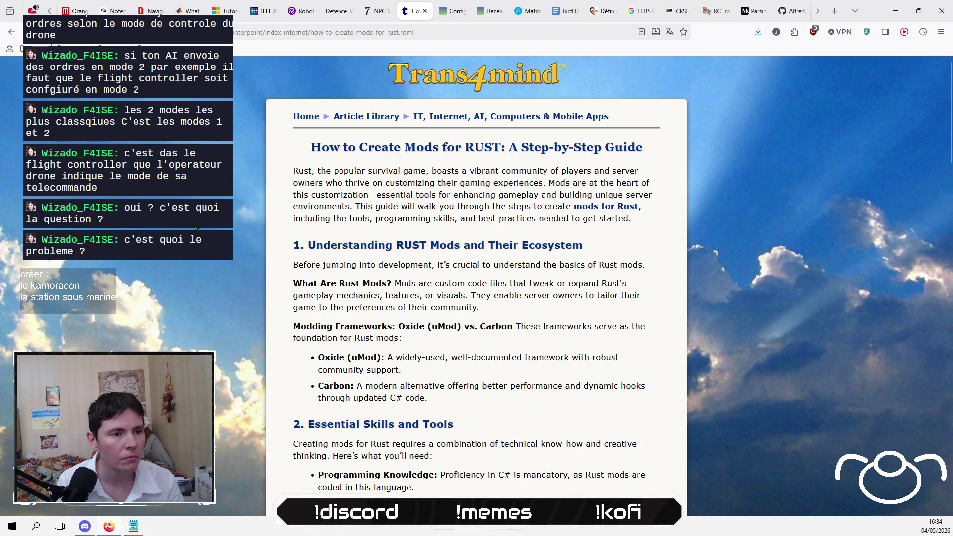
Step: Read the Trans4mind guide down to its Conclusion, then go back to the Google results
{"action": "scroll", "coordinate": [196, 228], "scroll_direction": "down", "scroll_amount": 5}
{"action": "scroll", "coordinate": [196, 228], "scroll_direction": "up", "scroll_amount": 5}
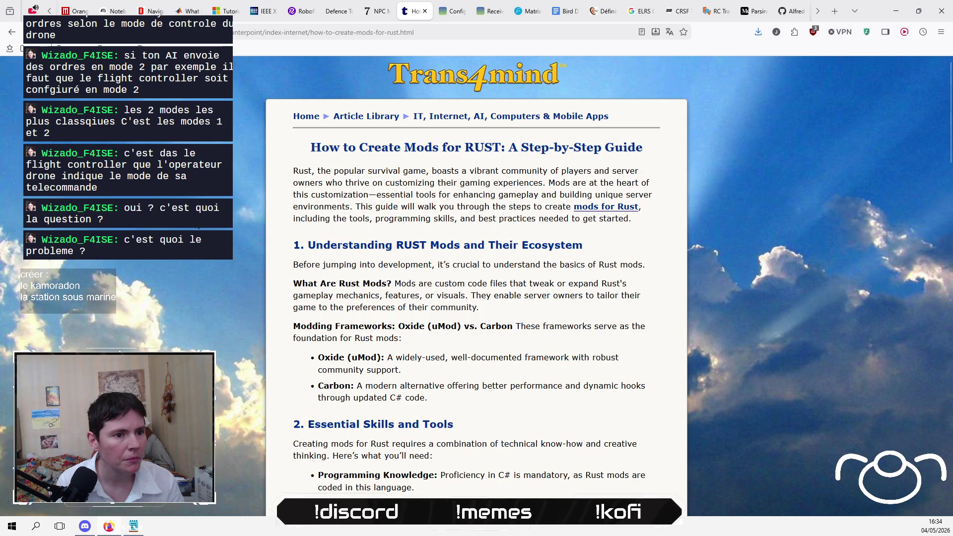
{"action": "scroll", "coordinate": [477, 278], "scroll_direction": "down", "scroll_amount": 11}
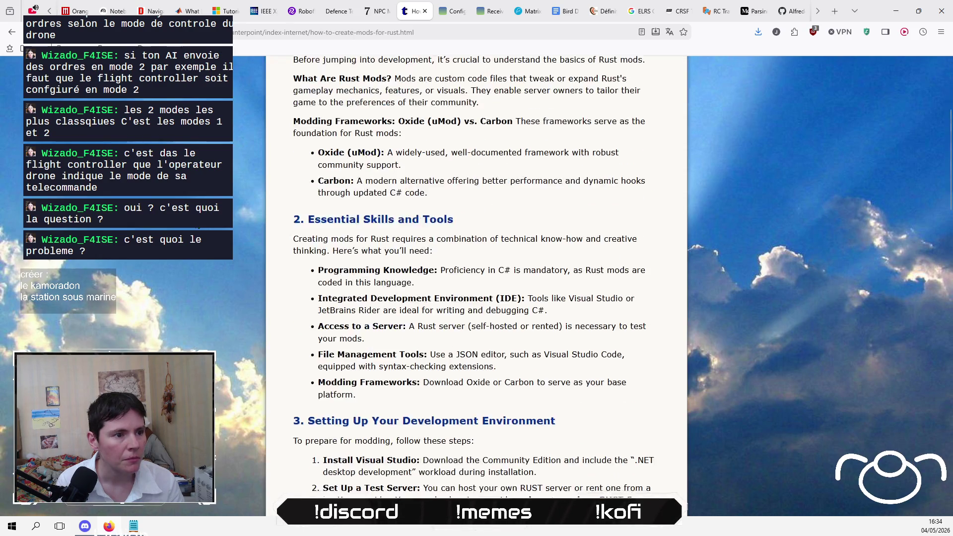
{"action": "scroll", "coordinate": [477, 278], "scroll_direction": "down", "scroll_amount": 10}
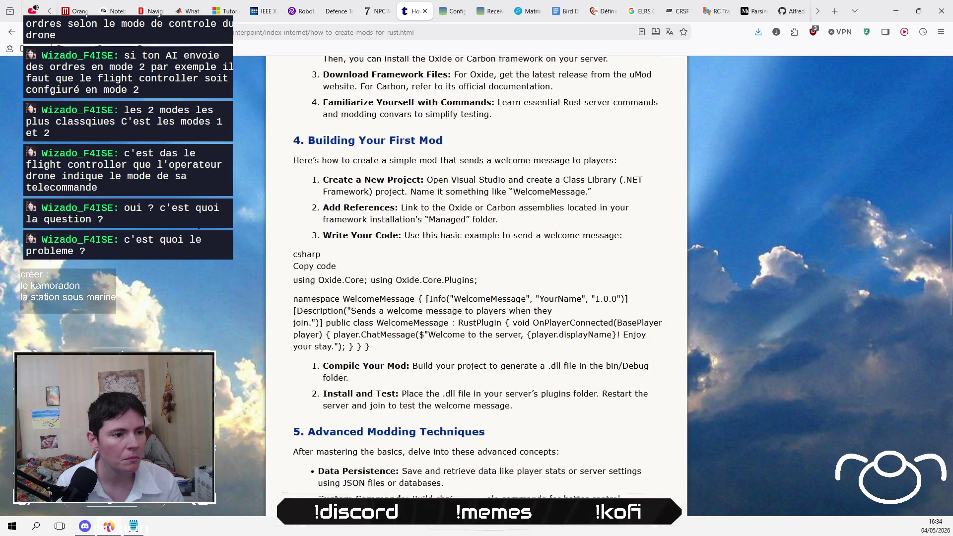
{"action": "scroll", "coordinate": [476, 278], "scroll_direction": "down", "scroll_amount": 4}
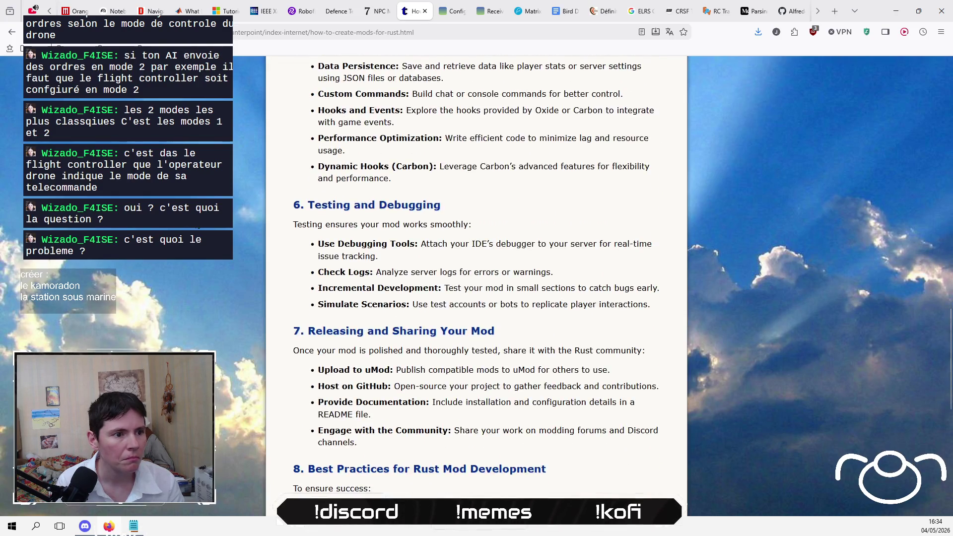
{"action": "scroll", "coordinate": [477, 278], "scroll_direction": "down", "scroll_amount": 2}
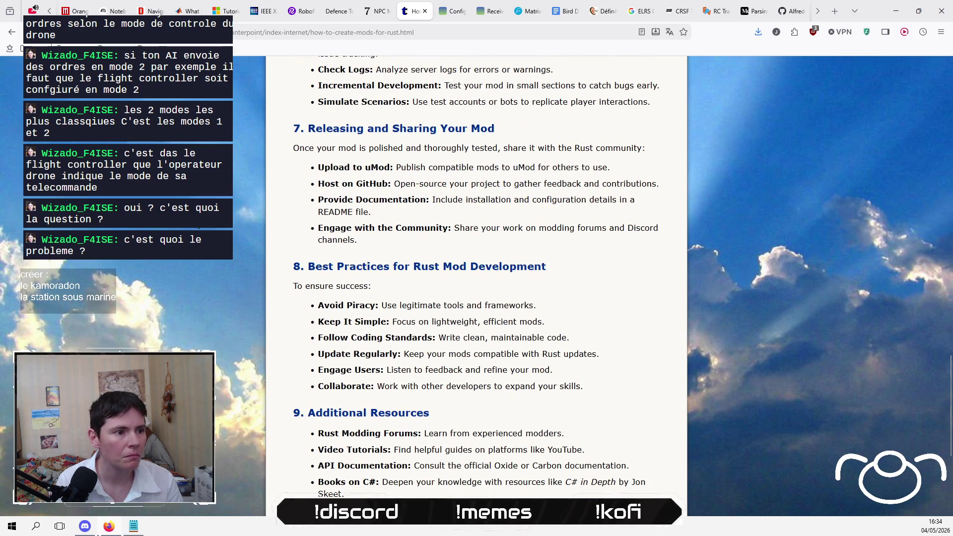
{"action": "scroll", "coordinate": [476, 278], "scroll_direction": "down", "scroll_amount": 4}
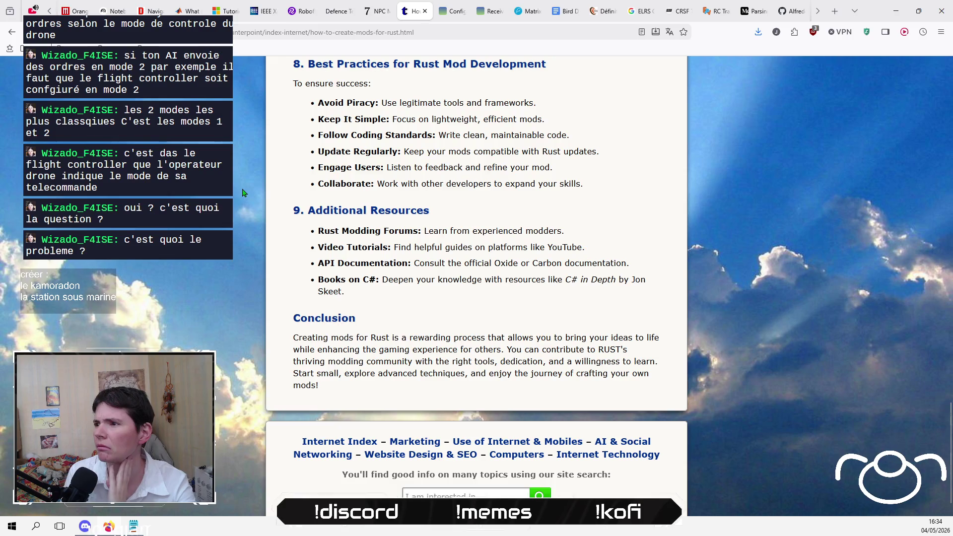
{"action": "left_click", "coordinate": [12, 32]}
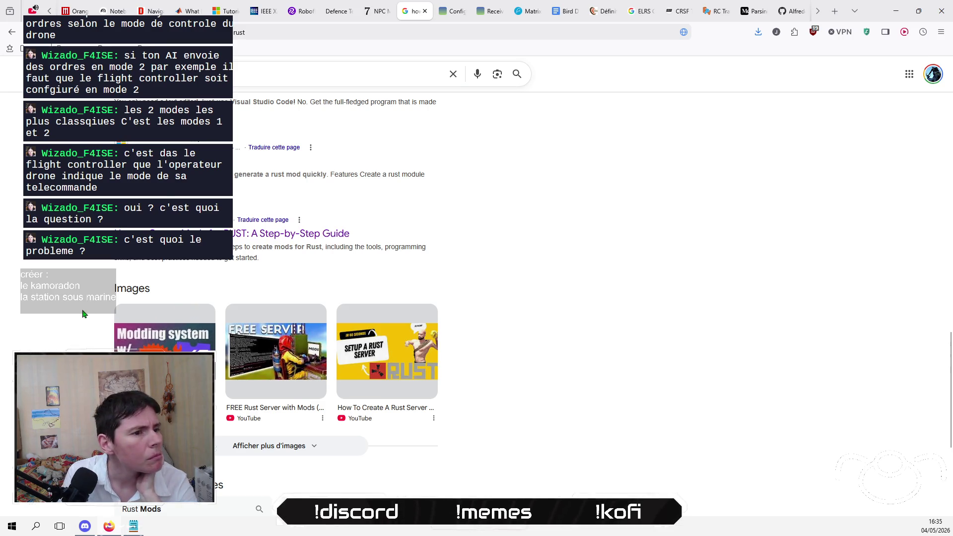
Step: Go back to the 7 Days to Die results and open the Reddit thread 'How to start creating mods?'
{"action": "scroll", "coordinate": [82, 314], "scroll_direction": "up", "scroll_amount": 10}
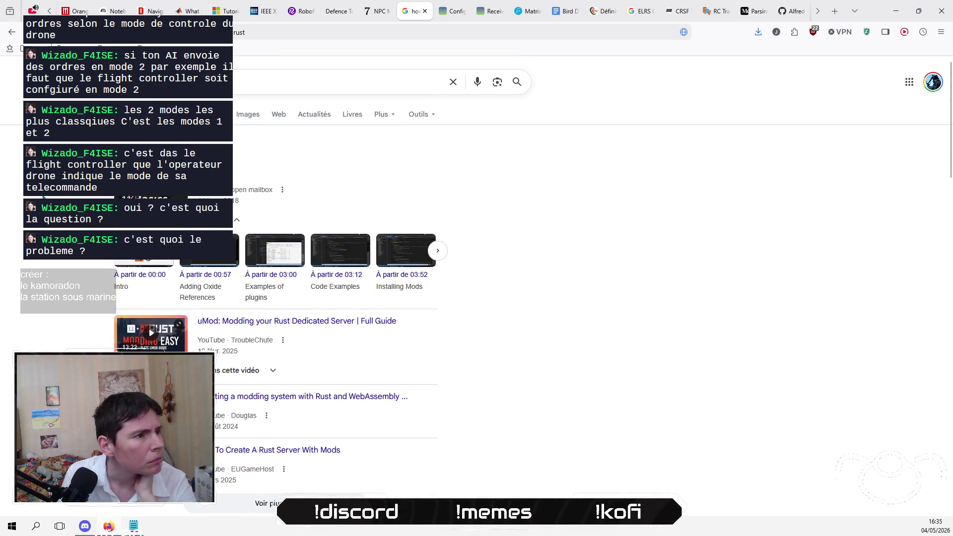
{"action": "left_click", "coordinate": [11, 32]}
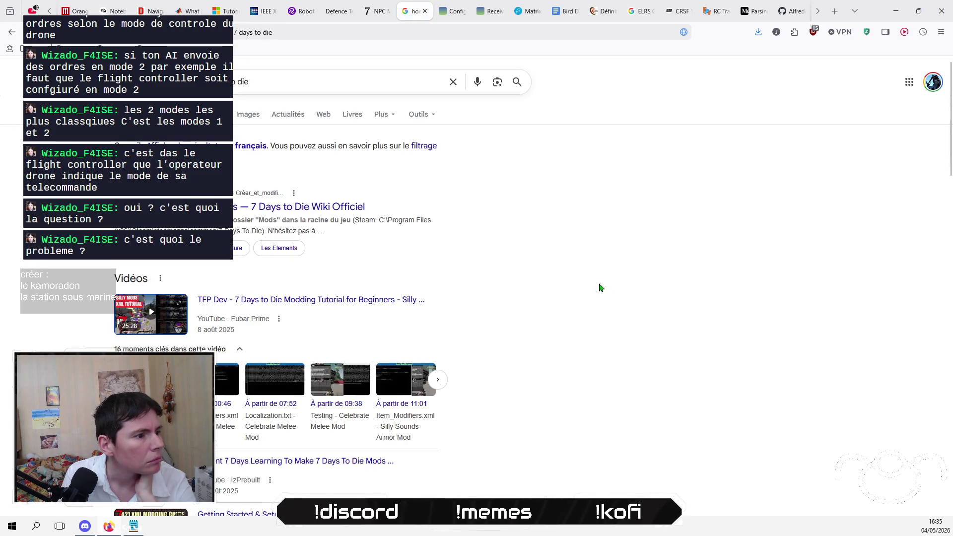
{"action": "scroll", "coordinate": [601, 287], "scroll_direction": "down", "scroll_amount": 4}
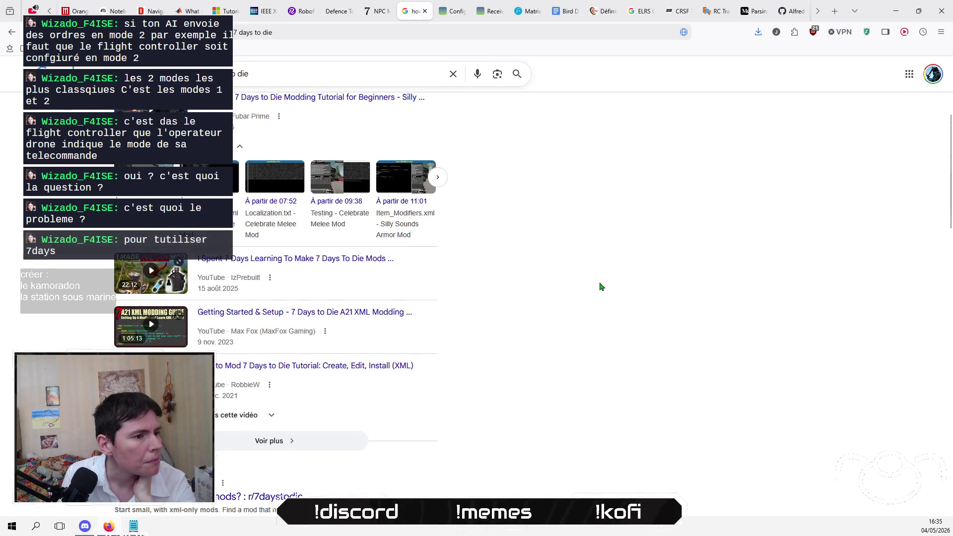
{"action": "scroll", "coordinate": [600, 286], "scroll_direction": "down", "scroll_amount": 2}
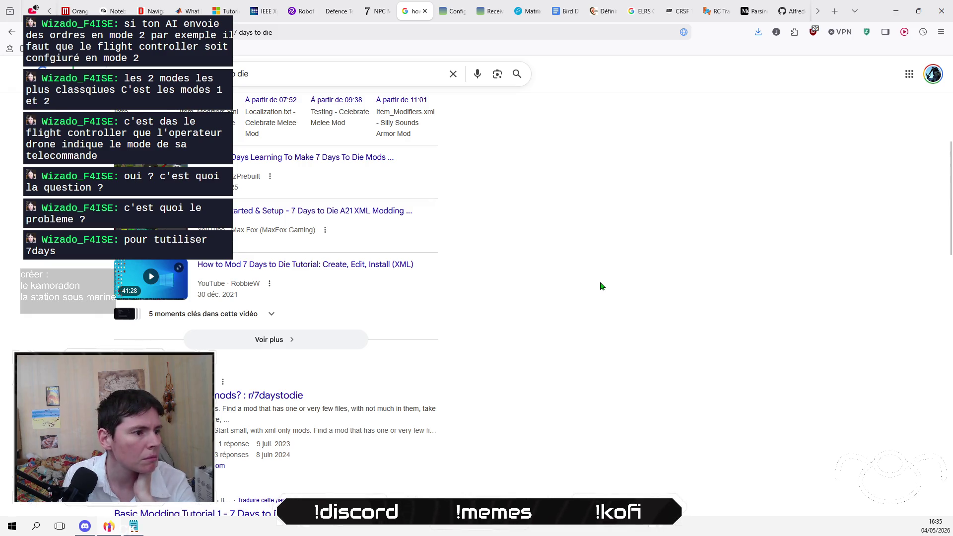
{"action": "left_click", "coordinate": [234, 399]}
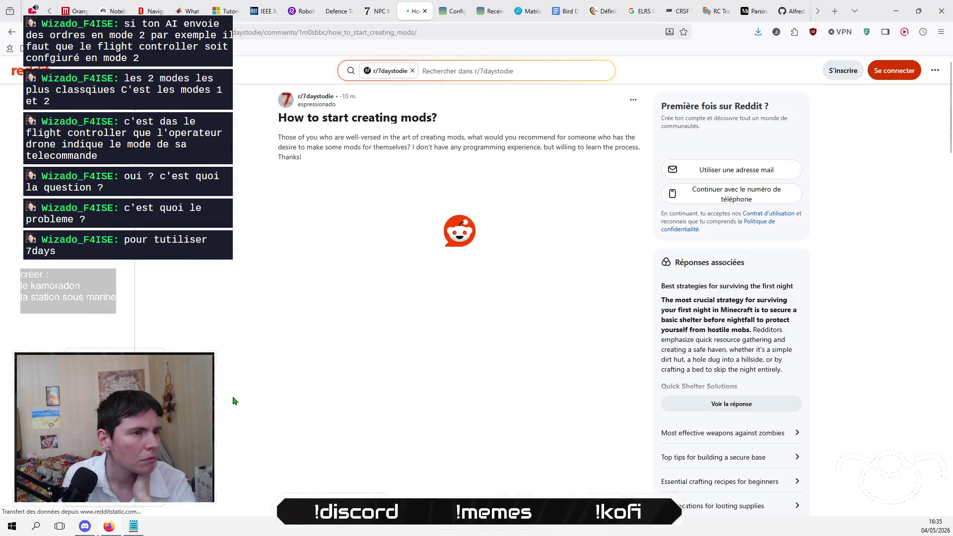
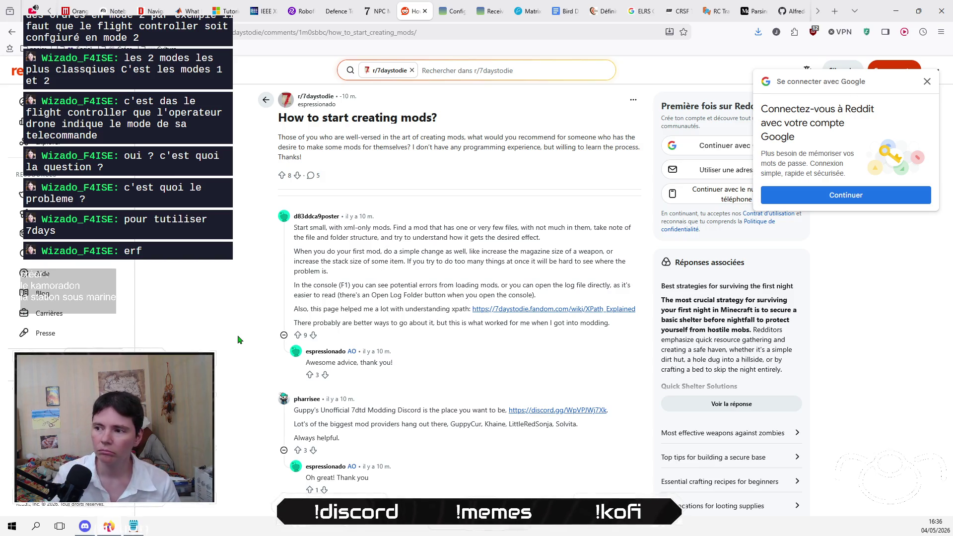
Step: Go to the Gemini site from the Firefox address bar
{"action": "left_click", "coordinate": [417, 26]}
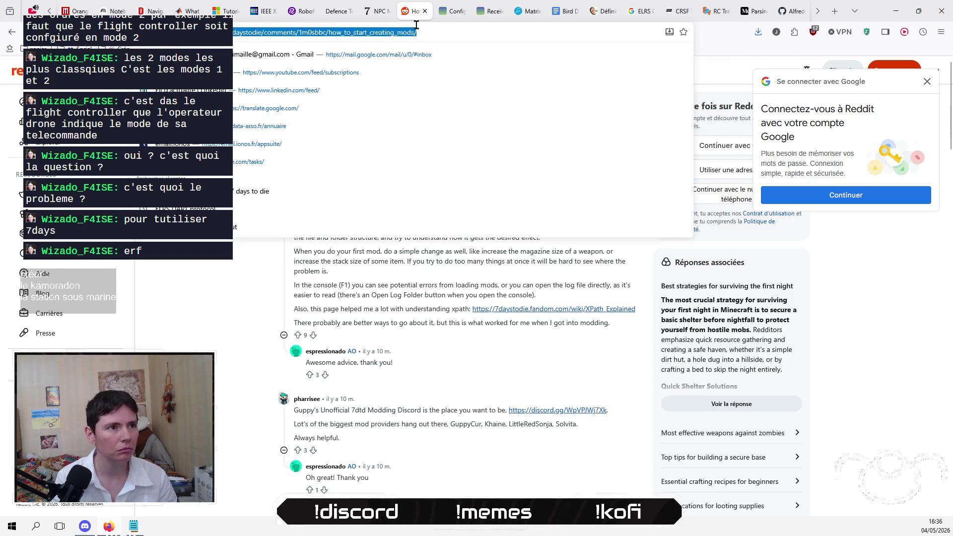
{"action": "type", "text": "gemini"}
{"action": "key", "text": "Return"}
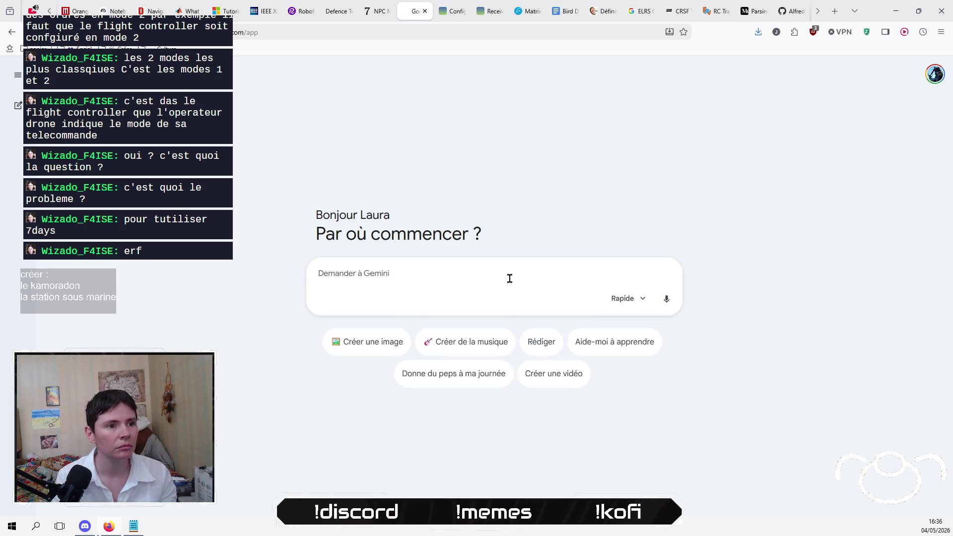
Step: Ask Gemini, in French, for games with complex, randomly generated 3D worlds and script modding
{"action": "type", "text": "fais m"}
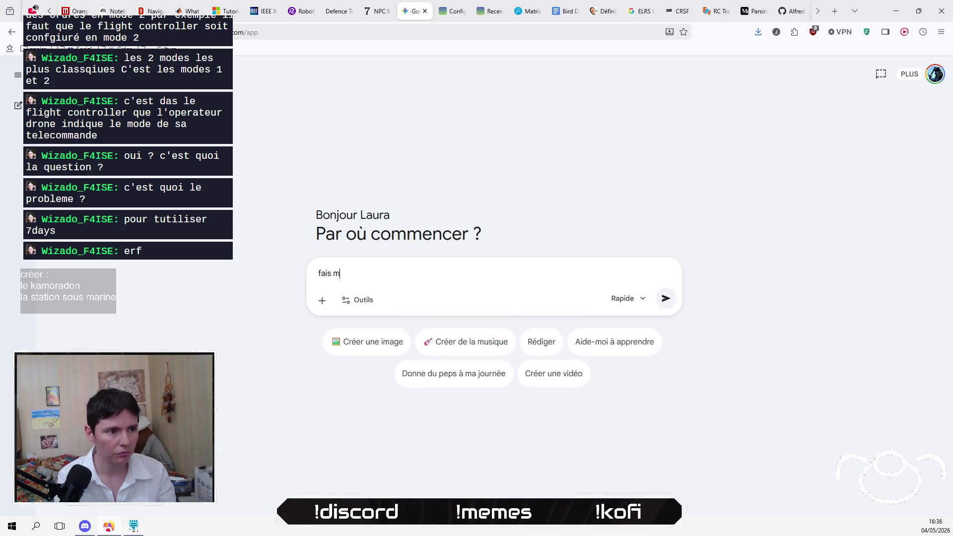
{"action": "type", "text": "oi une lsit"}
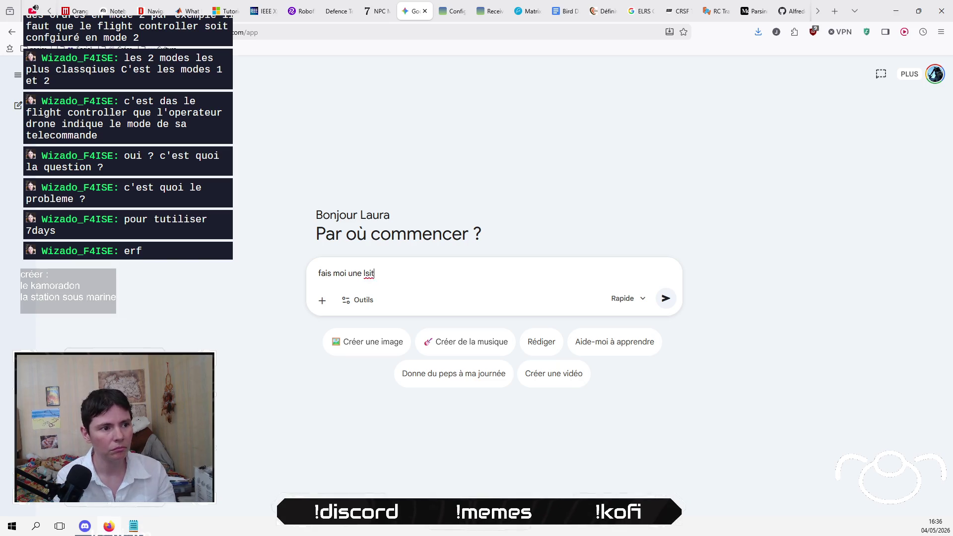
{"action": "key", "text": "BackSpace"}
{"action": "key", "text": "BackSpace"}
{"action": "key", "text": "BackSpace"}
{"action": "type", "text": "iste de jeux "}
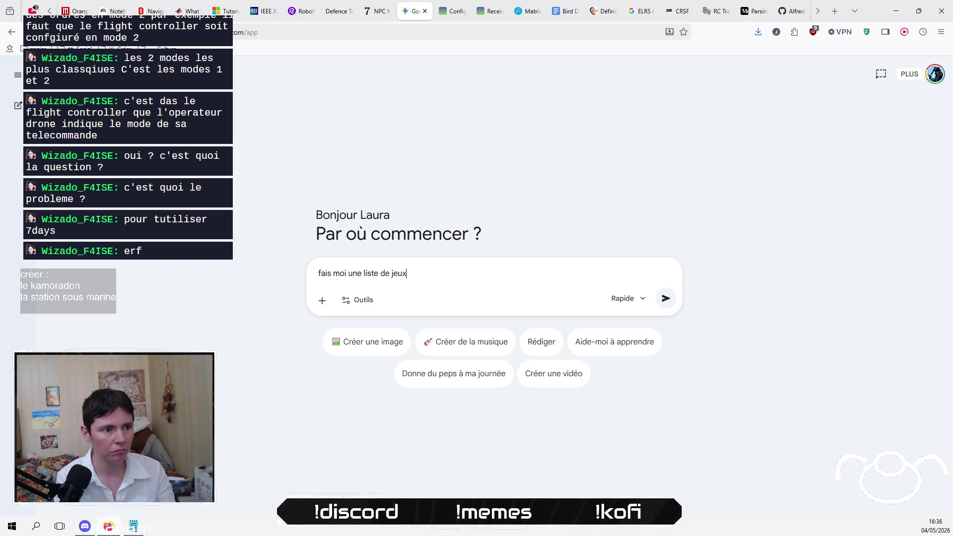
{"action": "type", "text": "qui existent"}
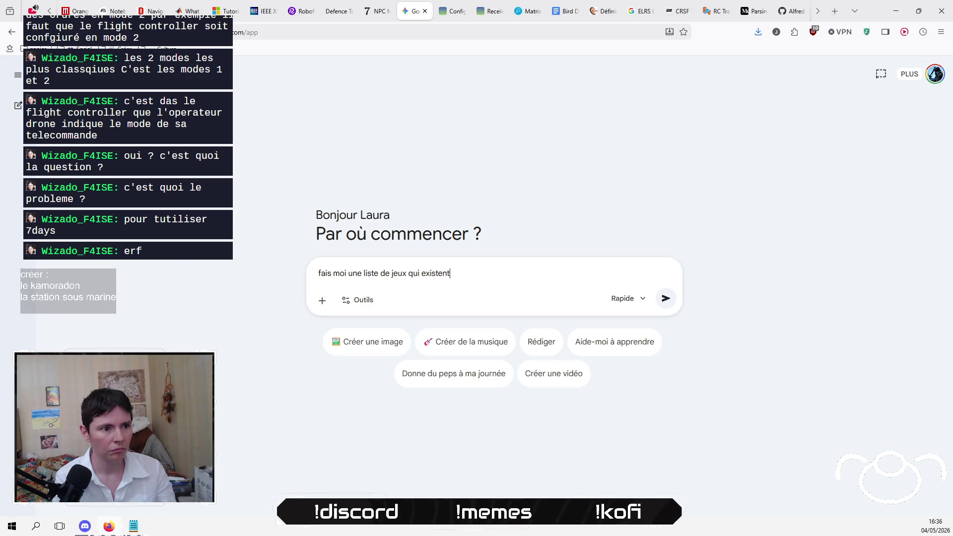
{"action": "type", "text": " avec d"}
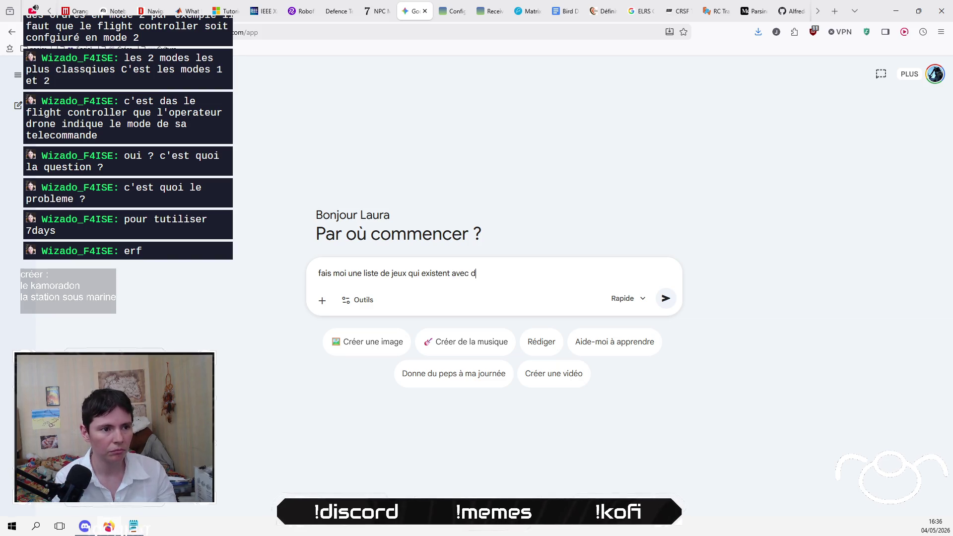
{"action": "type", "text": "es environnements "}
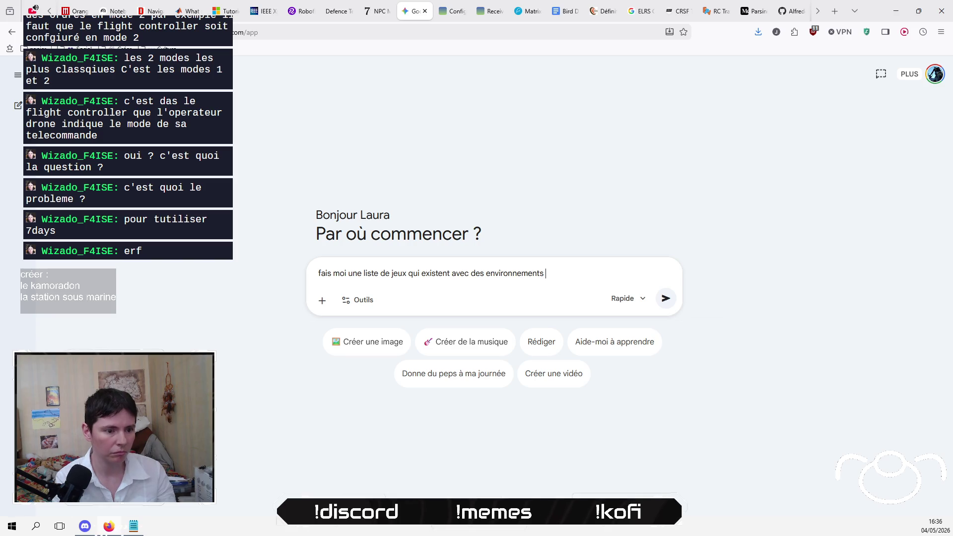
{"action": "type", "text": "3D complex"}
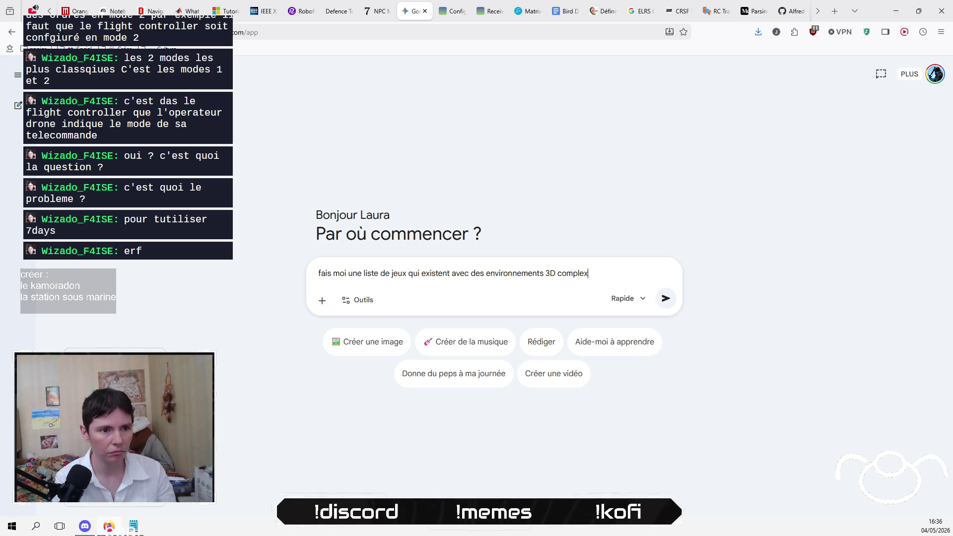
{"action": "type", "text": "es et v"}
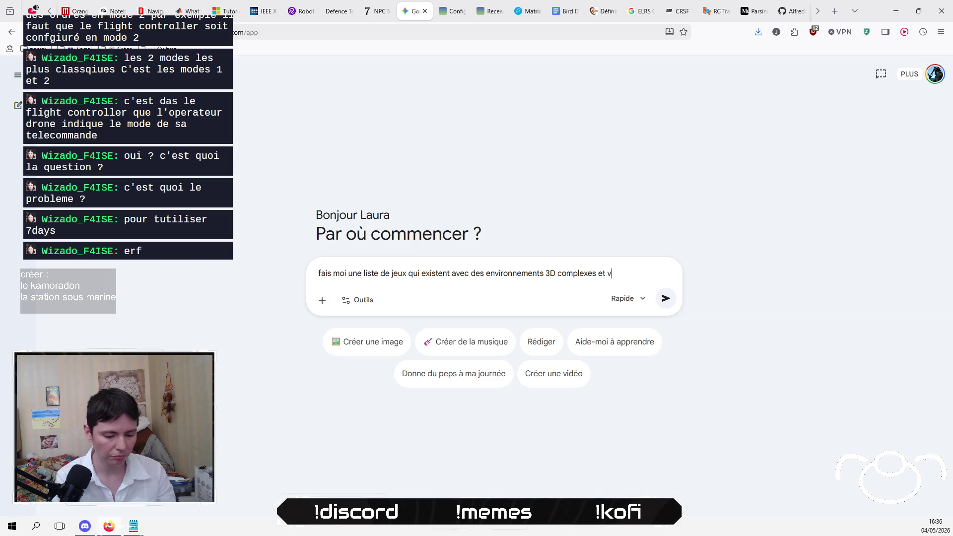
{"action": "type", "text": "isuellement réalis"}
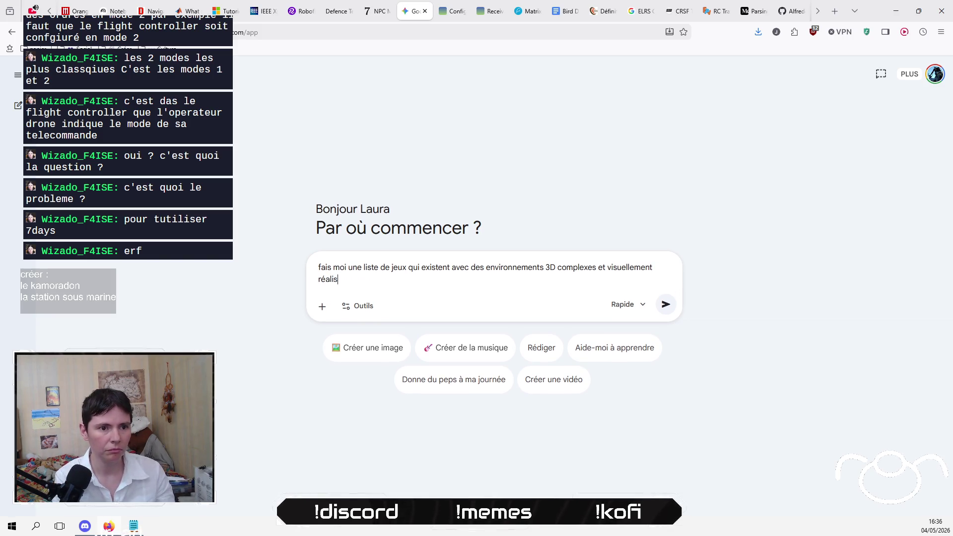
{"action": "type", "text": "tes ou le modding est"}
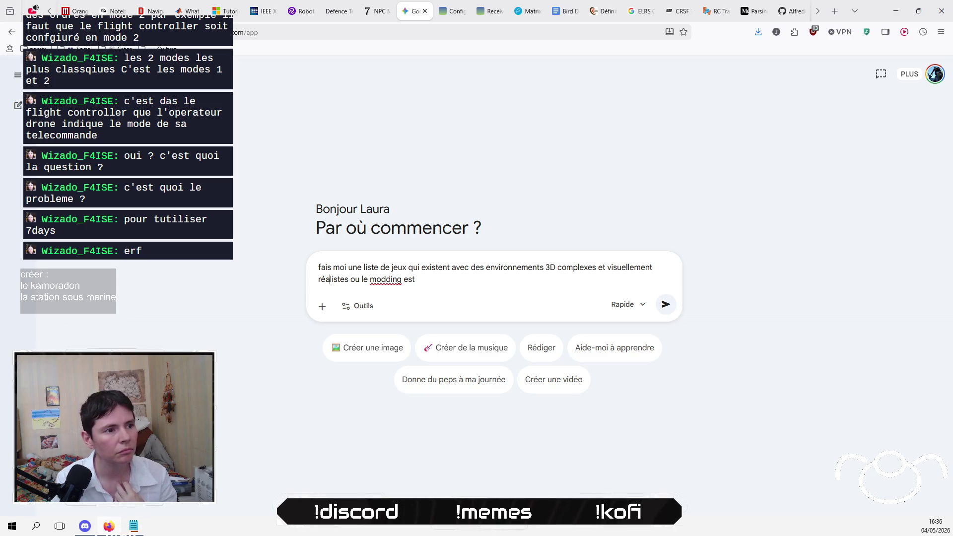
{"action": "type", "text": "générés aléatoirement ou le modding est "}
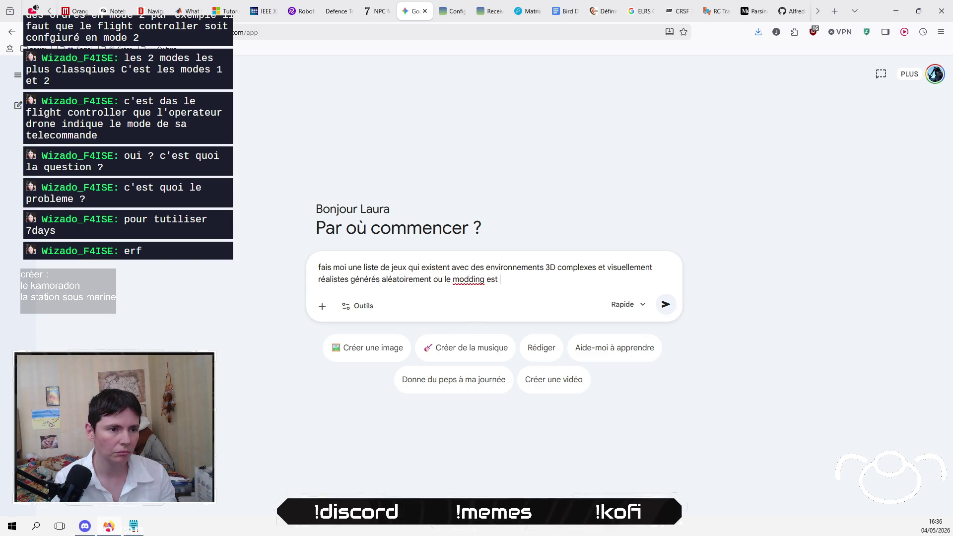
{"action": "type", "text": "possible"}
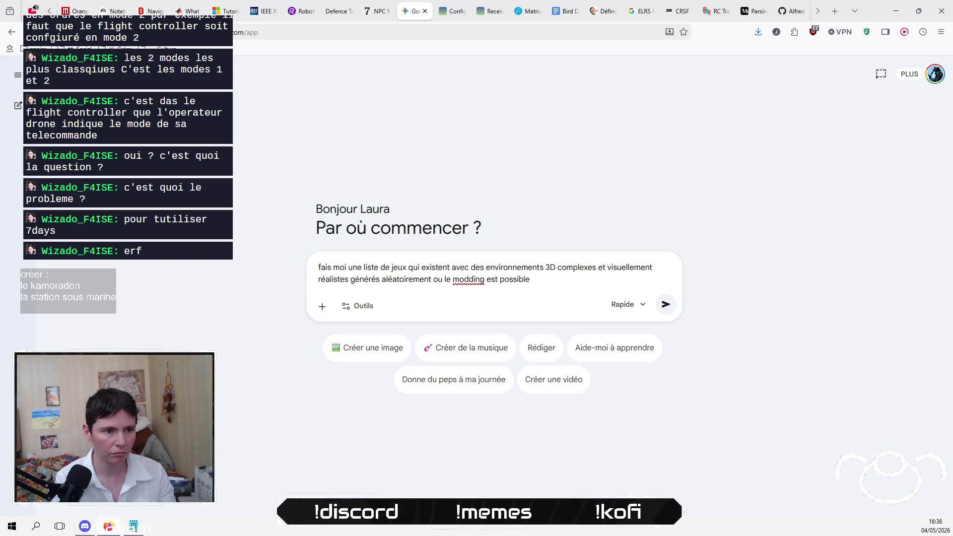
{"action": "type", "text": " avec du scri"}
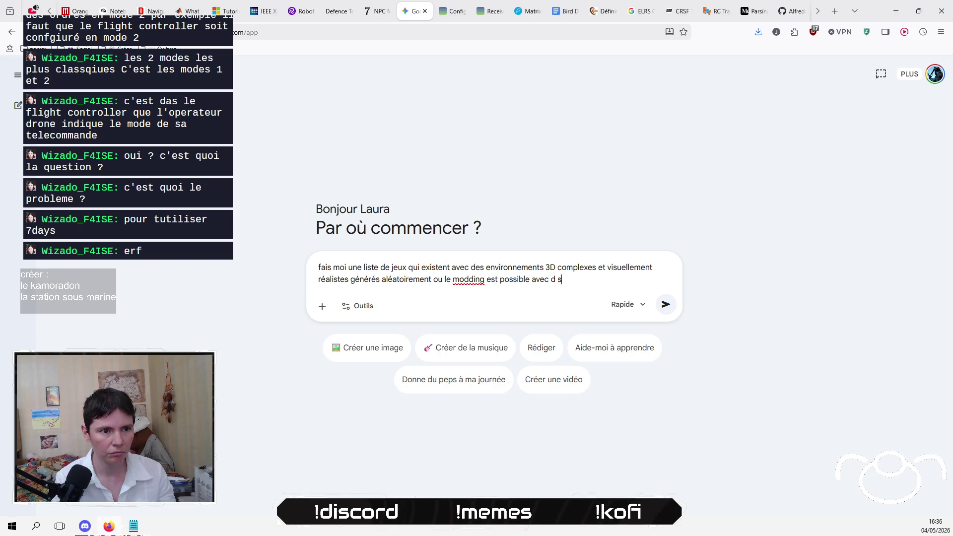
{"action": "type", "text": "pt"}
{"action": "key", "text": "Return"}
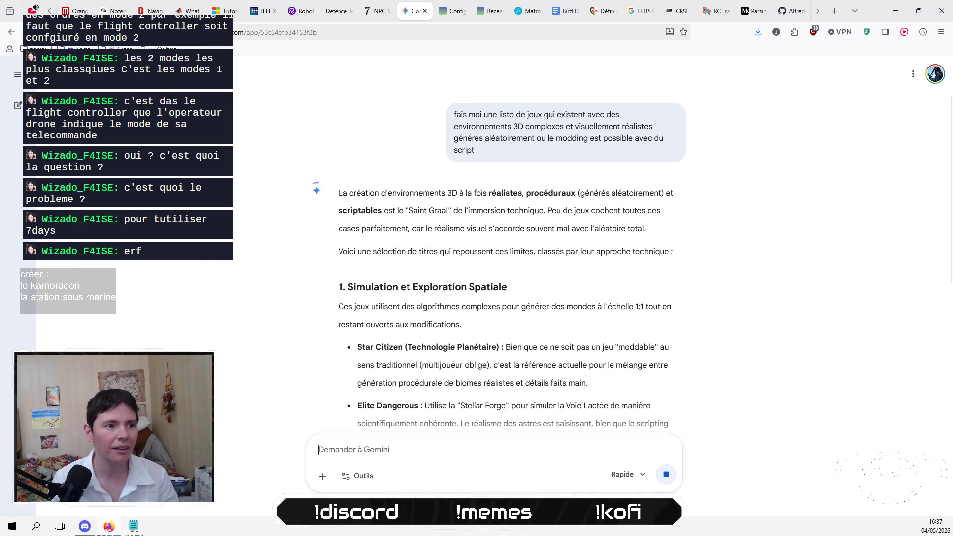
Step: Read down Gemini's answer to the five-game comparison table and bring up the Outils tools list
{"action": "scroll", "coordinate": [222, 345], "scroll_direction": "down", "scroll_amount": 3}
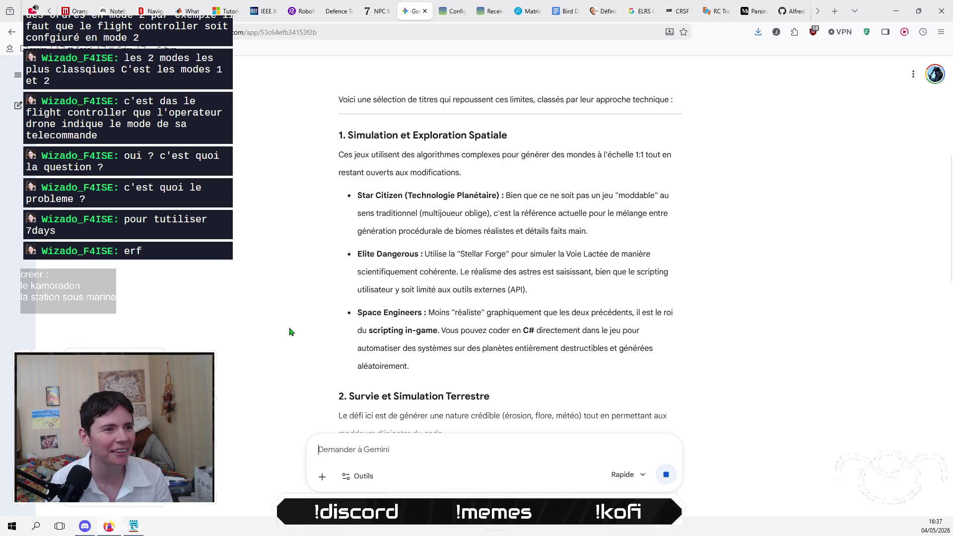
{"action": "scroll", "coordinate": [313, 301], "scroll_direction": "down", "scroll_amount": 5}
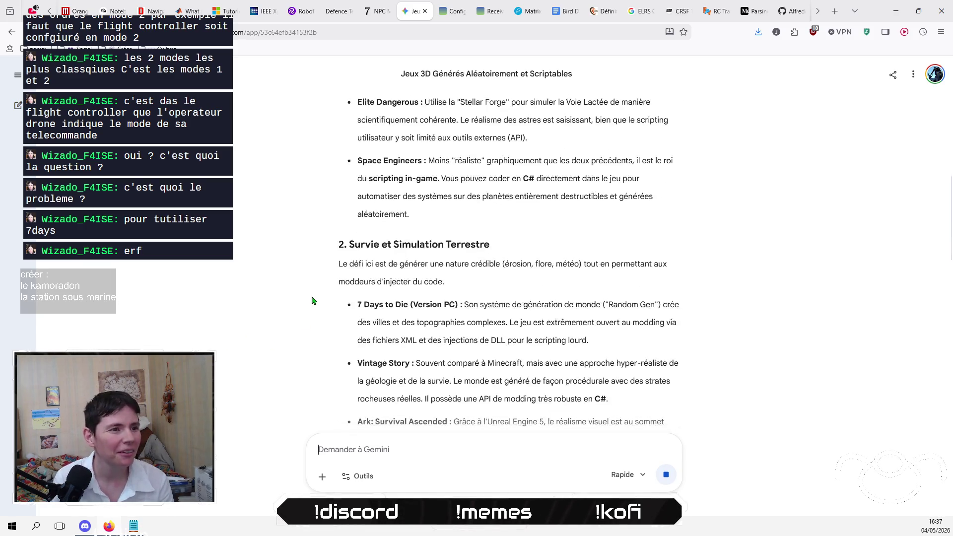
{"action": "scroll", "coordinate": [313, 300], "scroll_direction": "up", "scroll_amount": 1}
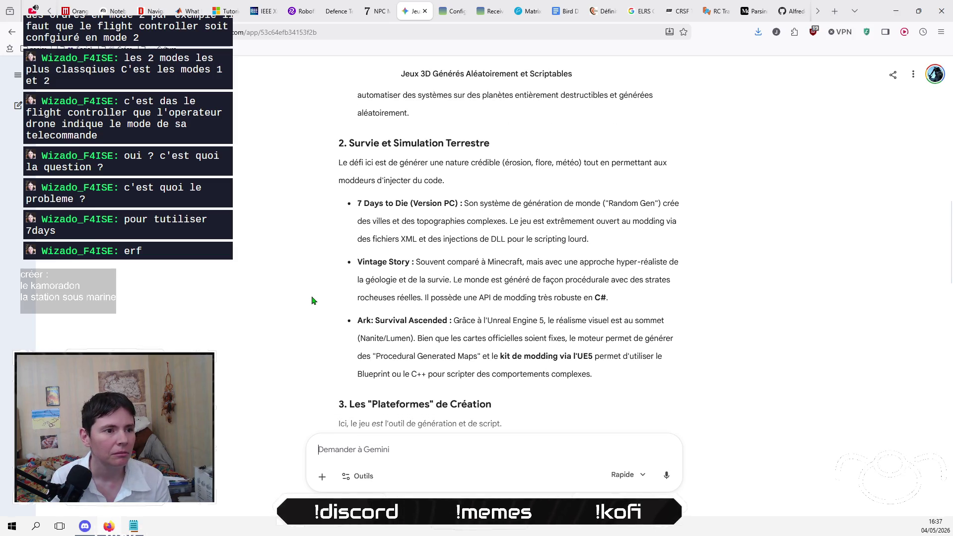
{"action": "scroll", "coordinate": [313, 301], "scroll_direction": "down", "scroll_amount": 4}
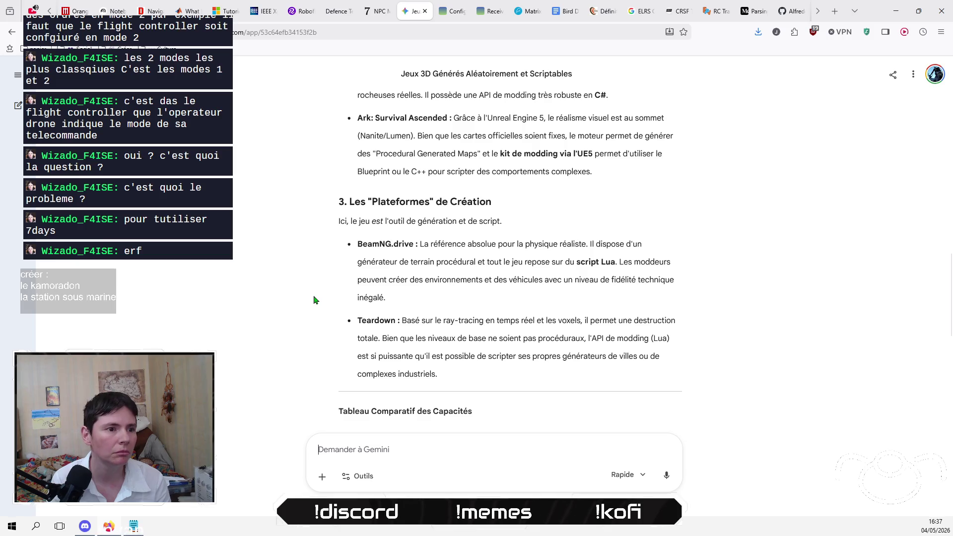
{"action": "scroll", "coordinate": [313, 300], "scroll_direction": "down", "scroll_amount": 5}
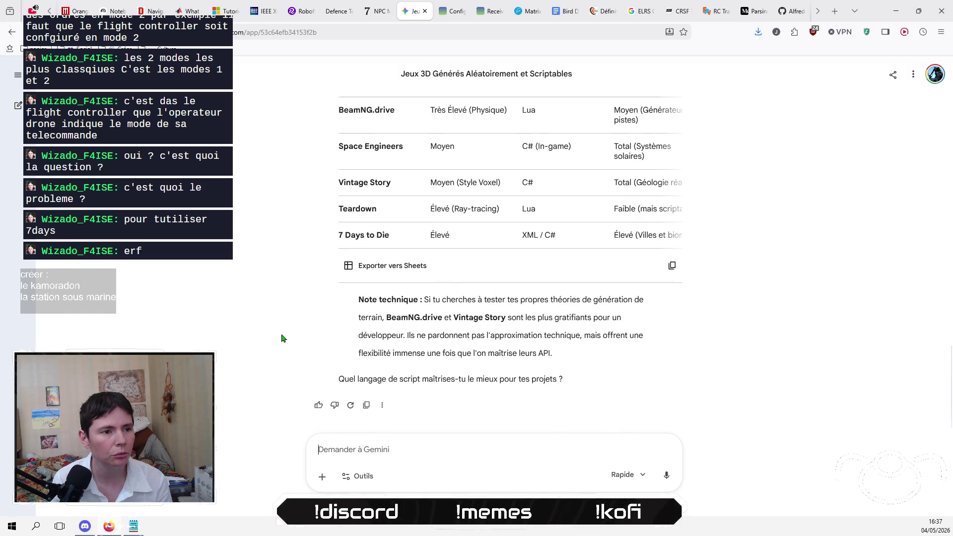
{"action": "left_click", "coordinate": [353, 476]}
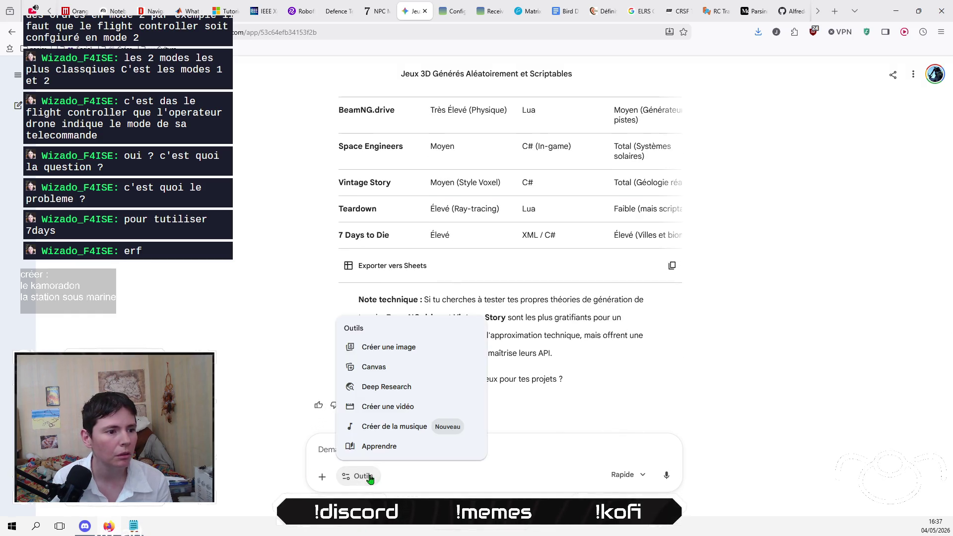
Step: Copy the full text of the original game-list question
{"action": "left_click", "coordinate": [229, 382]}
{"action": "scroll", "coordinate": [228, 382], "scroll_direction": "up", "scroll_amount": 15}
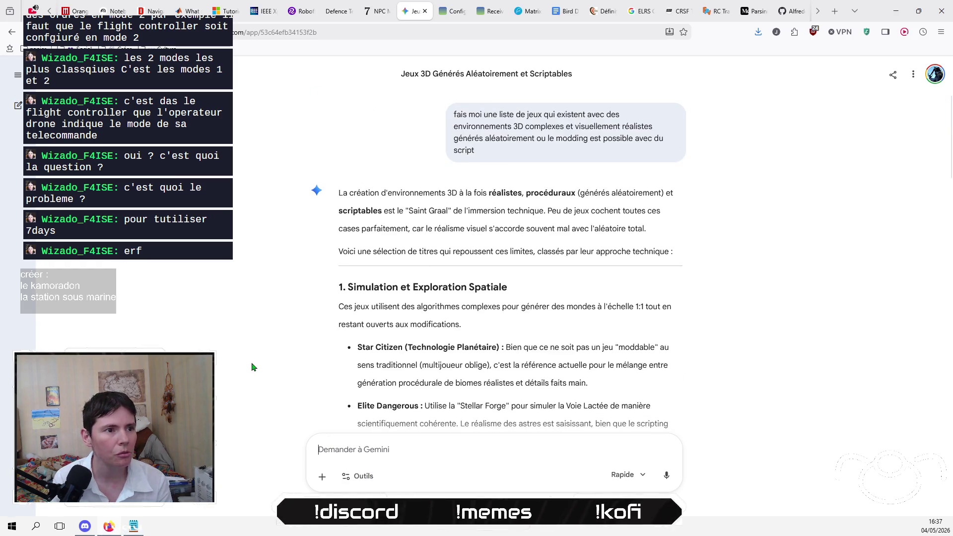
{"action": "triple_click", "coordinate": [457, 114]}
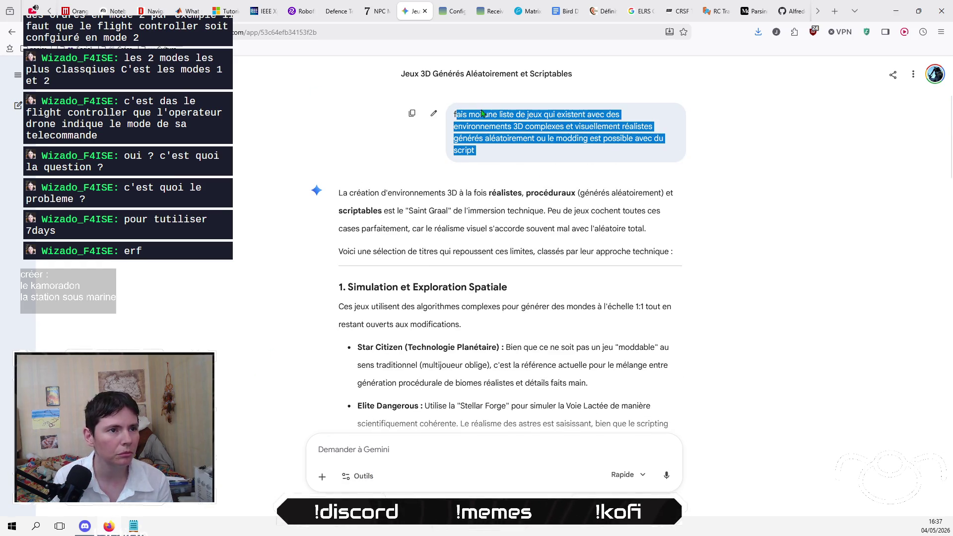
{"action": "right_click", "coordinate": [472, 108]}
{"action": "left_click", "coordinate": [450, 121]}
{"action": "left_click_drag", "start_coordinate": [453, 110], "coordinate": [484, 159]}
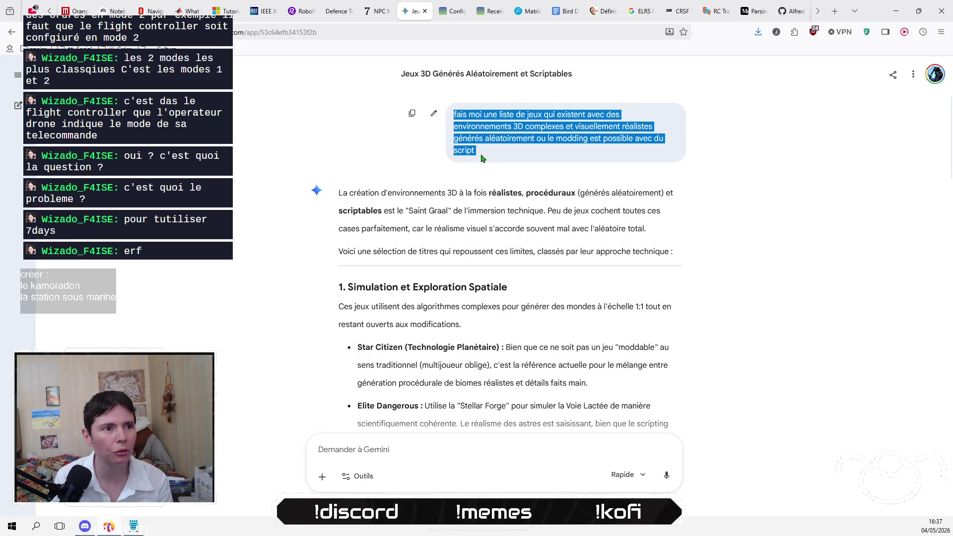
{"action": "right_click", "coordinate": [494, 124]}
{"action": "left_click", "coordinate": [509, 130]}
Step: Resend the copied question as a Deep Research request in a new chat
{"action": "left_click", "coordinate": [358, 476]}
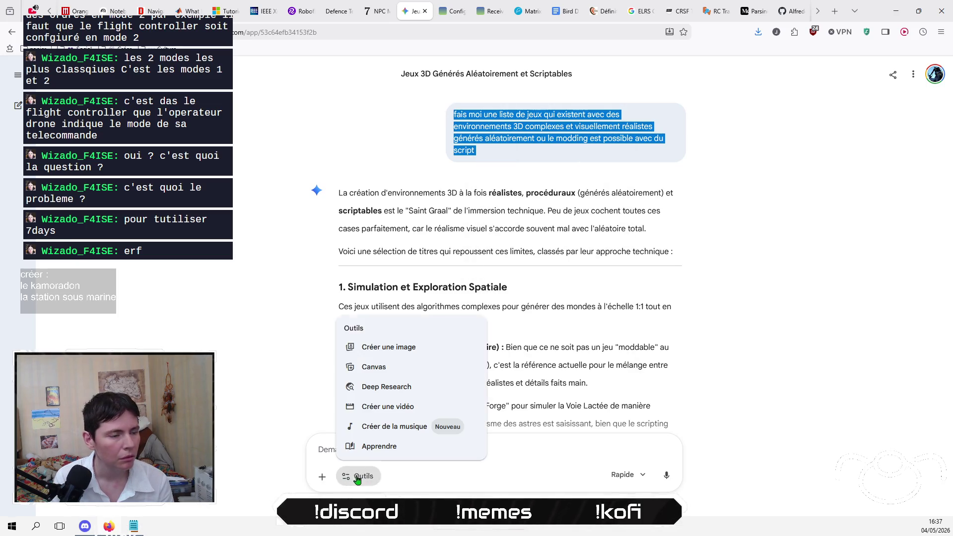
{"action": "left_click", "coordinate": [437, 392]}
{"action": "left_click", "coordinate": [576, 301]}
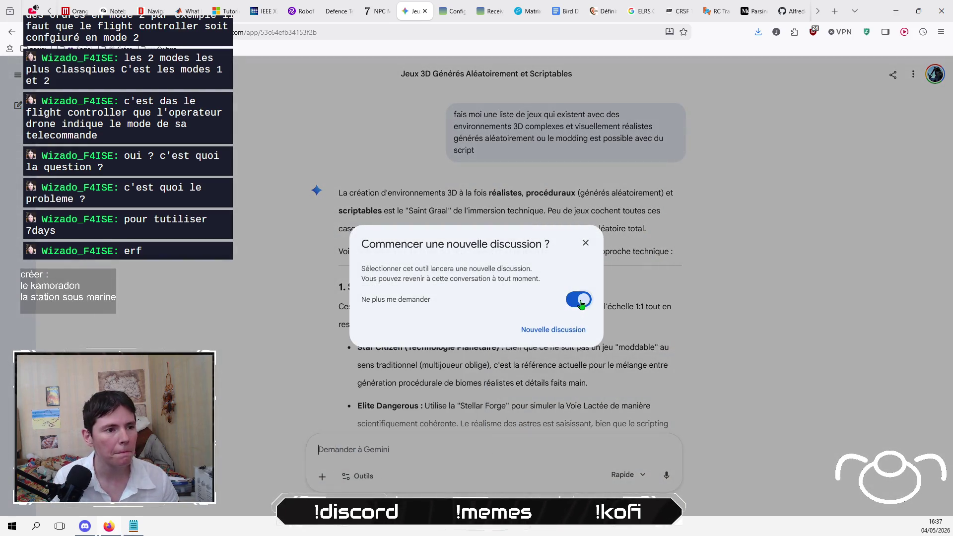
{"action": "left_click", "coordinate": [557, 337]}
{"action": "key", "text": "ctrl+v"}
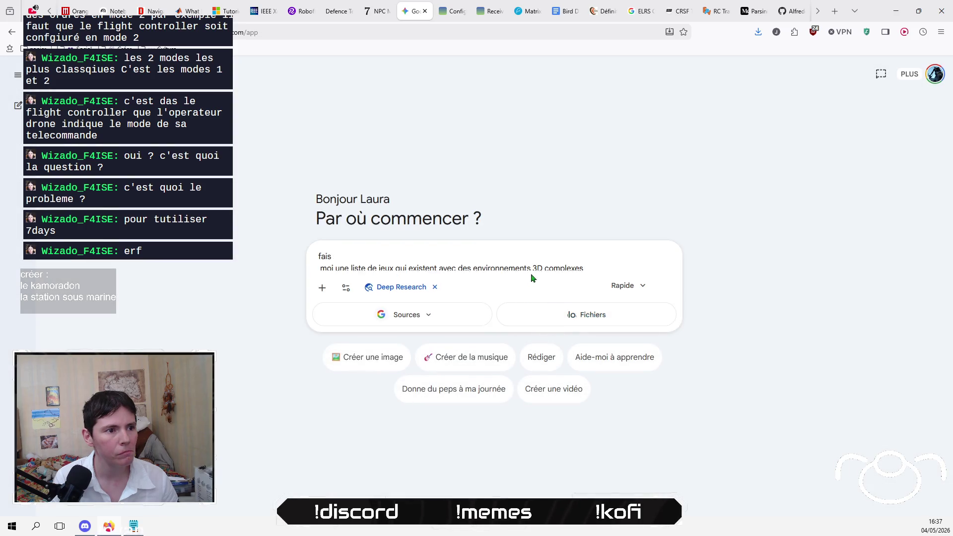
{"action": "key", "text": "Return"}
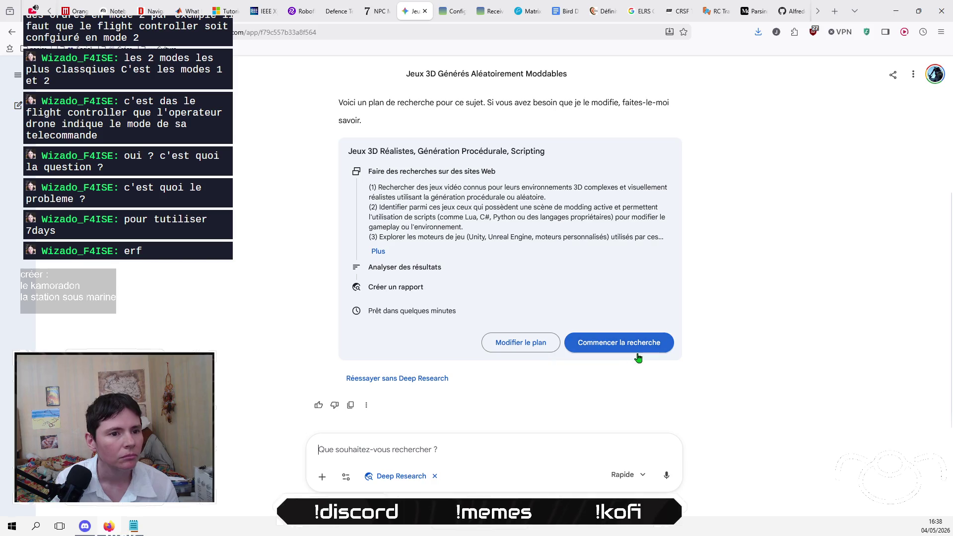
Step: Expand the research plan on realistic moddable 3D games and start the Deep Research
{"action": "left_click", "coordinate": [379, 252]}
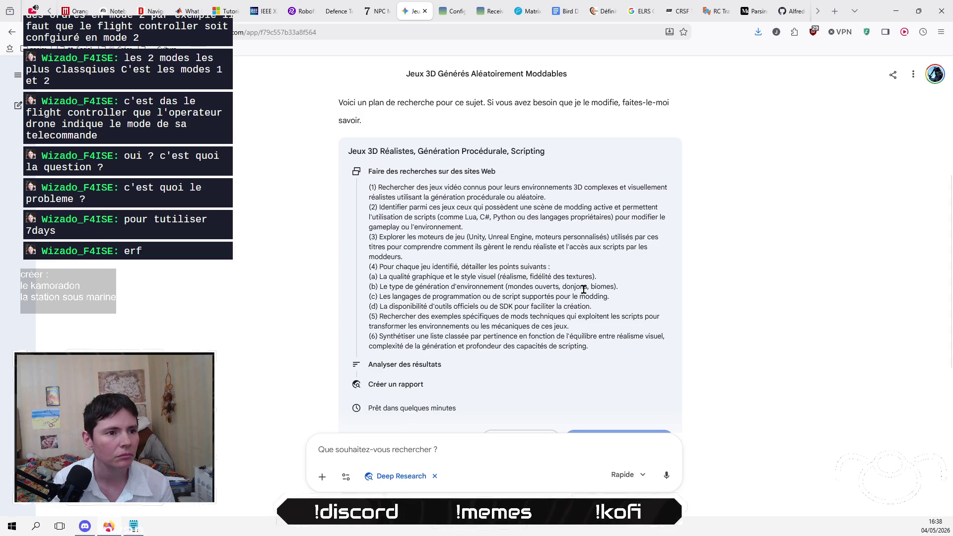
{"action": "scroll", "coordinate": [607, 268], "scroll_direction": "down", "scroll_amount": 2}
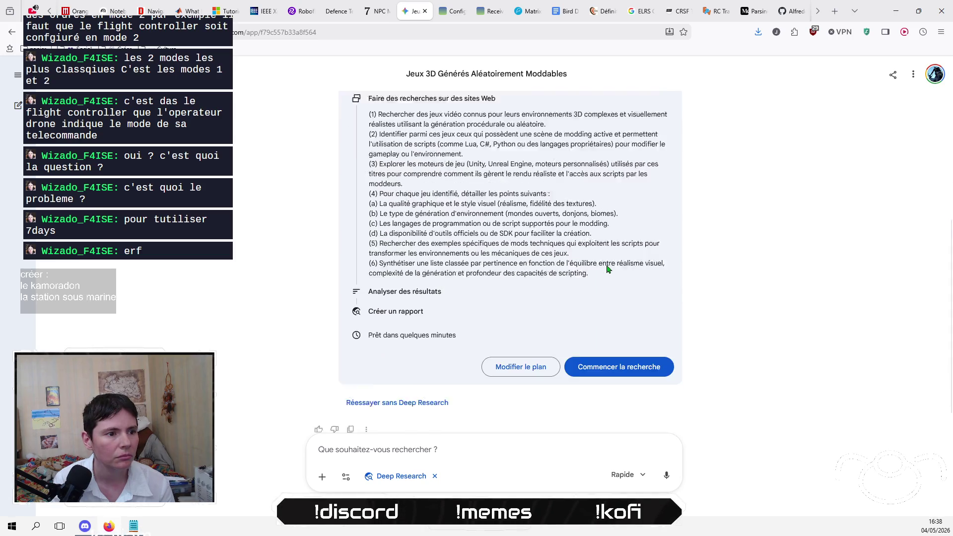
{"action": "left_click", "coordinate": [635, 342]}
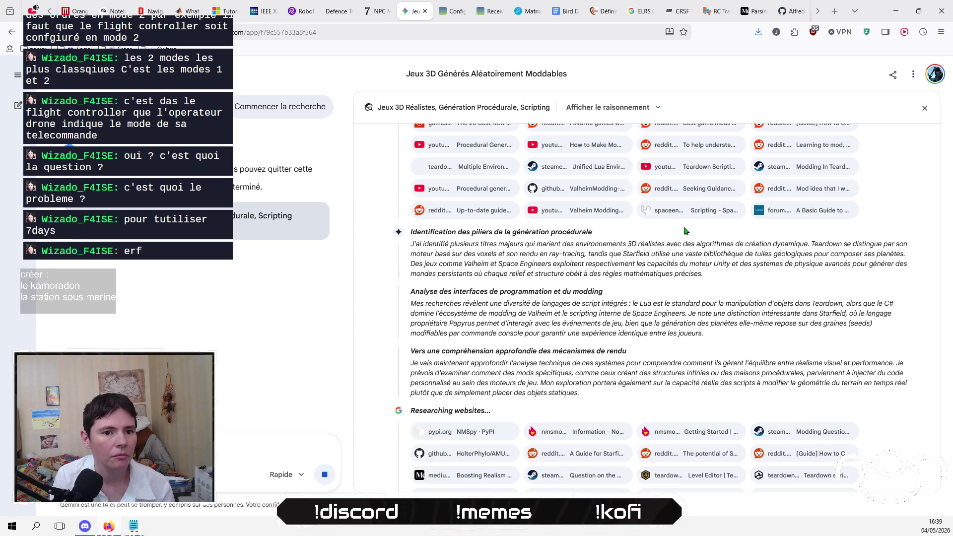
{"action": "scroll", "coordinate": [684, 231], "scroll_direction": "down", "scroll_amount": 2}
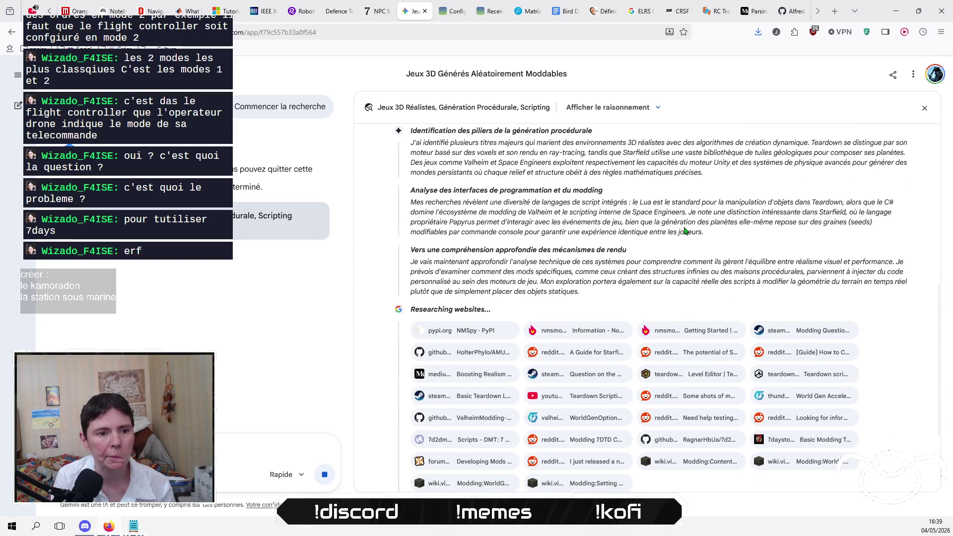
{"action": "scroll", "coordinate": [684, 231], "scroll_direction": "down", "scroll_amount": 2}
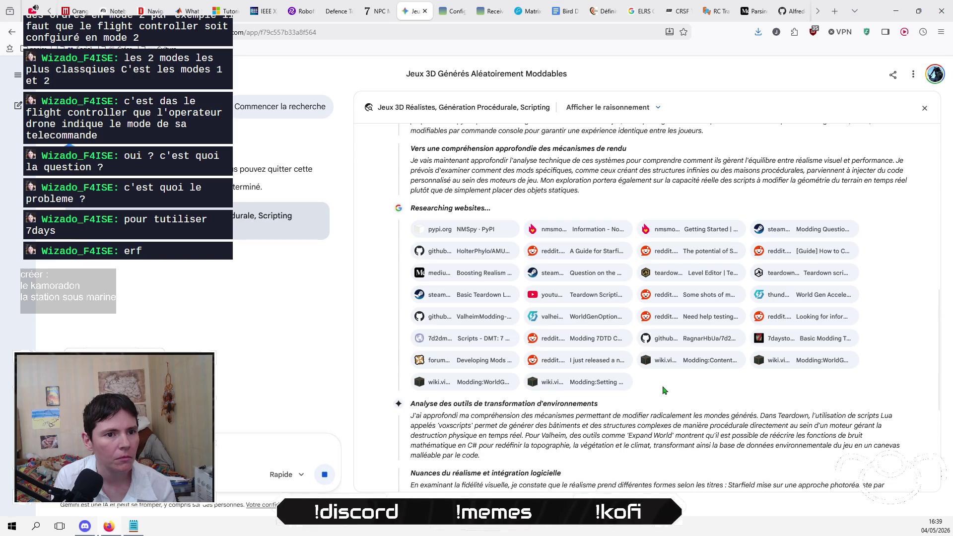
{"action": "scroll", "coordinate": [663, 390], "scroll_direction": "down", "scroll_amount": 2}
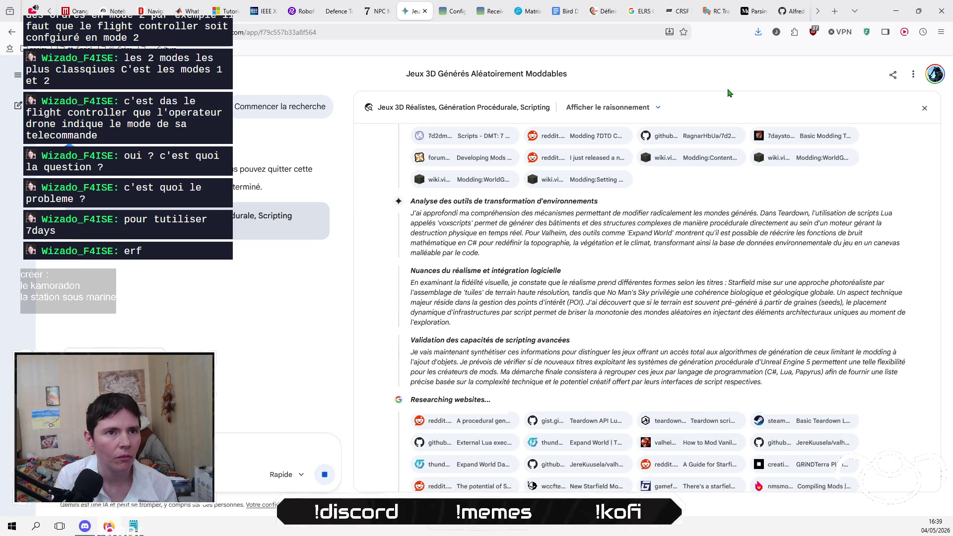
{"action": "left_click", "coordinate": [833, 16]}
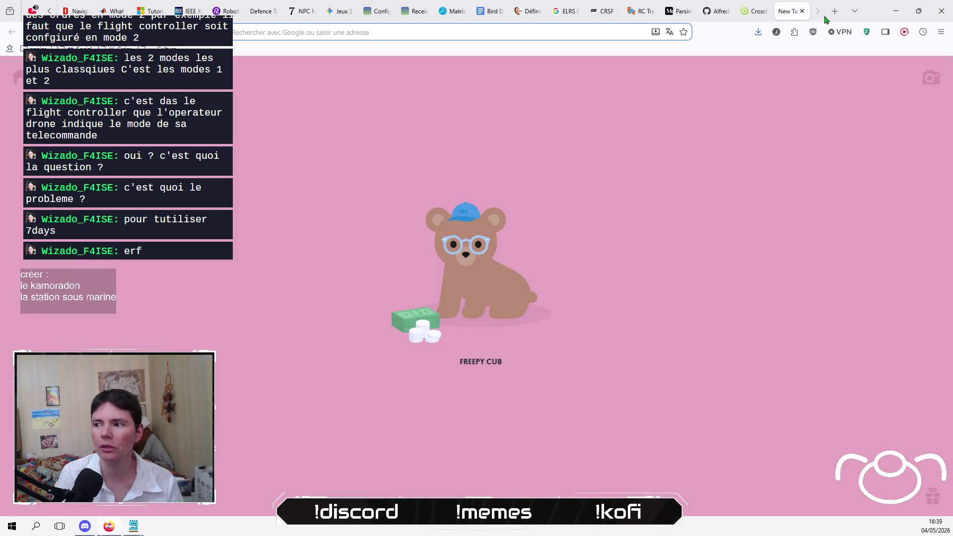
{"action": "type", "text": "ta"}
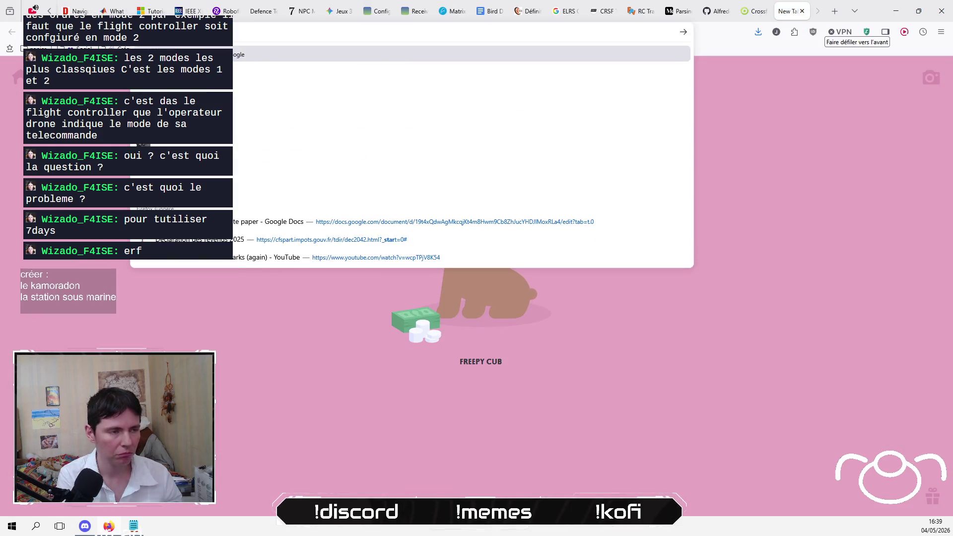
{"action": "key", "text": "Return"}
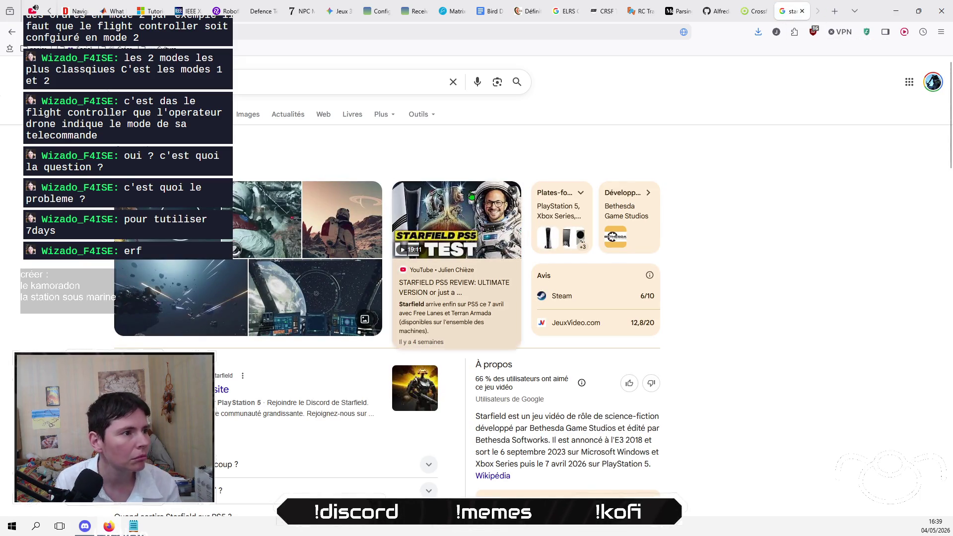
{"action": "left_click", "coordinate": [802, 11]}
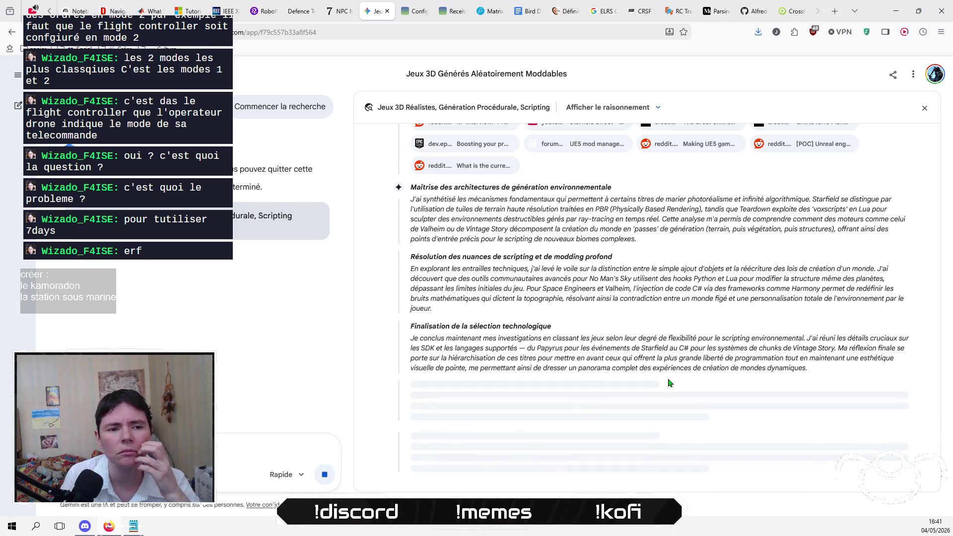
Step: Scroll the research panel while the Deep Research report finishes
{"action": "scroll", "coordinate": [668, 383], "scroll_direction": "up", "scroll_amount": 3}
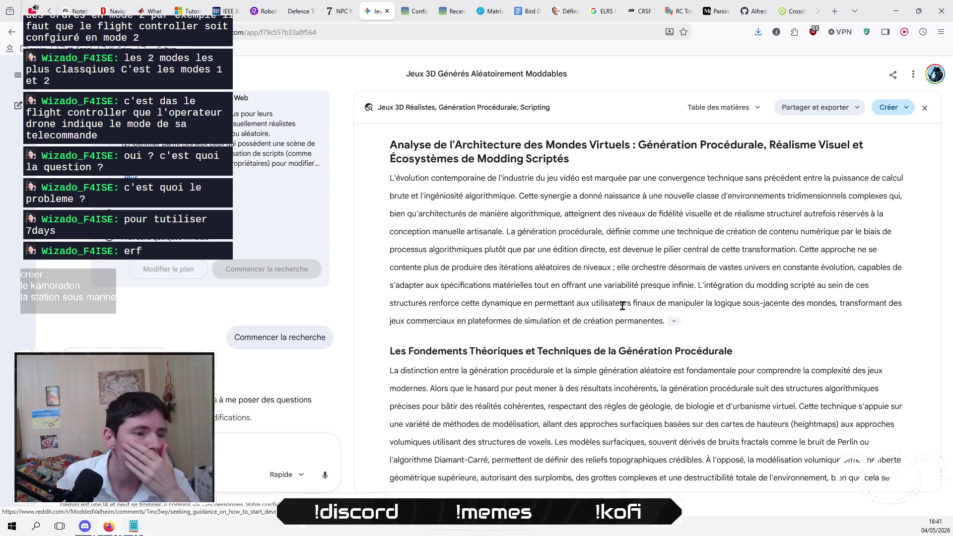
Step: Scroll through the finished 'Analyse de l'Architecture des Mondes Virtuels' report
{"action": "scroll", "coordinate": [625, 293], "scroll_direction": "down", "scroll_amount": 1}
{"action": "scroll", "coordinate": [624, 293], "scroll_direction": "down", "scroll_amount": 6}
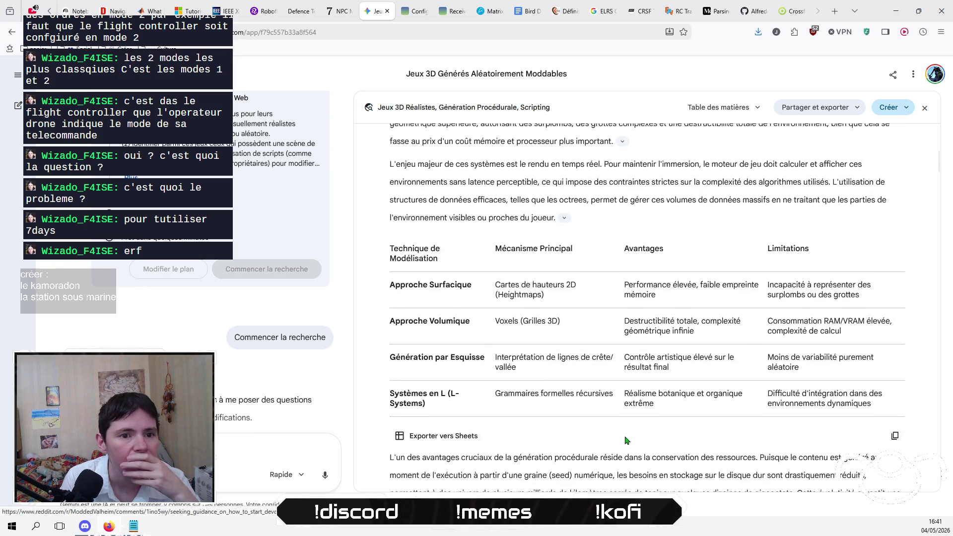
{"action": "scroll", "coordinate": [626, 440], "scroll_direction": "down", "scroll_amount": 5}
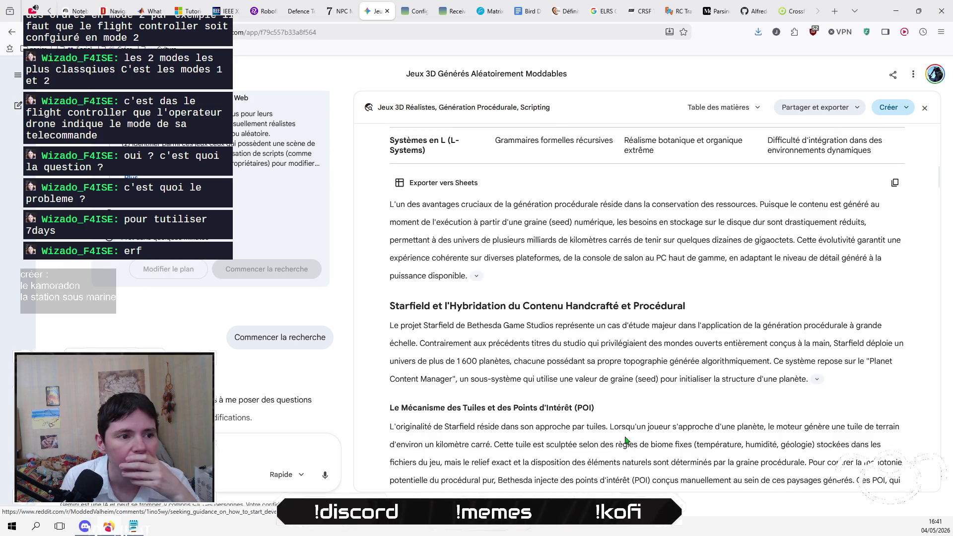
{"action": "scroll", "coordinate": [626, 440], "scroll_direction": "down", "scroll_amount": 11}
{"action": "scroll", "coordinate": [626, 440], "scroll_direction": "down", "scroll_amount": 5}
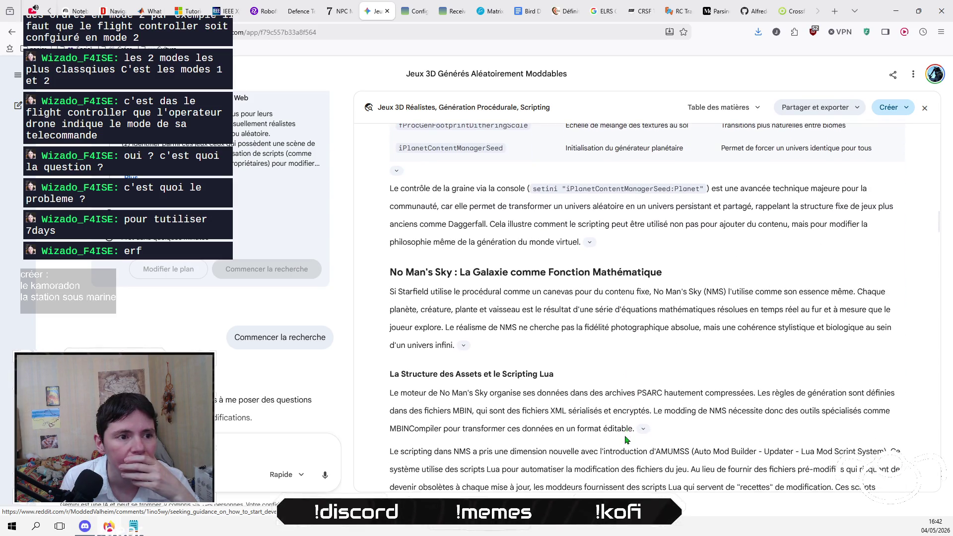
{"action": "scroll", "coordinate": [626, 440], "scroll_direction": "down", "scroll_amount": 6}
{"action": "scroll", "coordinate": [626, 440], "scroll_direction": "down", "scroll_amount": 12}
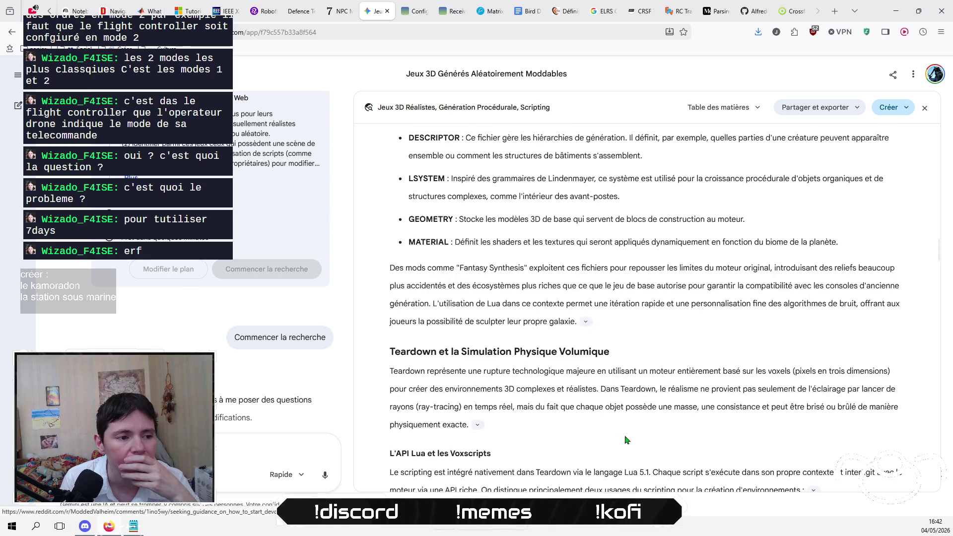
{"action": "scroll", "coordinate": [626, 440], "scroll_direction": "down", "scroll_amount": 6}
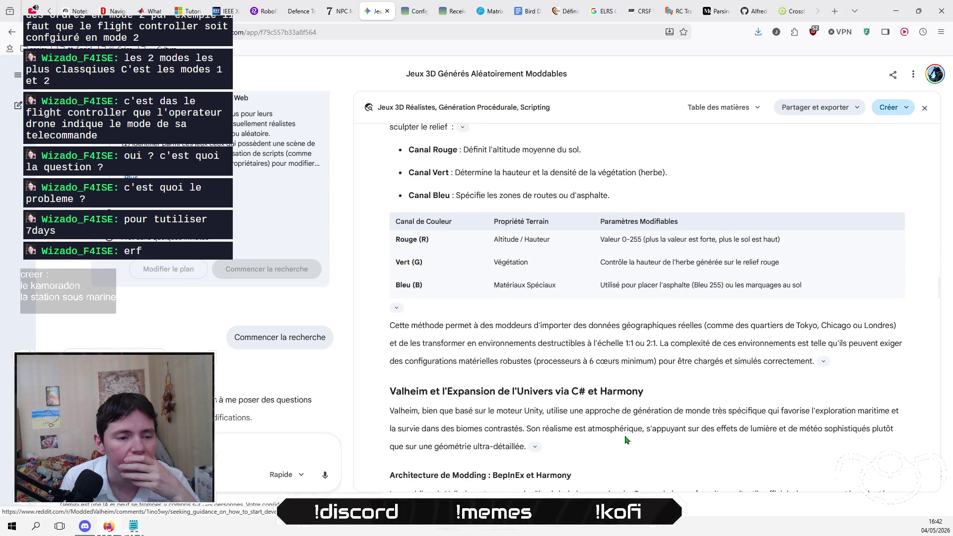
{"action": "scroll", "coordinate": [627, 440], "scroll_direction": "down", "scroll_amount": 1}
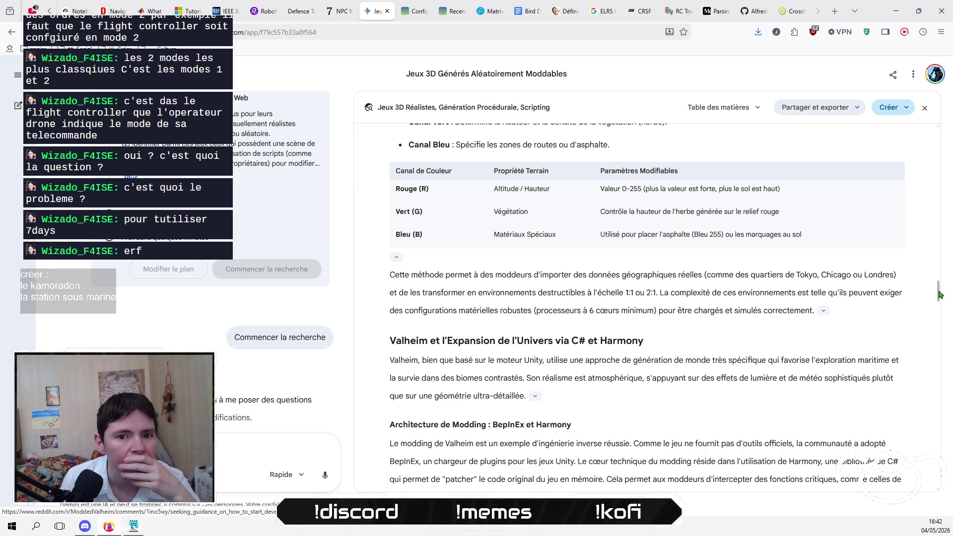
{"action": "left_click_drag", "start_coordinate": [940, 291], "coordinate": [939, 139]}
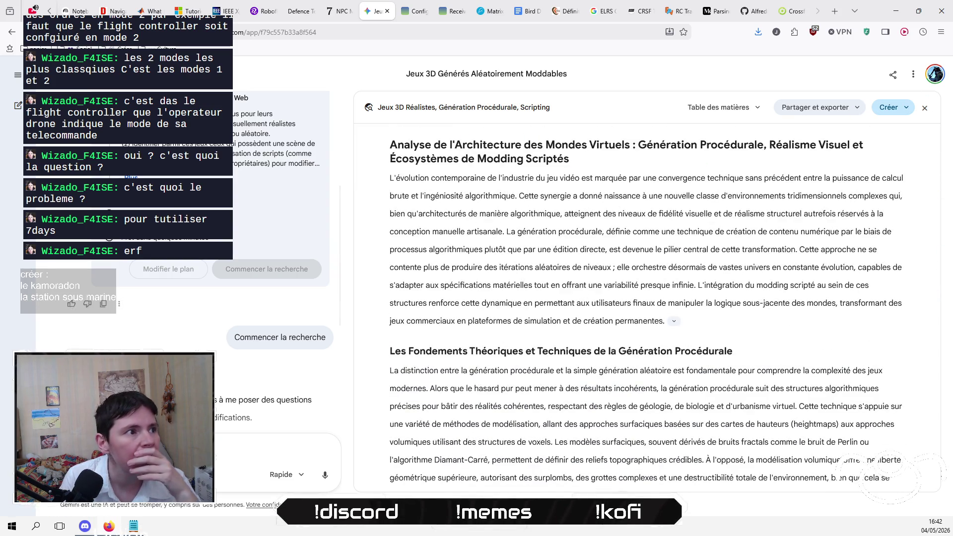
{"action": "scroll", "coordinate": [253, 268], "scroll_direction": "up", "scroll_amount": 4}
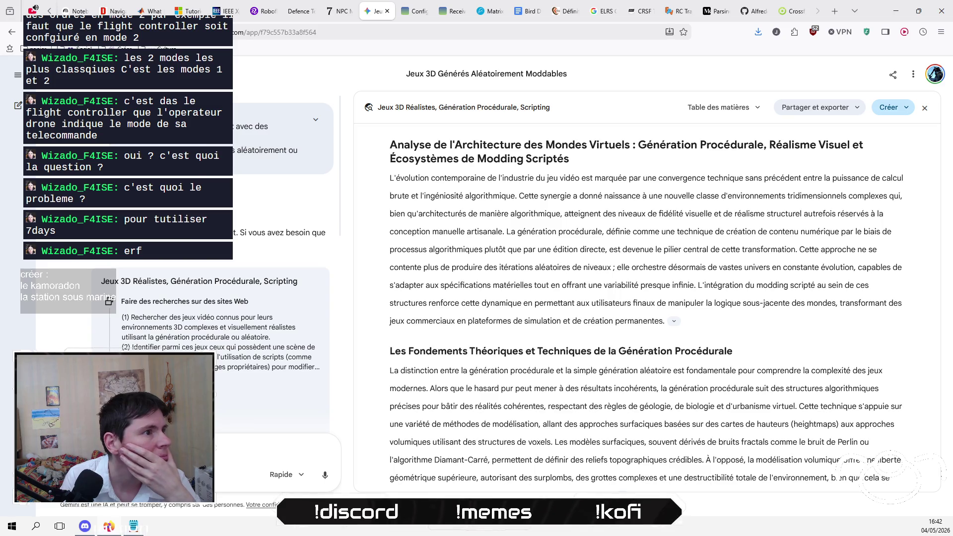
Step: Copy the original moddable-3D-games prompt and start a new empty chat
{"action": "left_click", "coordinate": [316, 119]}
{"action": "mouse_move", "coordinate": [201, 175]}
{"action": "left_mouse_down"}
{"action": "mouse_move", "coordinate": [117, 150]}
{"action": "mouse_move", "coordinate": [234, 126]}
{"action": "left_mouse_up"}
{"action": "right_click", "coordinate": [191, 254]}
{"action": "left_click", "coordinate": [213, 261]}
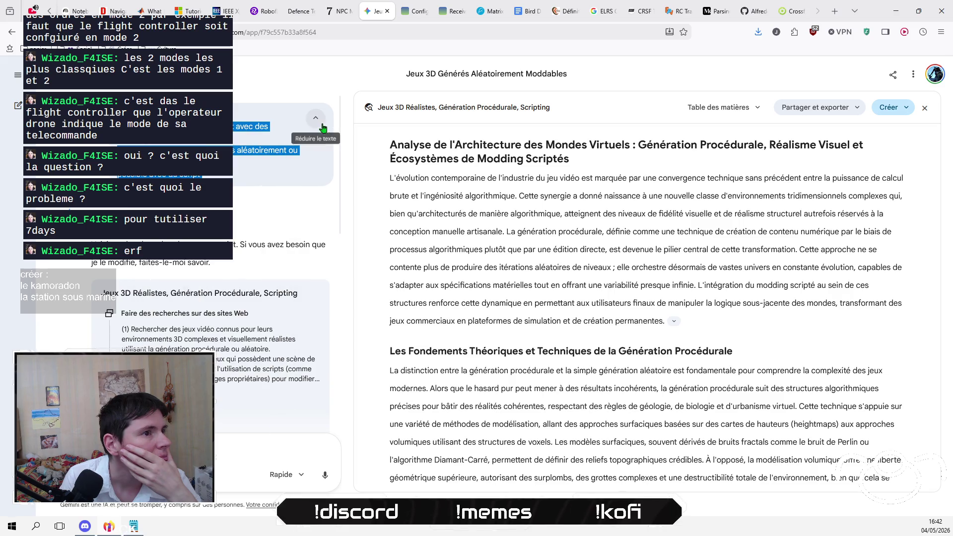
{"action": "left_click", "coordinate": [18, 105]}
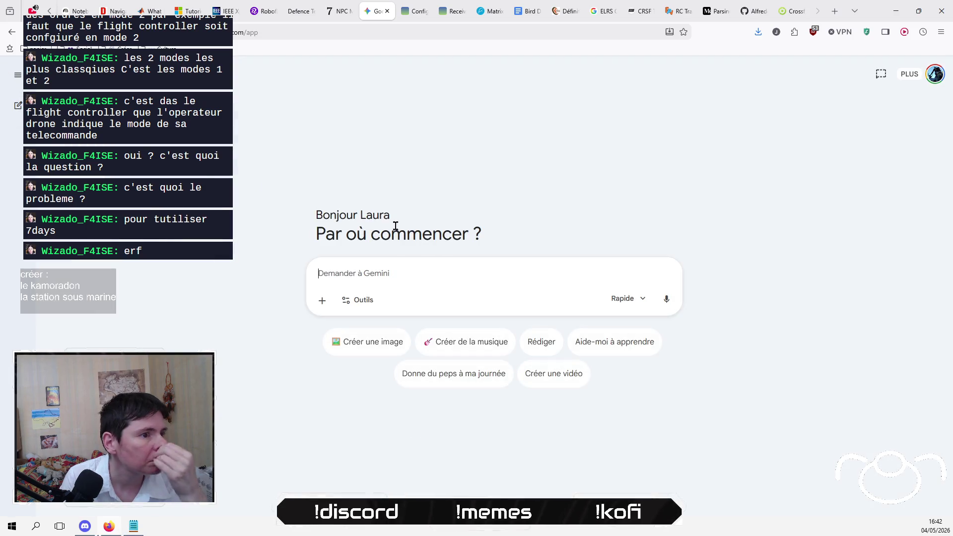
Step: Paste the prompt, insert 'complètes' after 'jeux', and send it to Gemini
{"action": "type", "text": "fais  moi une liste de jeux qui existent avec des environnements 3D complexes  et visuellement réalistes générés aléatoirement ou le modding est possible avec du script"}
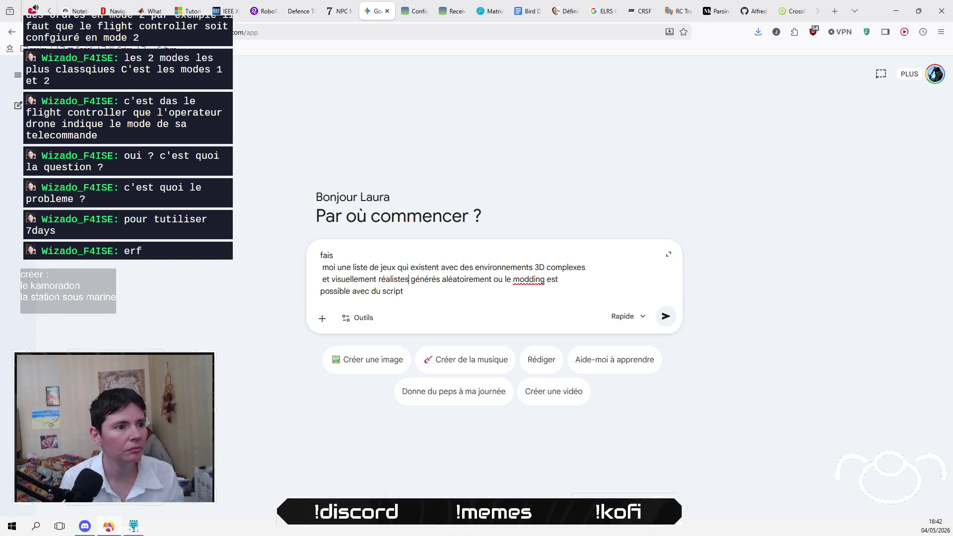
{"action": "left_click", "coordinate": [397, 267]}
{"action": "type", "text": "comp"}
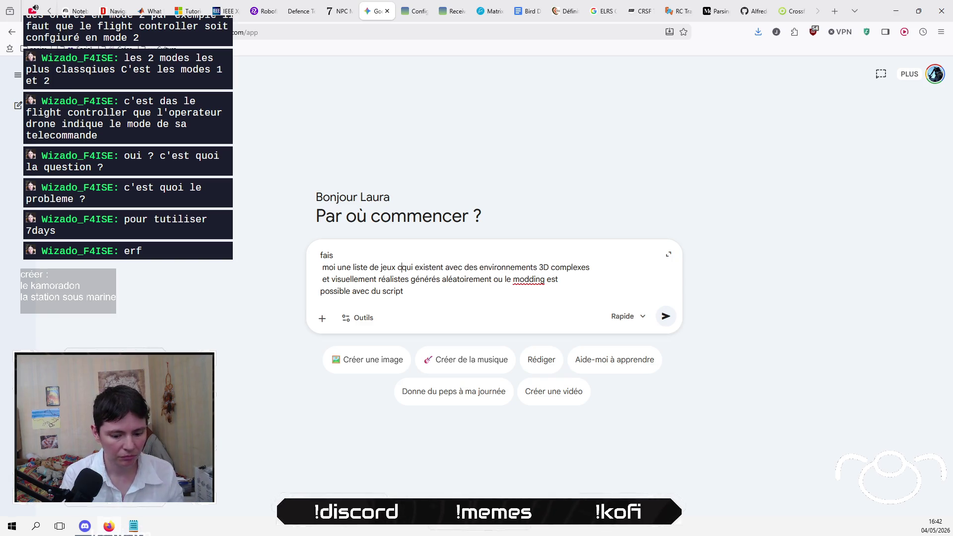
{"action": "type", "text": "lètes"}
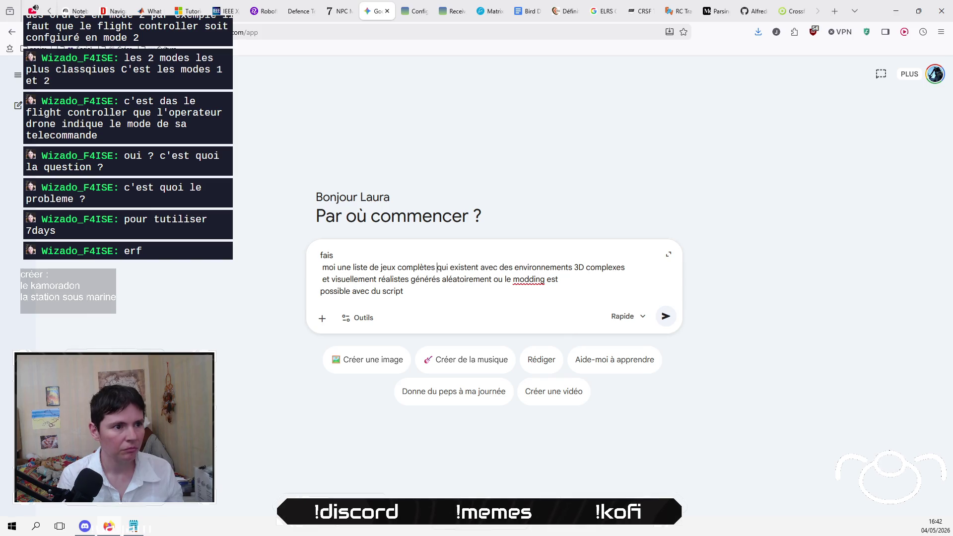
{"action": "key", "text": "Return"}
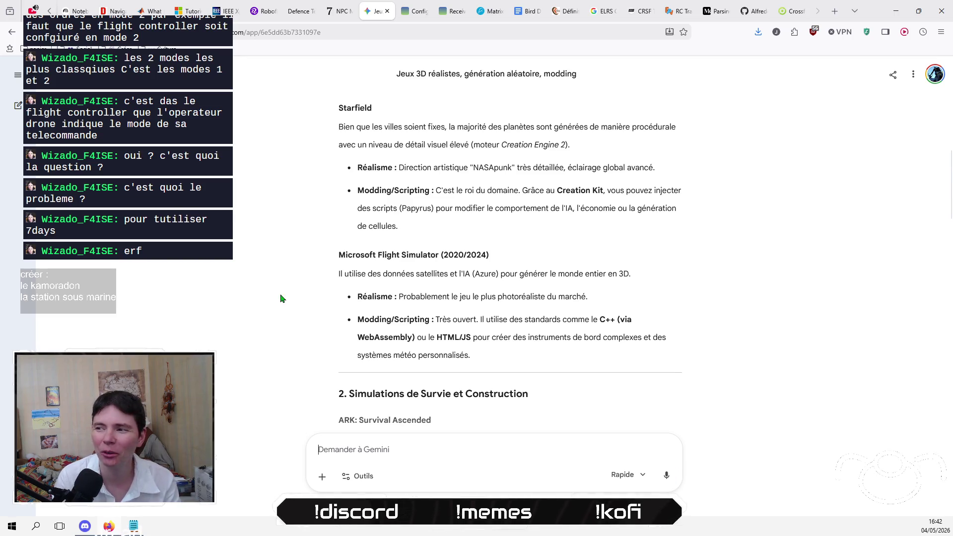
{"action": "scroll", "coordinate": [282, 298], "scroll_direction": "down", "scroll_amount": 2}
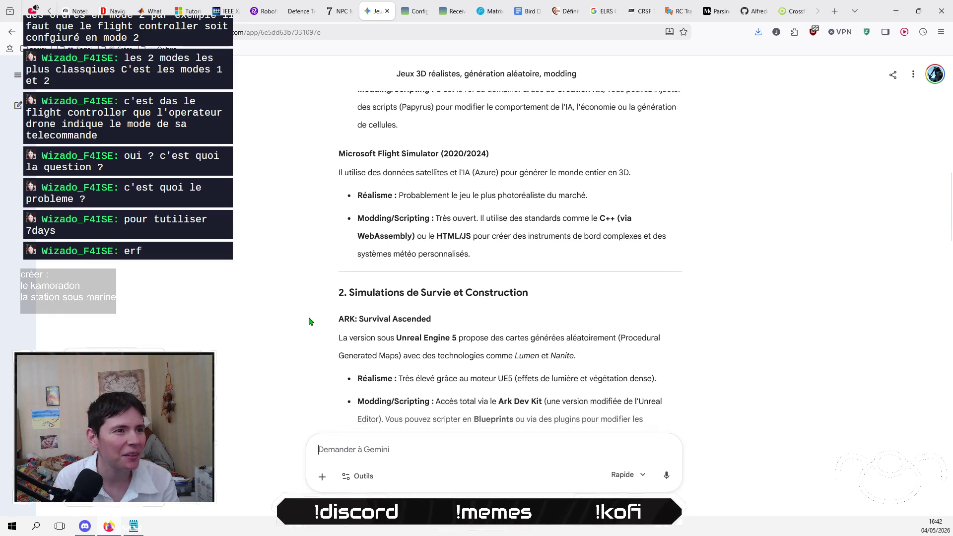
{"action": "scroll", "coordinate": [309, 321], "scroll_direction": "down", "scroll_amount": 2}
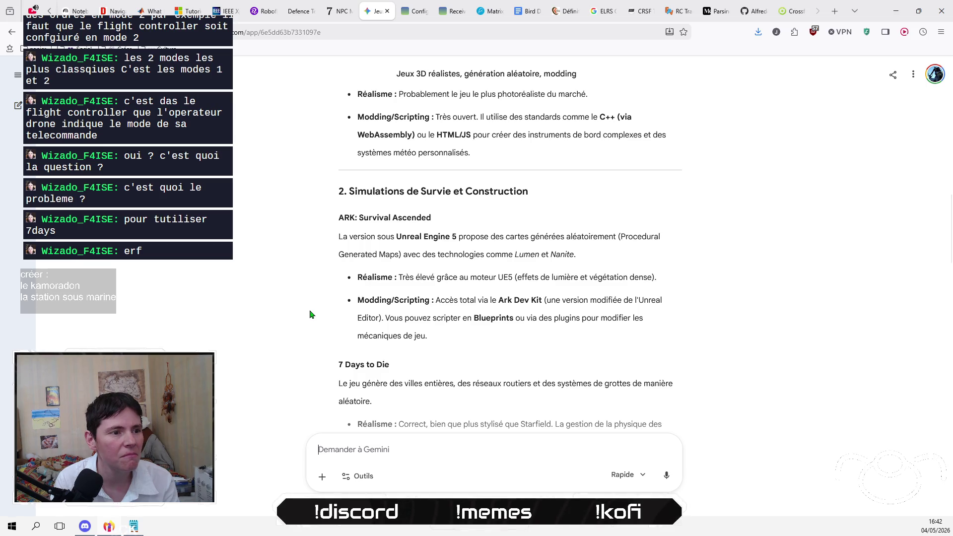
{"action": "scroll", "coordinate": [310, 314], "scroll_direction": "down", "scroll_amount": 6}
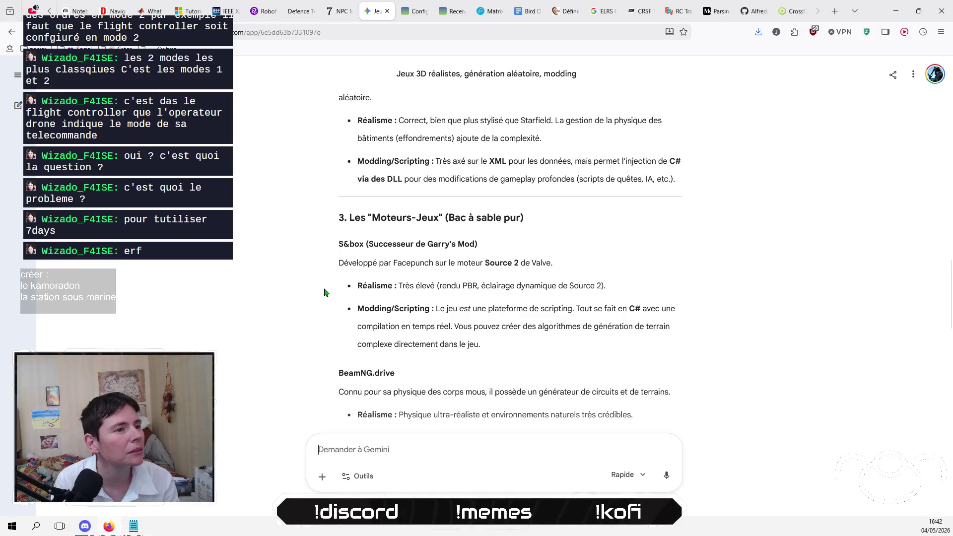
{"action": "scroll", "coordinate": [325, 299], "scroll_direction": "down", "scroll_amount": 1}
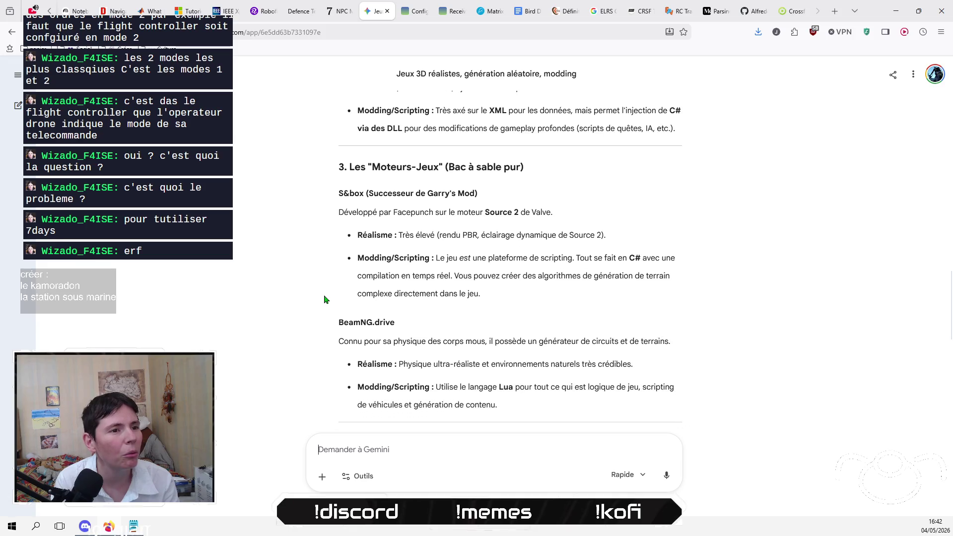
{"action": "scroll", "coordinate": [310, 283], "scroll_direction": "down", "scroll_amount": 1}
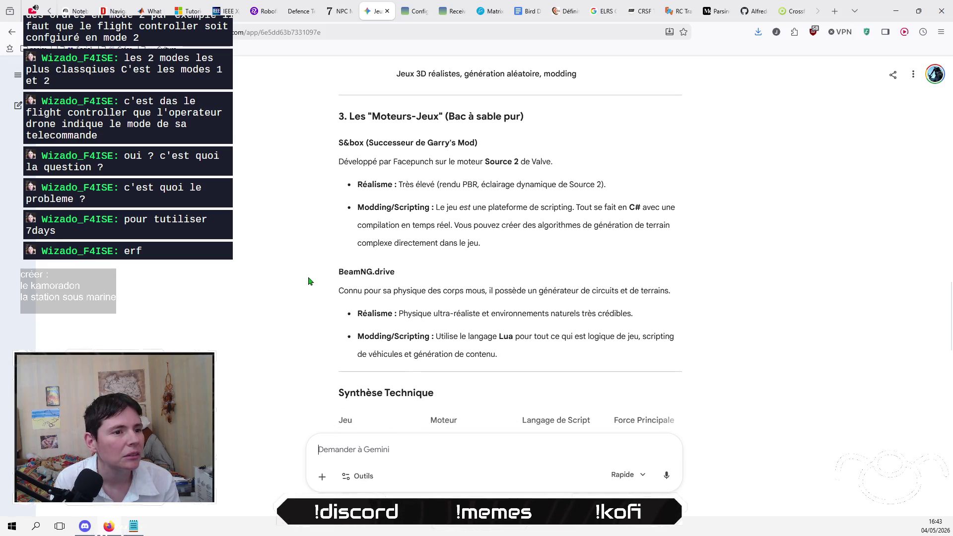
{"action": "scroll", "coordinate": [309, 281], "scroll_direction": "down", "scroll_amount": 4}
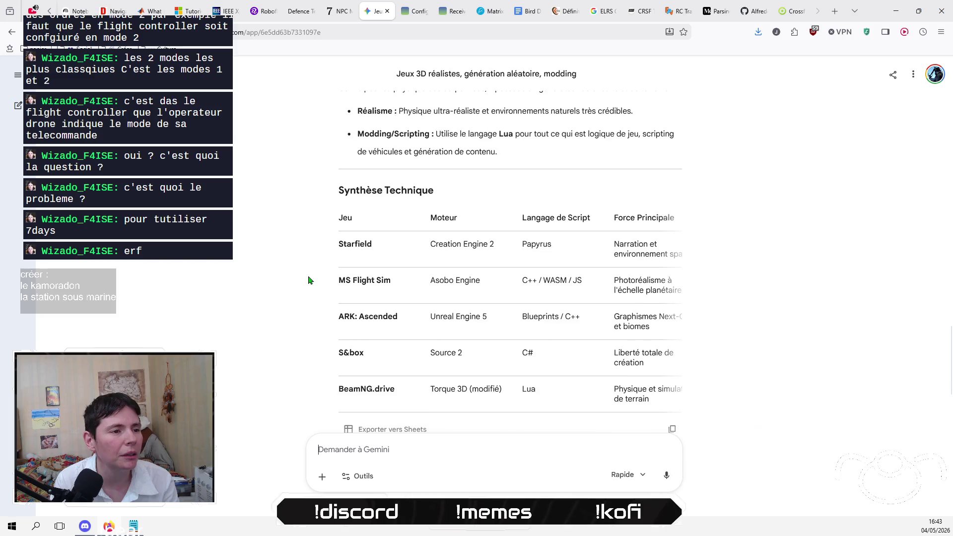
{"action": "scroll", "coordinate": [312, 280], "scroll_direction": "down", "scroll_amount": 1}
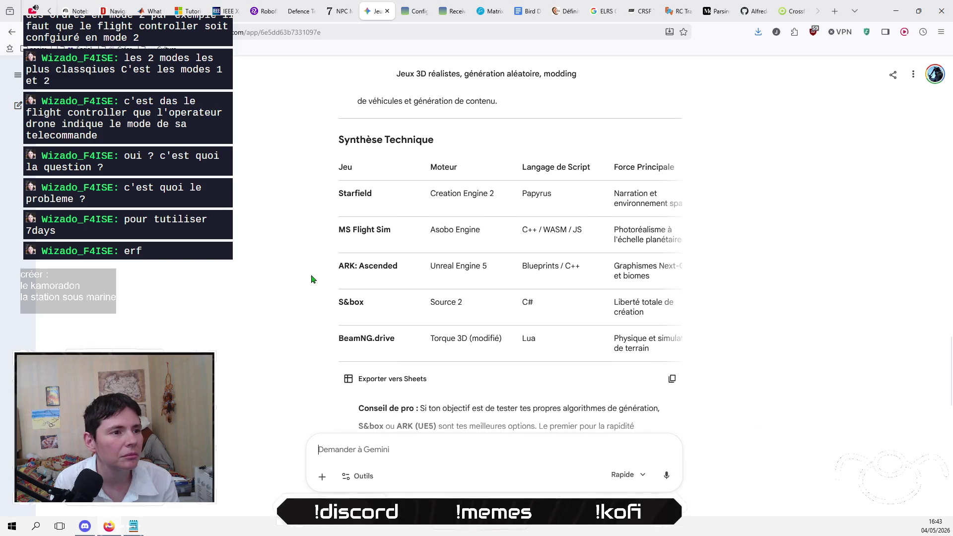
{"action": "scroll", "coordinate": [312, 279], "scroll_direction": "down", "scroll_amount": 2}
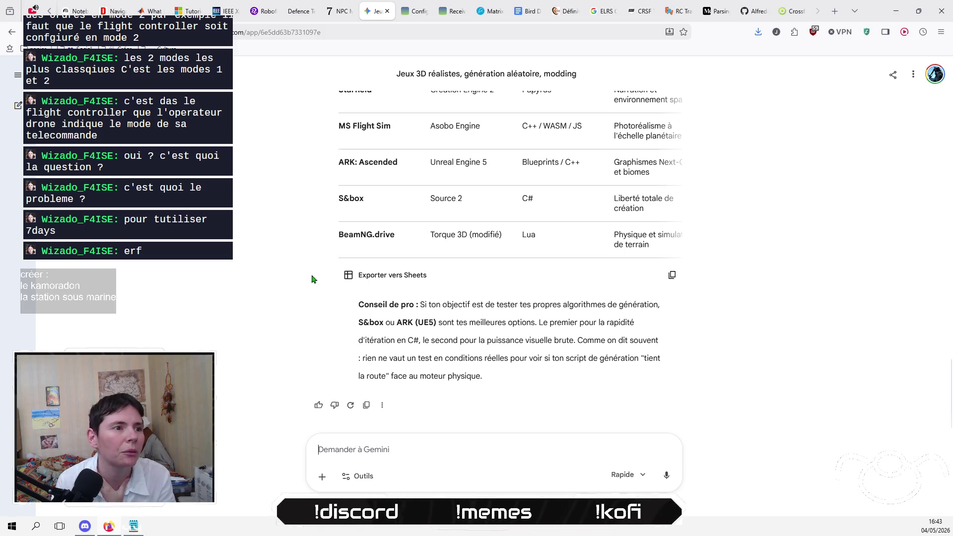
{"action": "scroll", "coordinate": [312, 280], "scroll_direction": "up", "scroll_amount": 2}
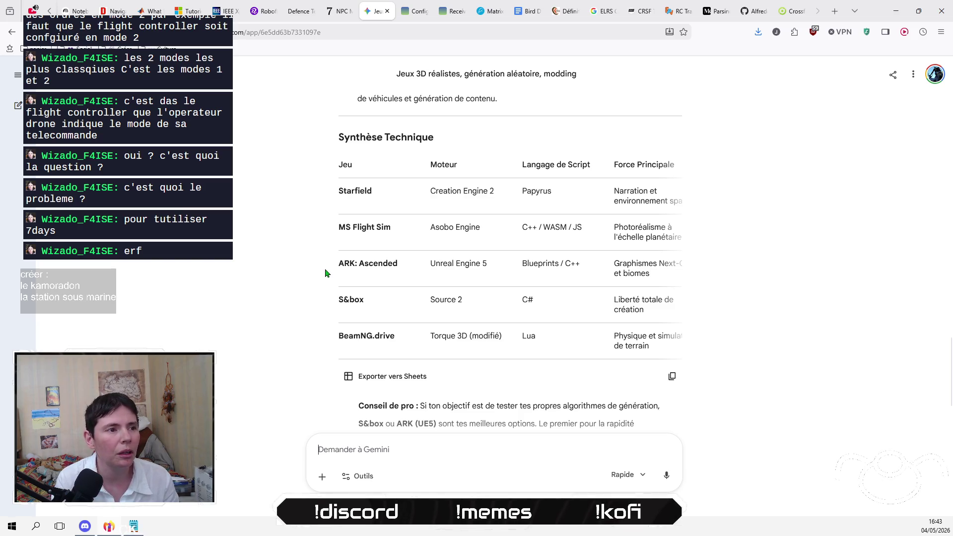
{"action": "mouse_move", "coordinate": [411, 343]}
{"action": "left_mouse_down"}
{"action": "mouse_move", "coordinate": [337, 187]}
{"action": "mouse_move", "coordinate": [392, 231]}
{"action": "mouse_move", "coordinate": [688, 355]}
{"action": "mouse_move", "coordinate": [729, 355]}
{"action": "mouse_move", "coordinate": [634, 352]}
{"action": "left_mouse_up"}
{"action": "triple_click", "coordinate": [571, 415]}
{"action": "mouse_move", "coordinate": [245, 184]}
{"action": "left_mouse_down"}
{"action": "mouse_move", "coordinate": [329, 189]}
{"action": "mouse_move", "coordinate": [723, 357]}
{"action": "left_mouse_up"}
{"action": "left_click", "coordinate": [336, 191]}
{"action": "left_click", "coordinate": [725, 358]}
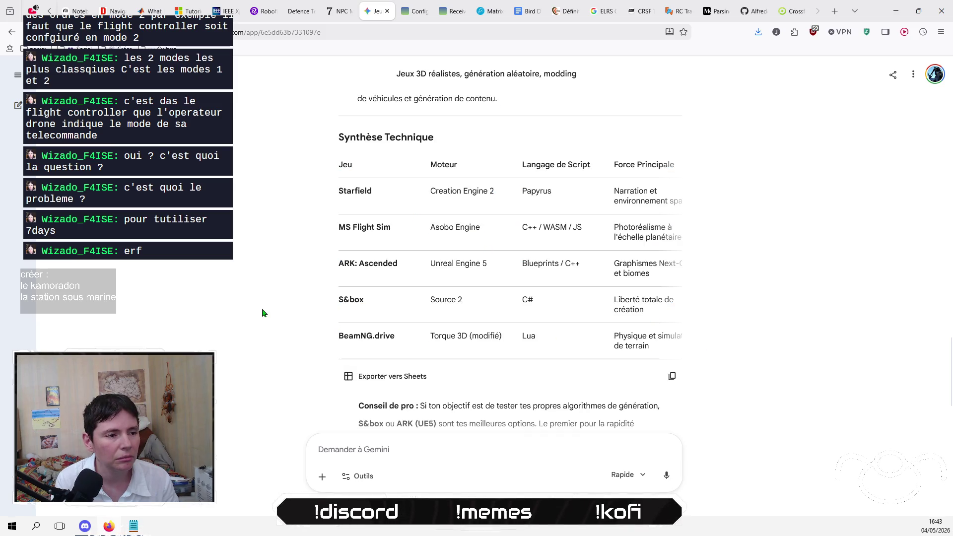
{"action": "scroll", "coordinate": [264, 313], "scroll_direction": "down", "scroll_amount": 2}
{"action": "scroll", "coordinate": [263, 313], "scroll_direction": "up", "scroll_amount": 8}
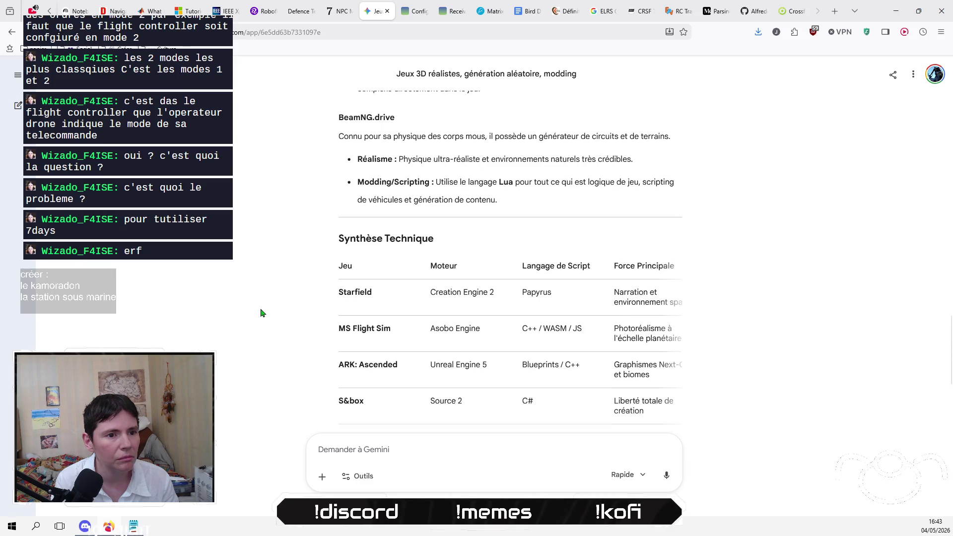
{"action": "scroll", "coordinate": [263, 313], "scroll_direction": "up", "scroll_amount": 3}
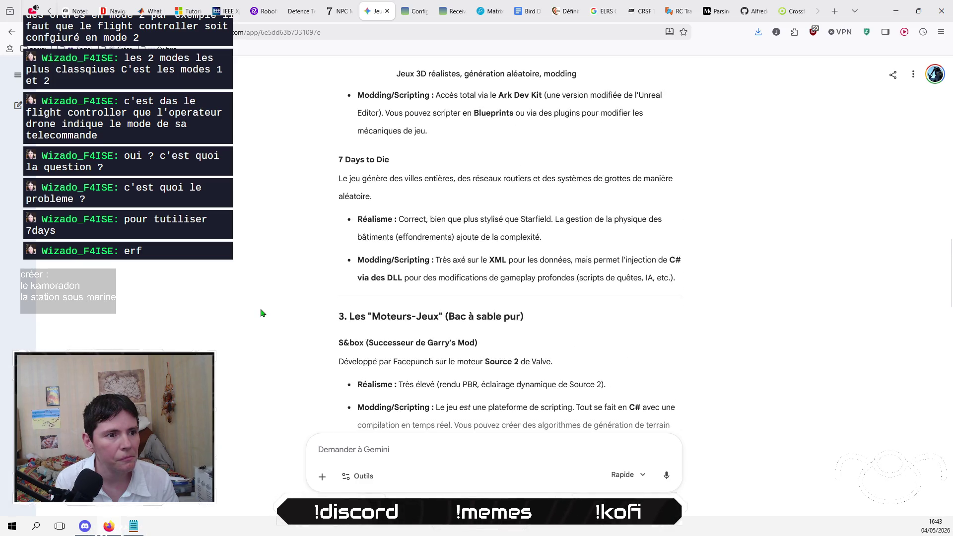
{"action": "scroll", "coordinate": [262, 312], "scroll_direction": "up", "scroll_amount": 3}
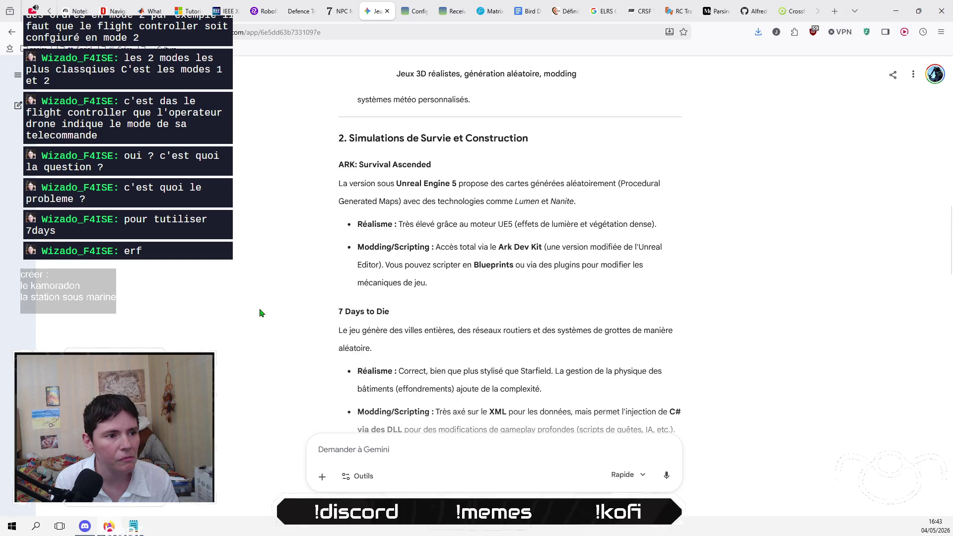
{"action": "scroll", "coordinate": [259, 313], "scroll_direction": "down", "scroll_amount": 2}
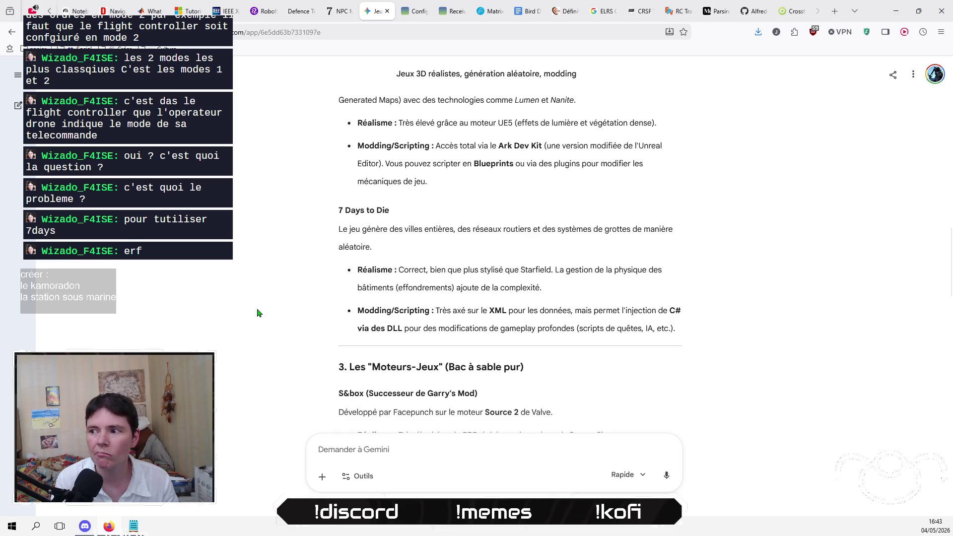
{"action": "scroll", "coordinate": [258, 310], "scroll_direction": "up", "scroll_amount": 3}
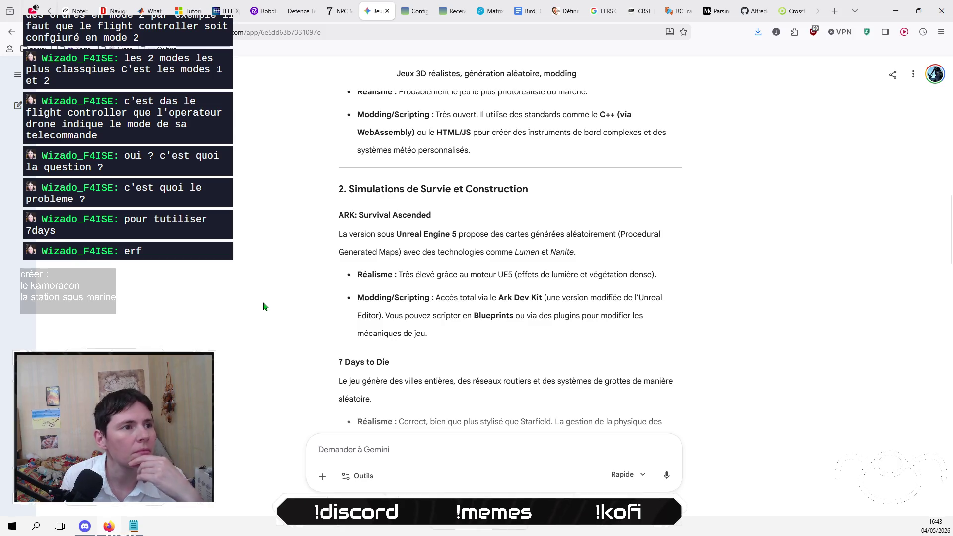
{"action": "scroll", "coordinate": [264, 306], "scroll_direction": "up", "scroll_amount": 3}
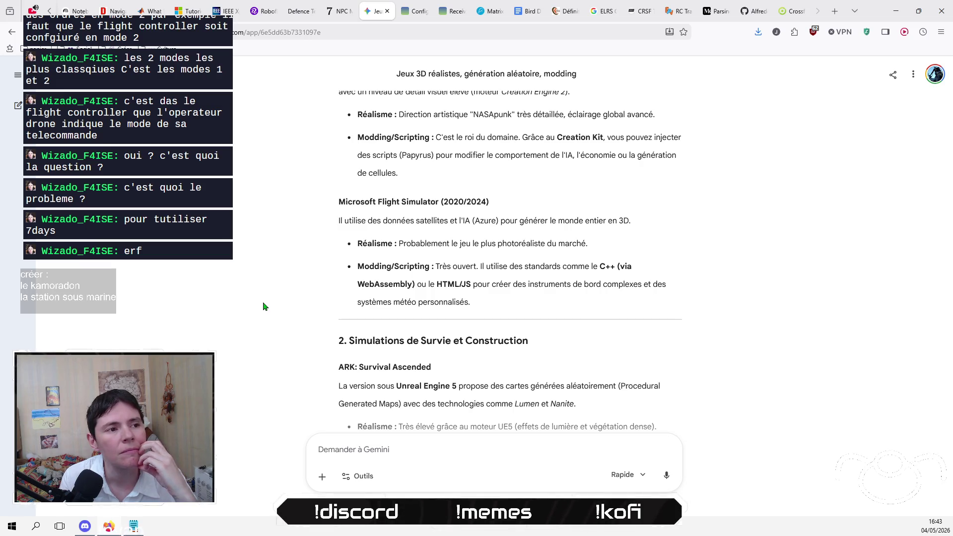
{"action": "scroll", "coordinate": [263, 306], "scroll_direction": "up", "scroll_amount": 3}
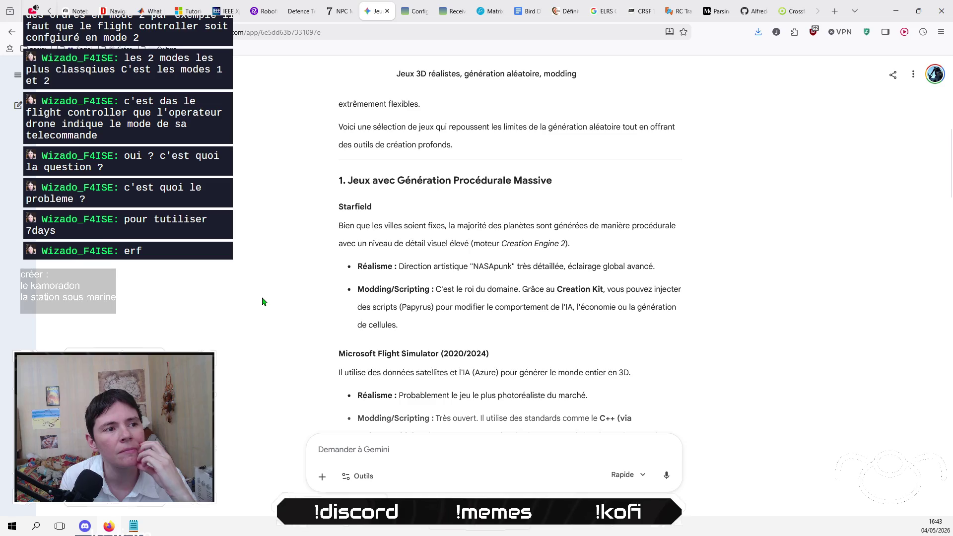
{"action": "scroll", "coordinate": [264, 302], "scroll_direction": "up", "scroll_amount": 3}
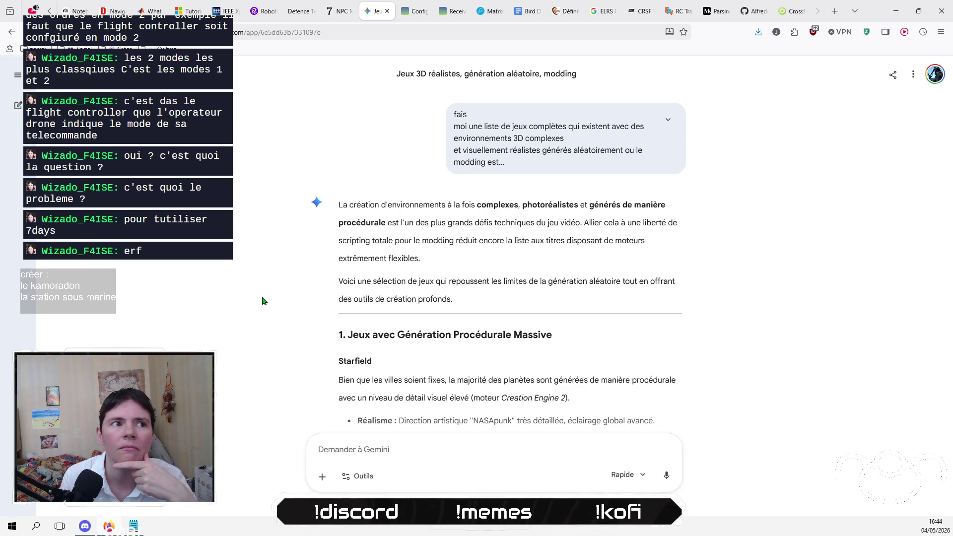
{"action": "left_click", "coordinate": [415, 20]}
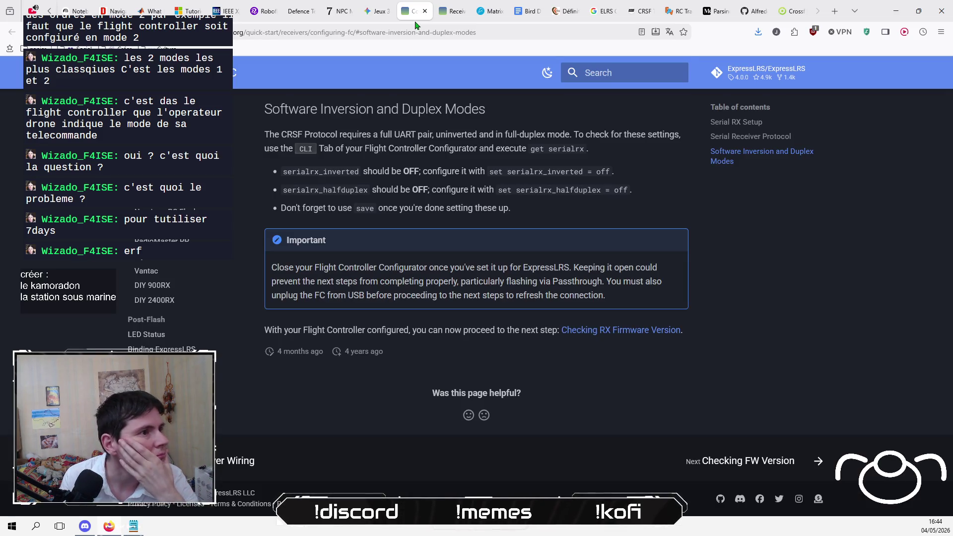
Step: Close the ELRS Google search results tab
{"action": "left_click", "coordinate": [562, 15]}
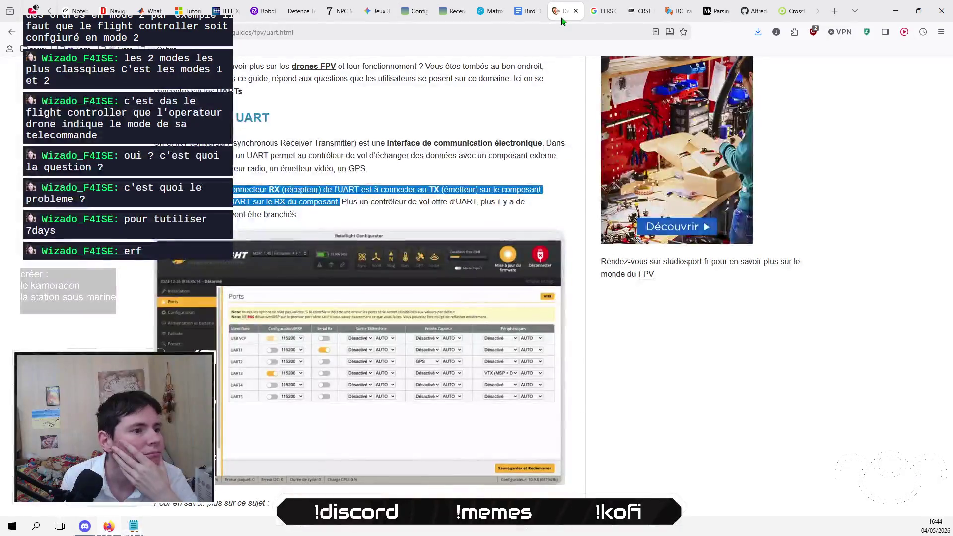
{"action": "left_click", "coordinate": [596, 15]}
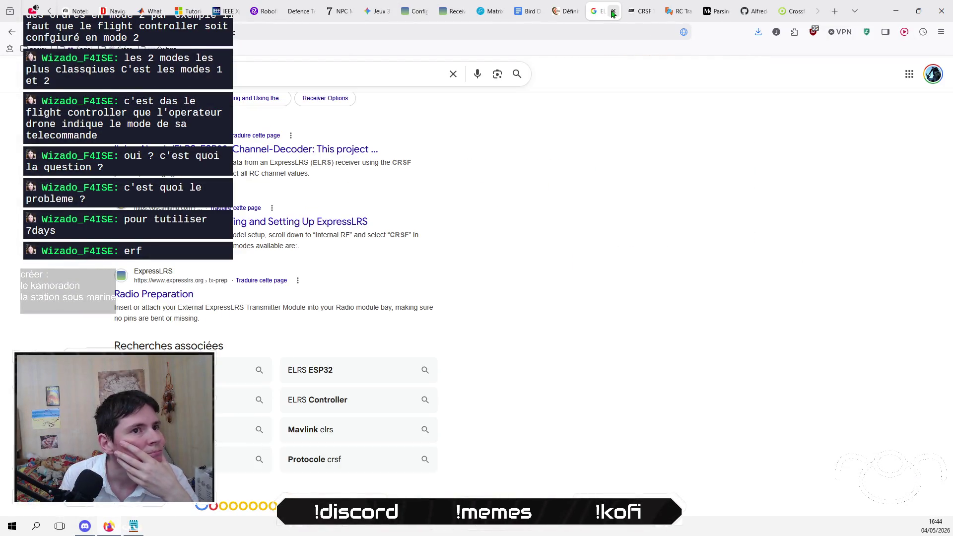
{"action": "left_click", "coordinate": [613, 11]}
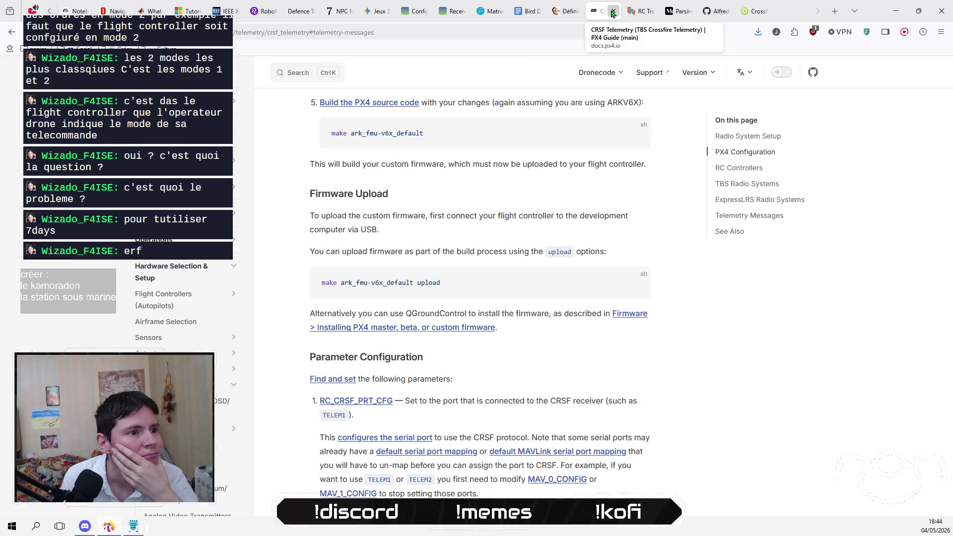
Step: Switch to the Microsoft Learn ONNX object-detection tutorial tab
{"action": "left_click", "coordinate": [686, 15]}
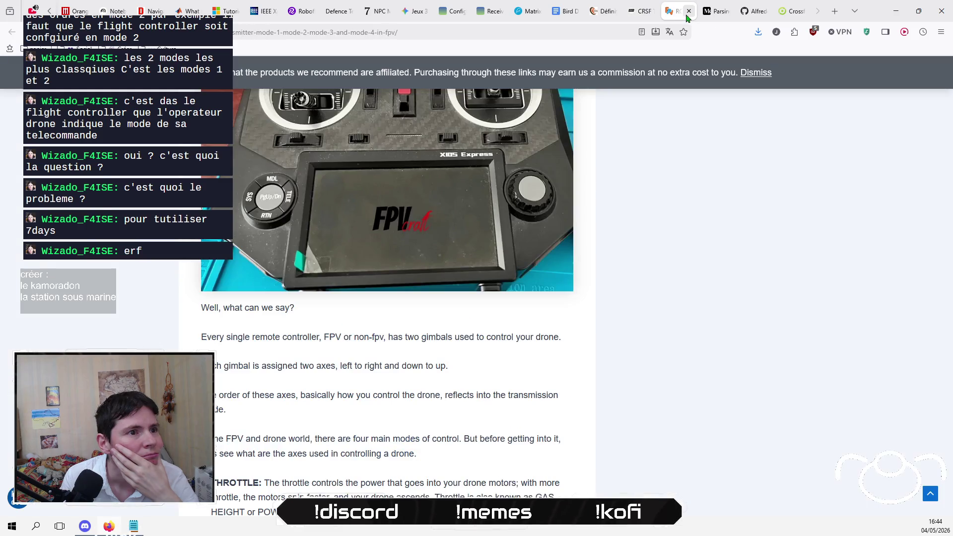
{"action": "left_click", "coordinate": [716, 14]}
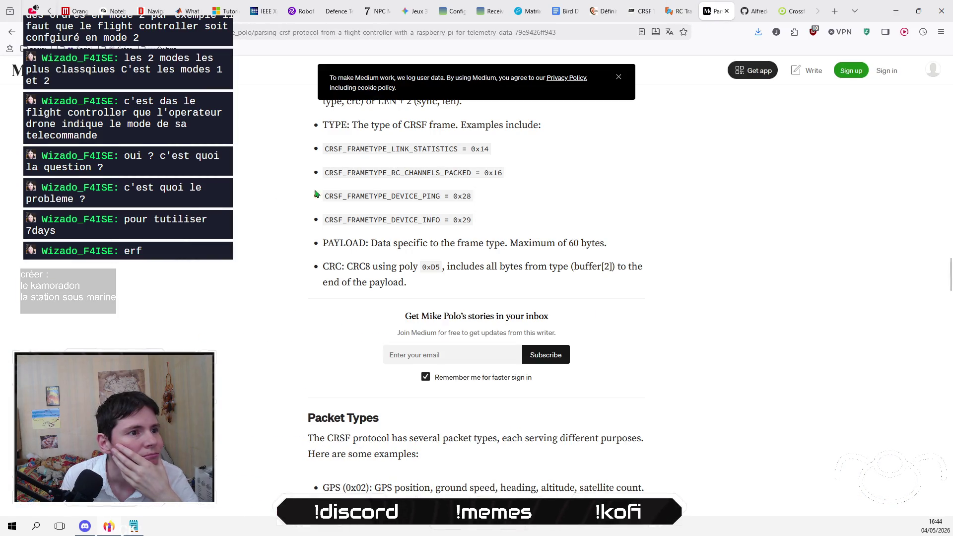
{"action": "mouse_move", "coordinate": [222, 12]}
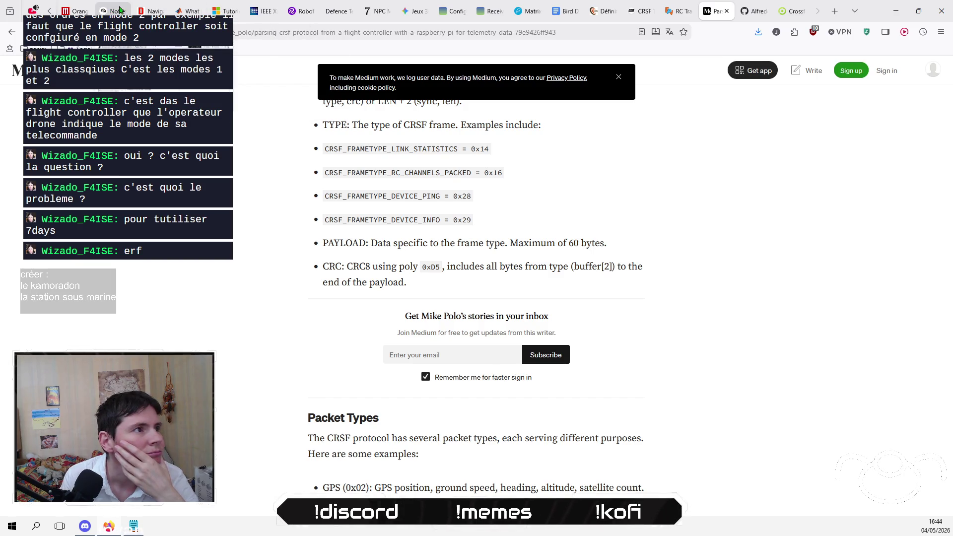
{"action": "left_click", "coordinate": [184, 10]}
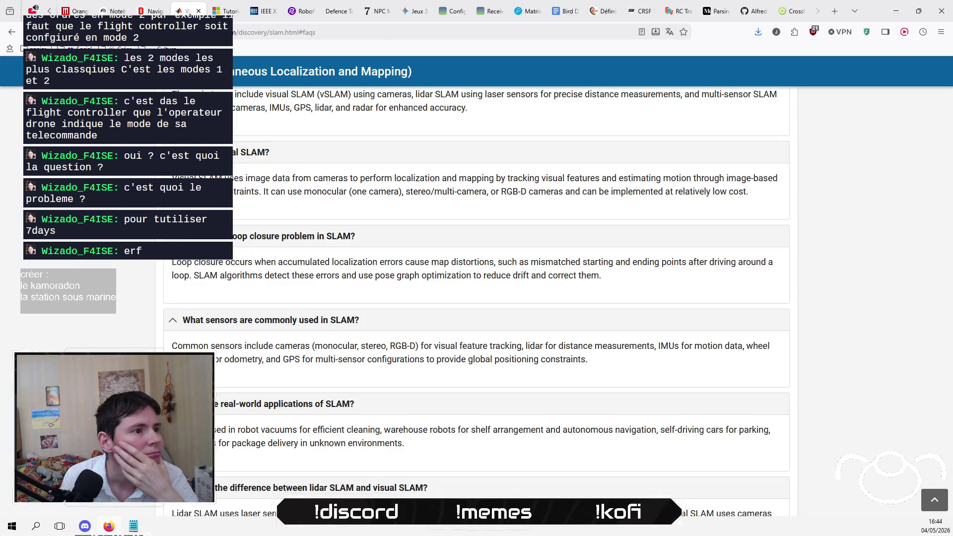
{"action": "left_click", "coordinate": [224, 11]}
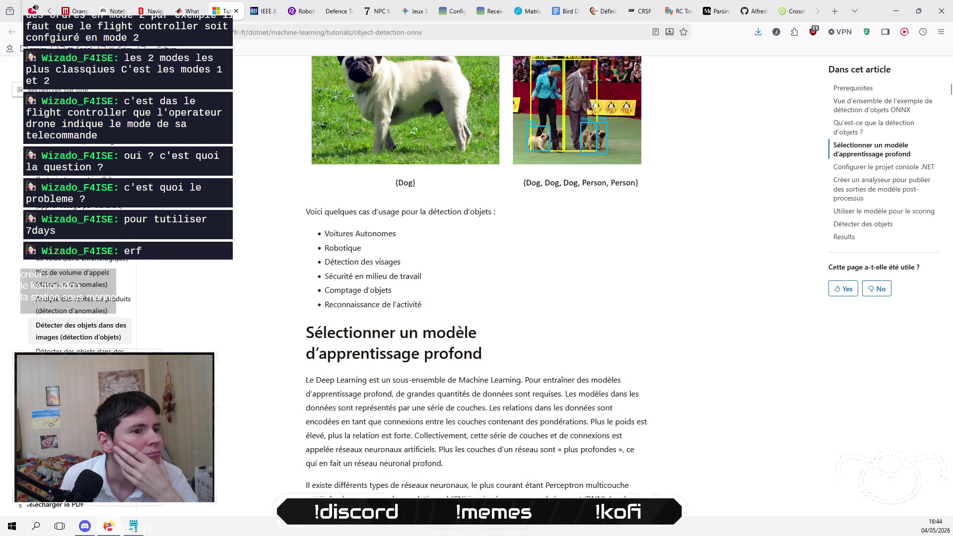
Step: Skim the ONNX object-detection tutorial, then close its tab
{"action": "scroll", "coordinate": [477, 278], "scroll_direction": "up", "scroll_amount": 8}
{"action": "scroll", "coordinate": [477, 278], "scroll_direction": "down", "scroll_amount": 4}
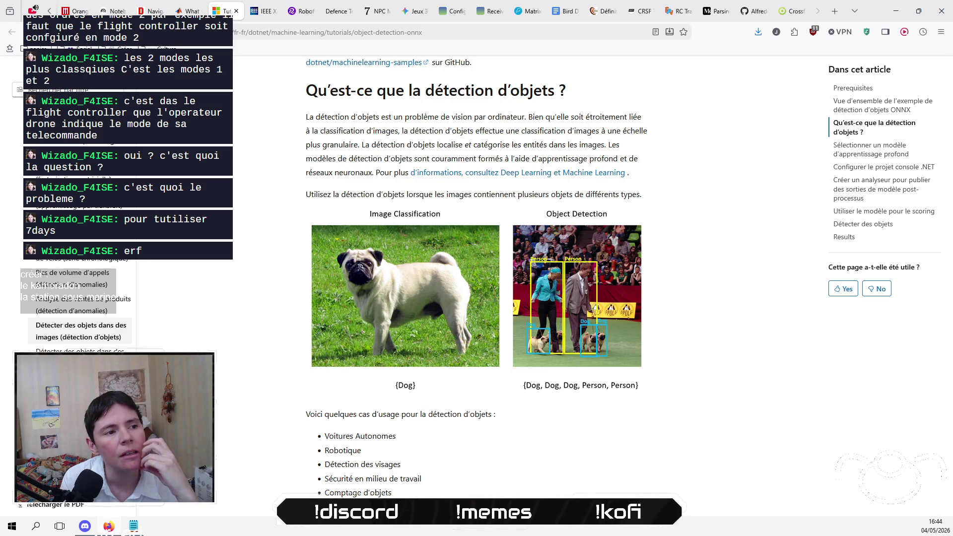
{"action": "scroll", "coordinate": [477, 279], "scroll_direction": "down", "scroll_amount": 10}
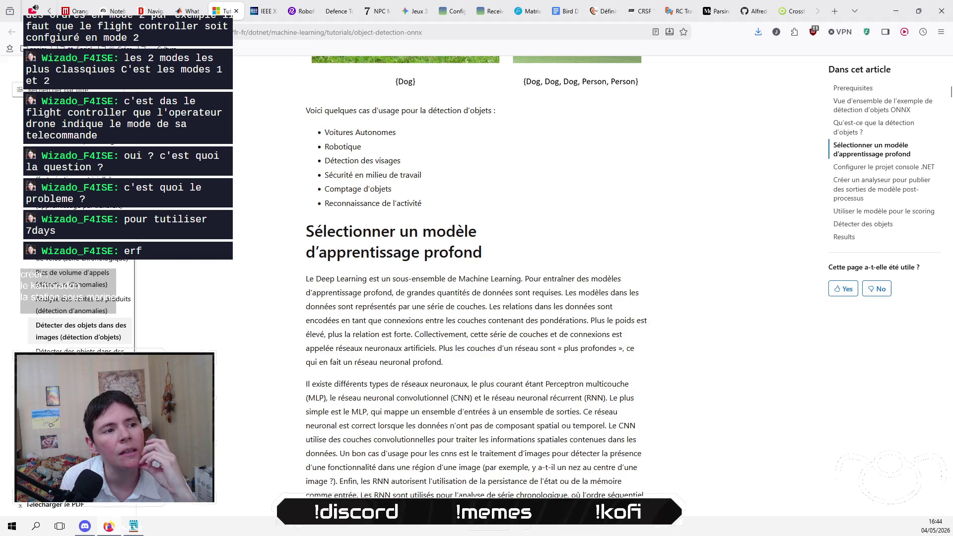
{"action": "scroll", "coordinate": [476, 278], "scroll_direction": "down", "scroll_amount": 8}
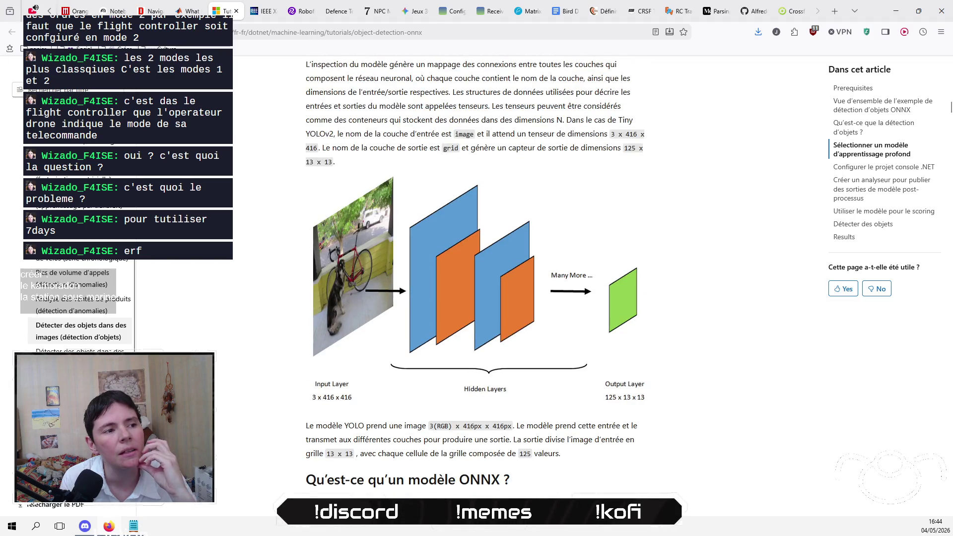
{"action": "scroll", "coordinate": [477, 278], "scroll_direction": "down", "scroll_amount": 6}
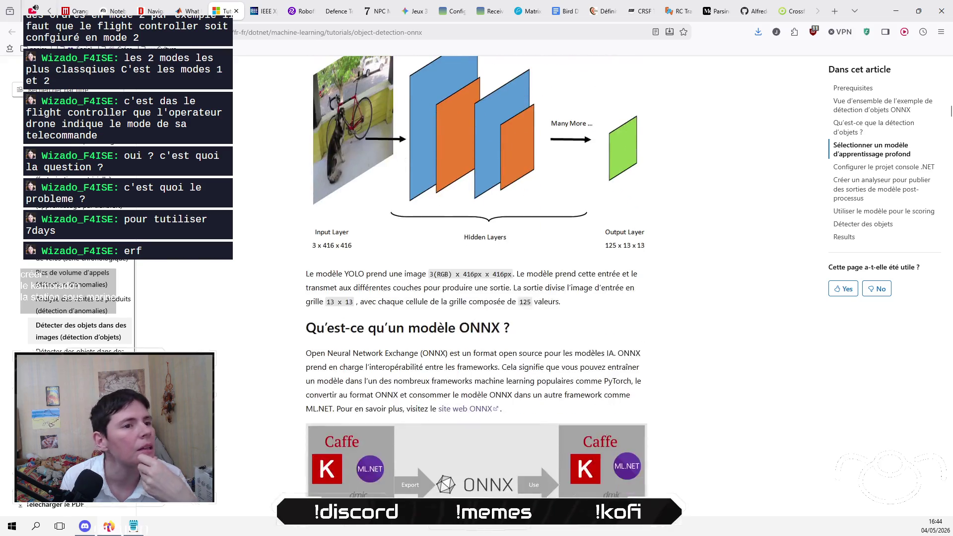
{"action": "scroll", "coordinate": [476, 278], "scroll_direction": "down", "scroll_amount": 3}
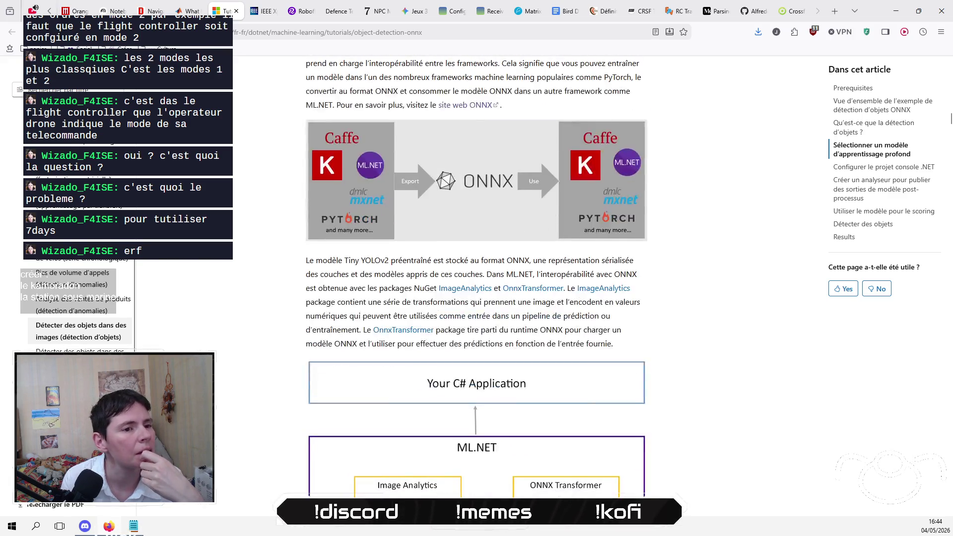
{"action": "left_click", "coordinate": [236, 11]}
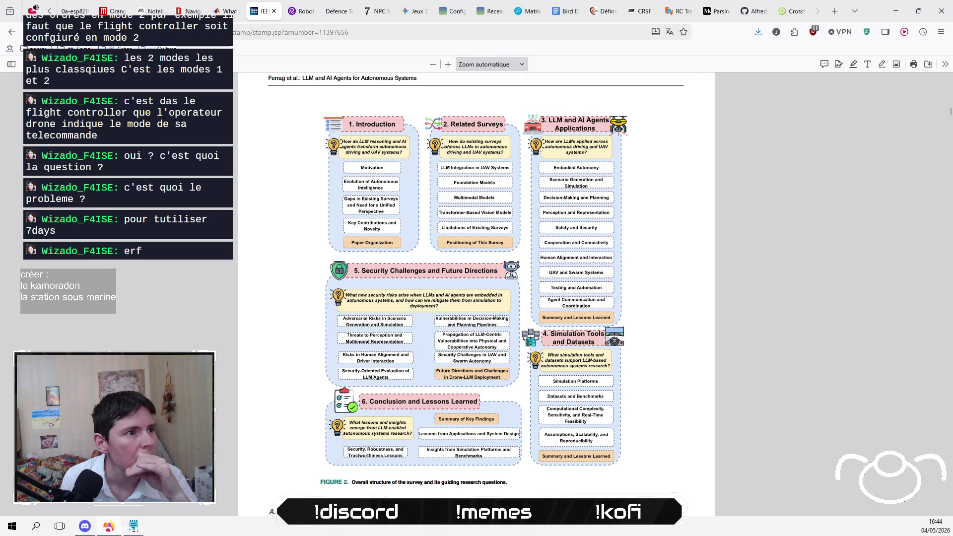
Step: Look over the IEEE paper's figures, then close its tab
{"action": "scroll", "coordinate": [477, 288], "scroll_direction": "down", "scroll_amount": 4}
{"action": "scroll", "coordinate": [477, 288], "scroll_direction": "up", "scroll_amount": 10}
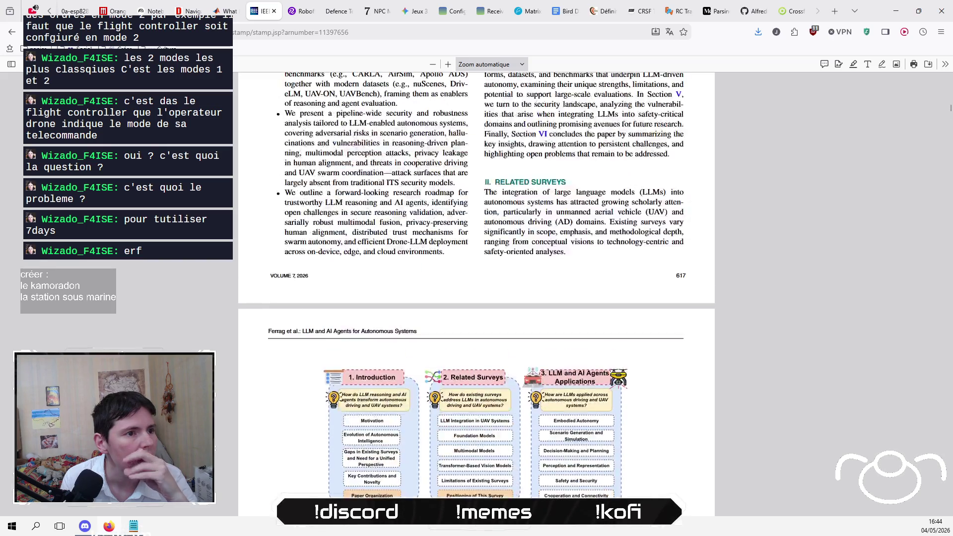
{"action": "scroll", "coordinate": [476, 288], "scroll_direction": "up", "scroll_amount": 10}
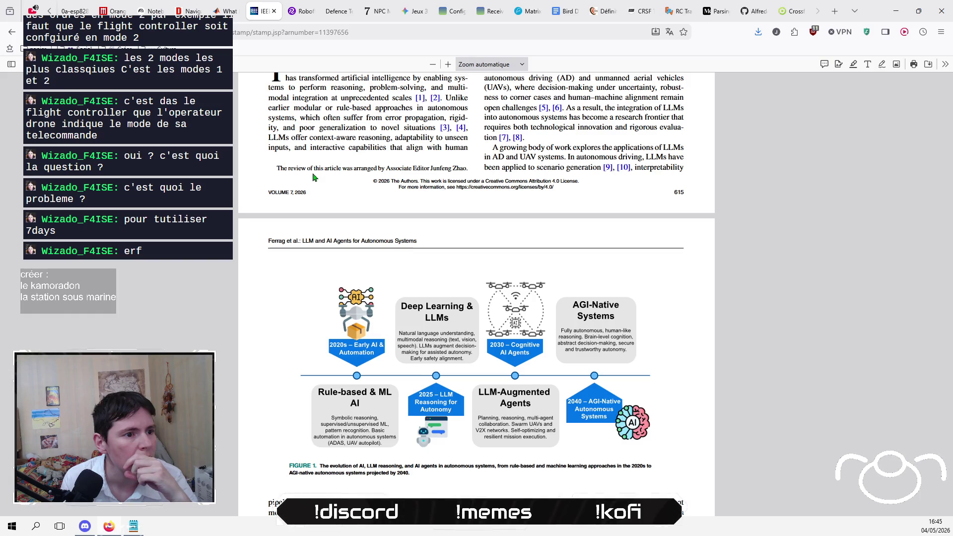
{"action": "left_click", "coordinate": [274, 12]}
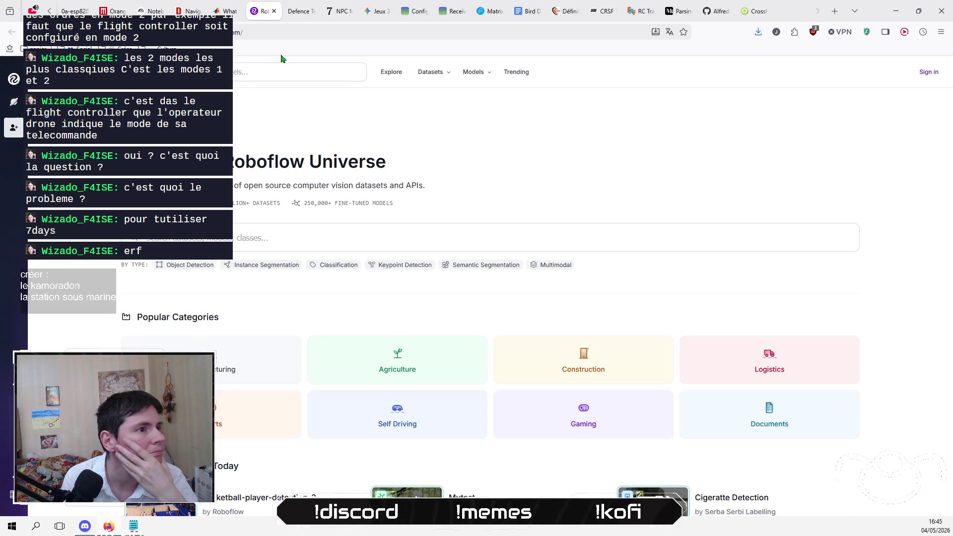
Step: Close the Bird Dream project page and scroll through the 7 Days to Die Mods page
{"action": "left_click", "coordinate": [340, 14]}
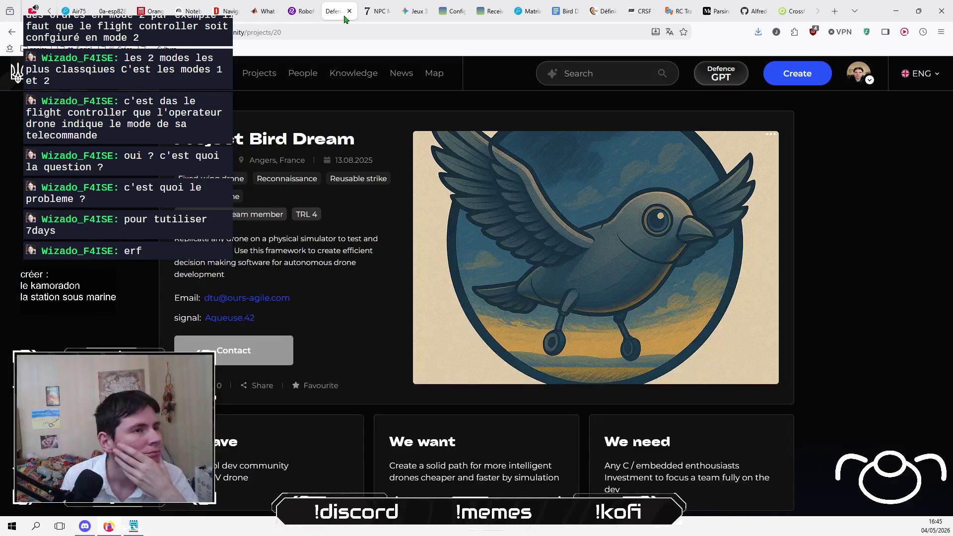
{"action": "left_click", "coordinate": [349, 11]}
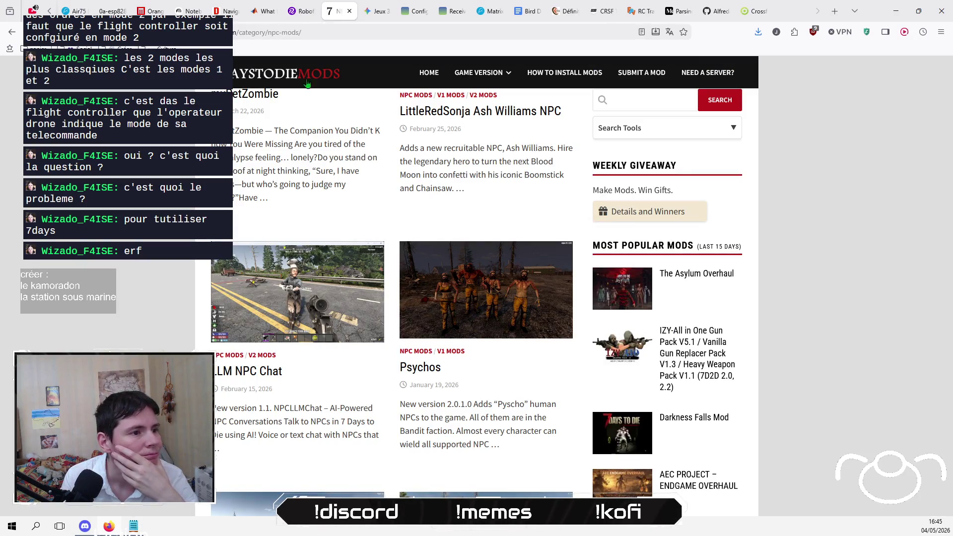
{"action": "scroll", "coordinate": [484, 298], "scroll_direction": "down", "scroll_amount": 2}
{"action": "scroll", "coordinate": [173, 261], "scroll_direction": "down", "scroll_amount": 4}
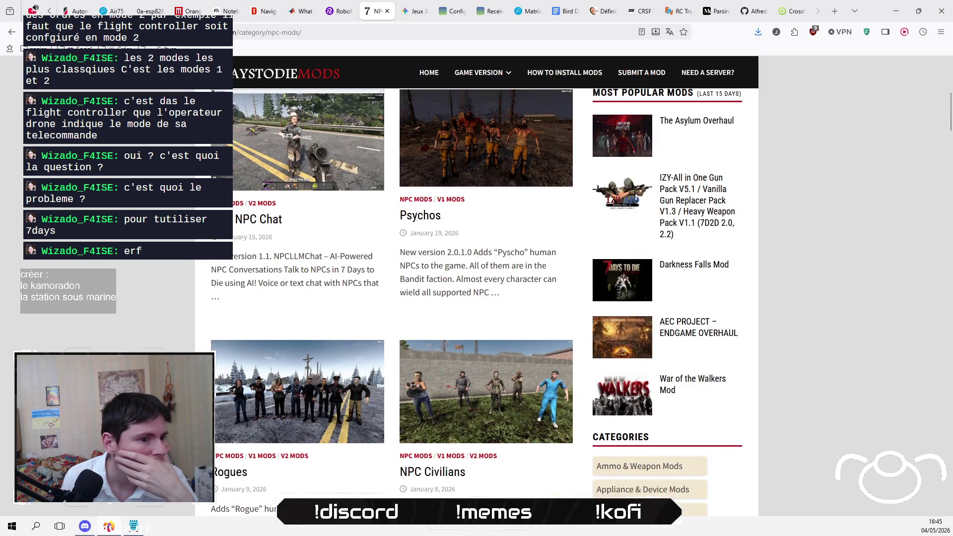
{"action": "scroll", "coordinate": [173, 261], "scroll_direction": "down", "scroll_amount": 5}
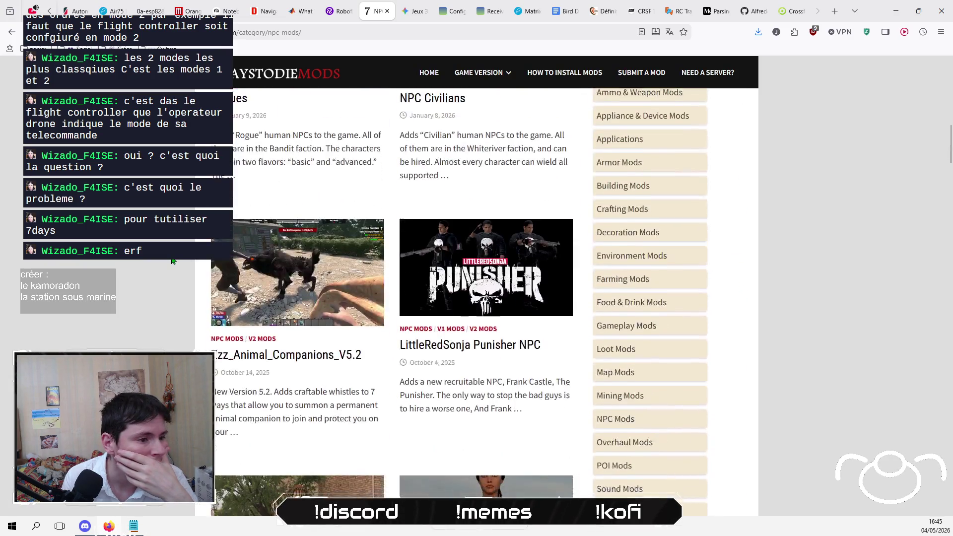
{"action": "scroll", "coordinate": [173, 261], "scroll_direction": "down", "scroll_amount": 4}
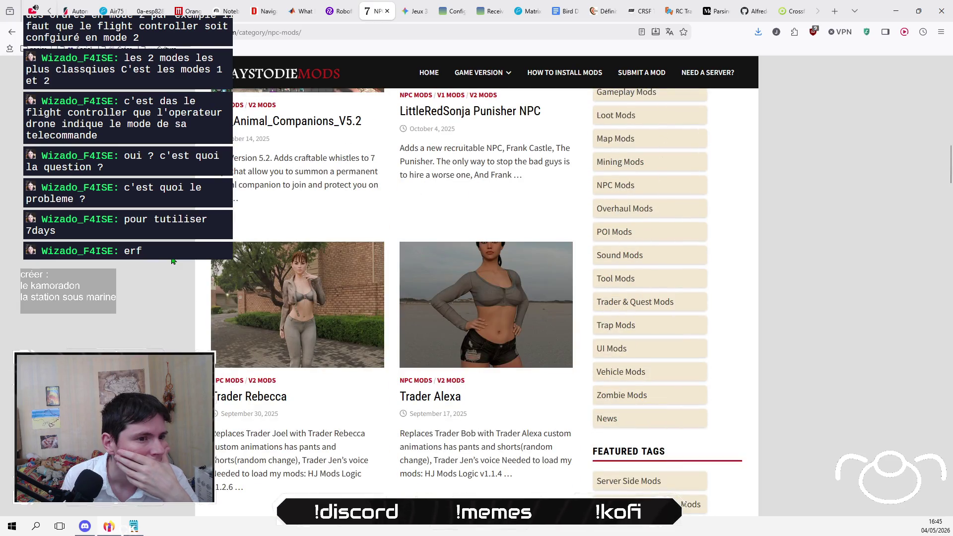
{"action": "scroll", "coordinate": [173, 261], "scroll_direction": "down", "scroll_amount": 6}
{"action": "scroll", "coordinate": [173, 261], "scroll_direction": "down", "scroll_amount": 4}
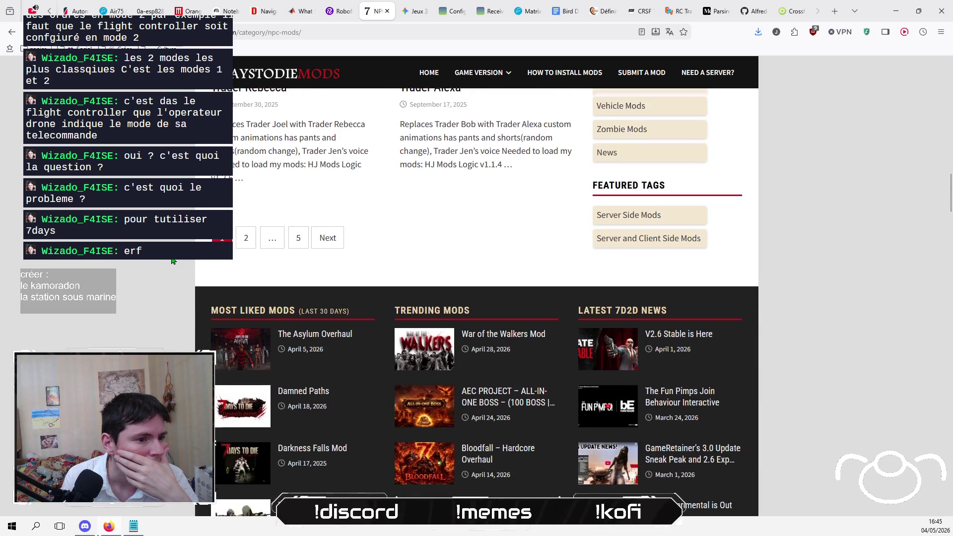
{"action": "scroll", "coordinate": [174, 261], "scroll_direction": "down", "scroll_amount": 3}
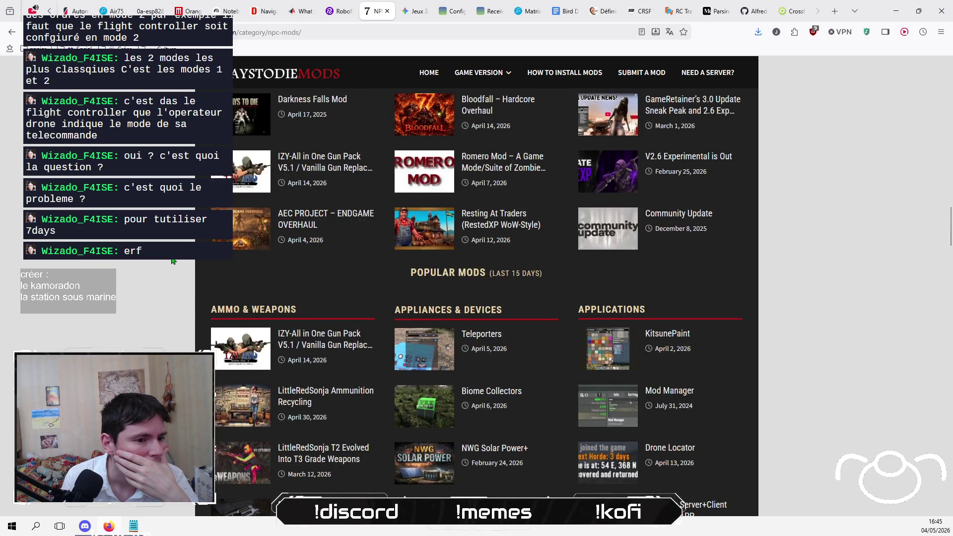
{"action": "scroll", "coordinate": [173, 261], "scroll_direction": "up", "scroll_amount": 5}
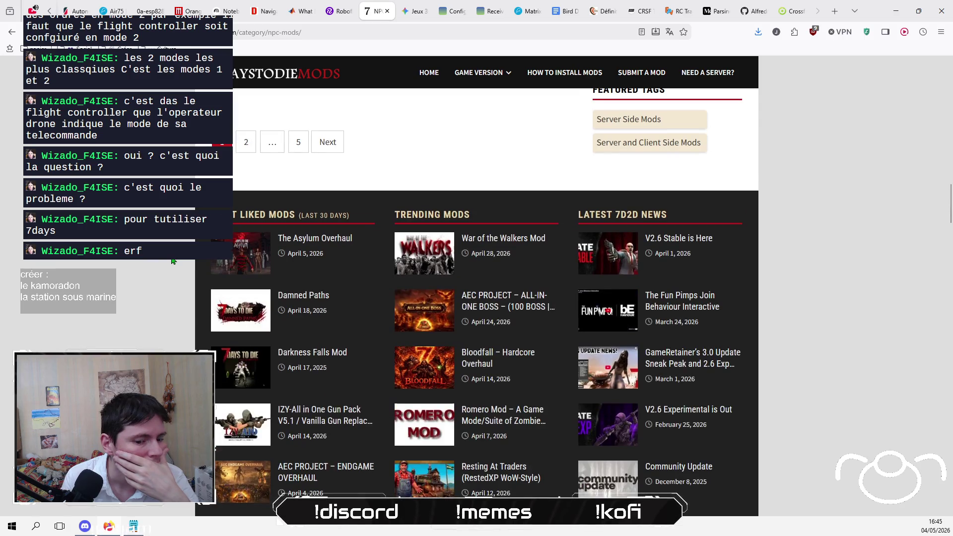
{"action": "scroll", "coordinate": [173, 261], "scroll_direction": "up", "scroll_amount": 6}
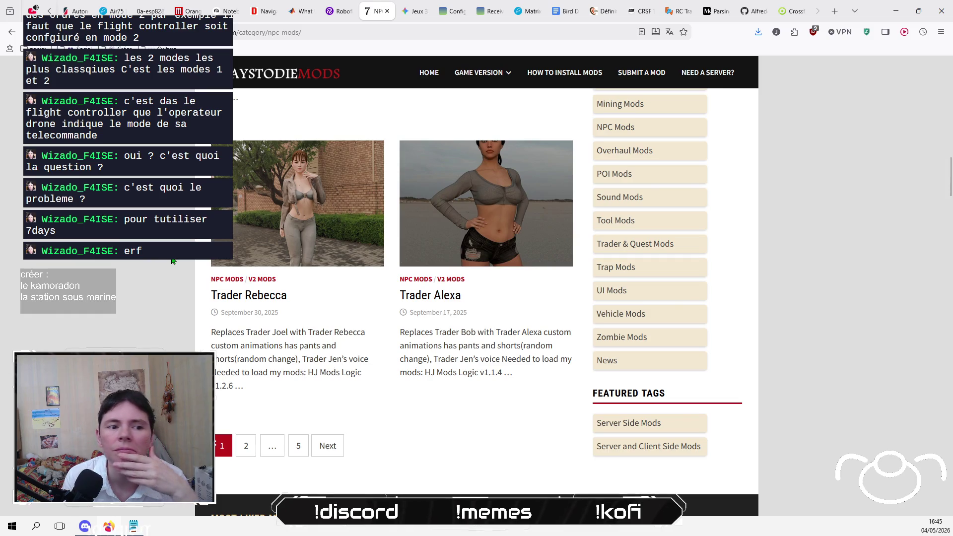
{"action": "scroll", "coordinate": [174, 261], "scroll_direction": "up", "scroll_amount": 2}
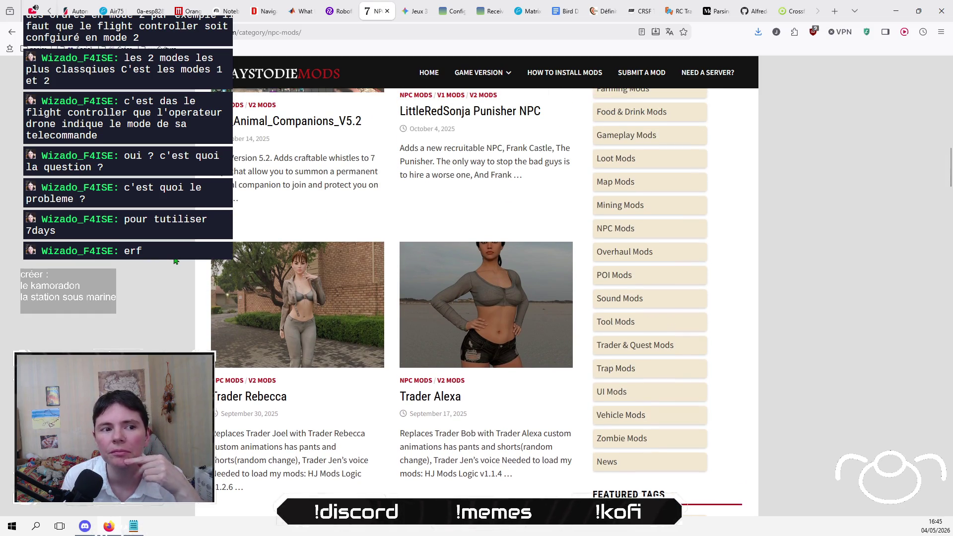
{"action": "scroll", "coordinate": [175, 261], "scroll_direction": "down", "scroll_amount": 1}
{"action": "scroll", "coordinate": [175, 261], "scroll_direction": "up", "scroll_amount": 4}
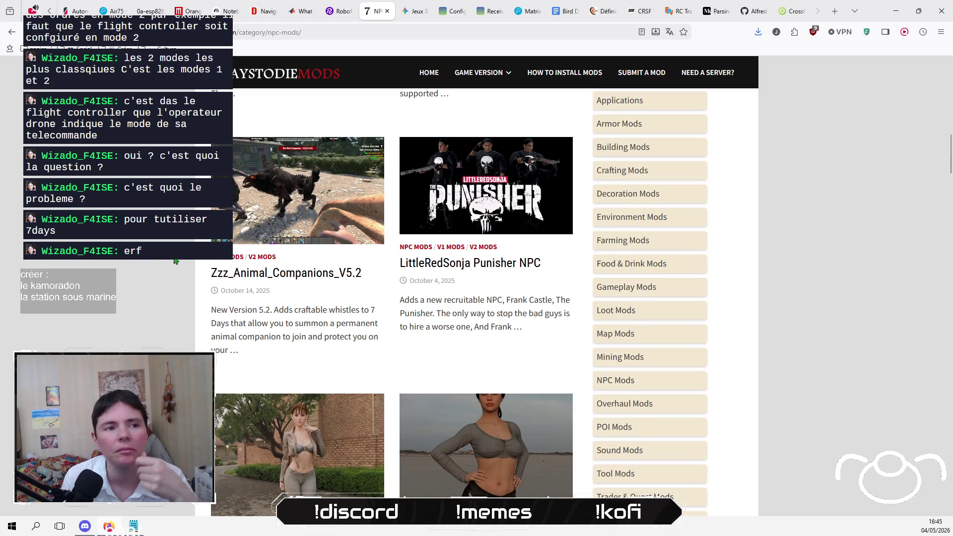
{"action": "scroll", "coordinate": [176, 260], "scroll_direction": "up", "scroll_amount": 1}
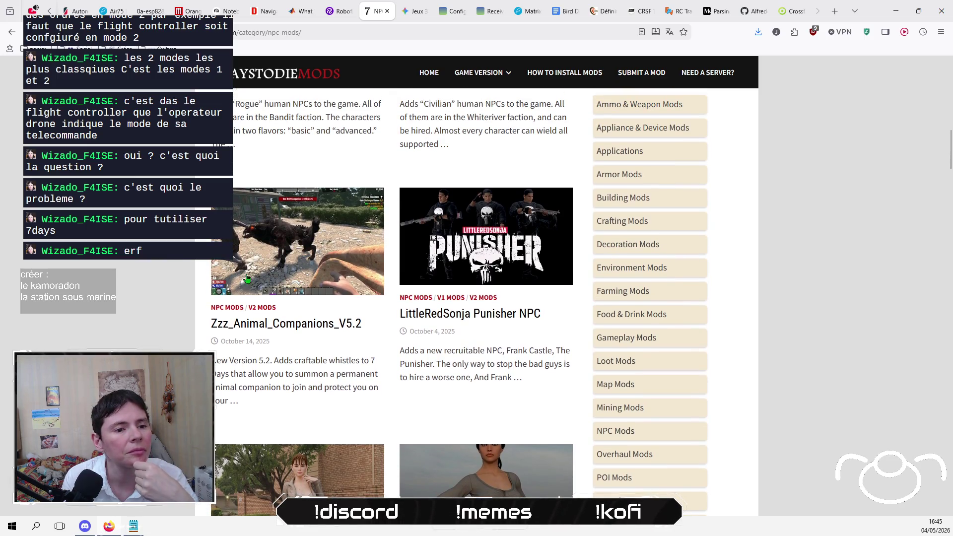
Step: Open the NPC Mods category, scroll its first page, and go to page 2
{"action": "left_click", "coordinate": [623, 431]}
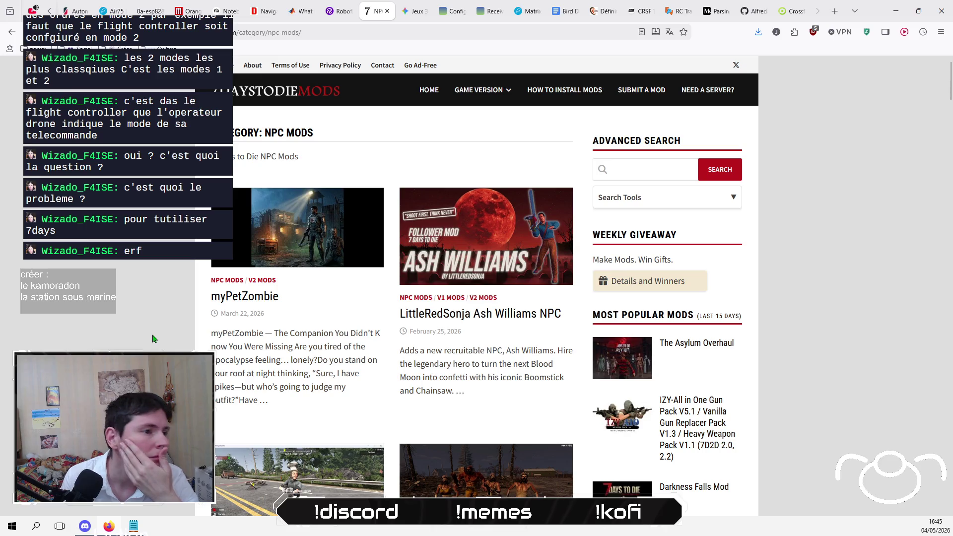
{"action": "scroll", "coordinate": [155, 333], "scroll_direction": "down", "scroll_amount": 1}
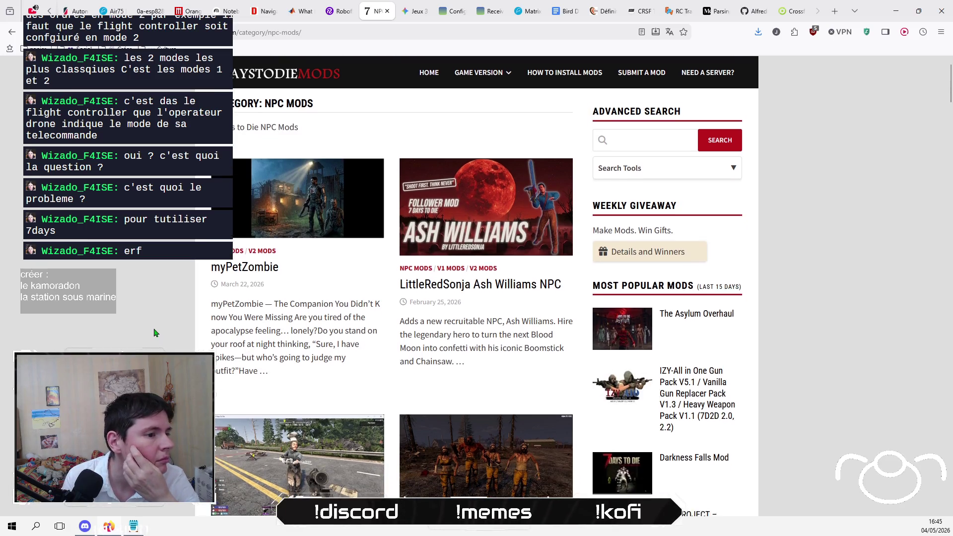
{"action": "scroll", "coordinate": [154, 333], "scroll_direction": "down", "scroll_amount": 4}
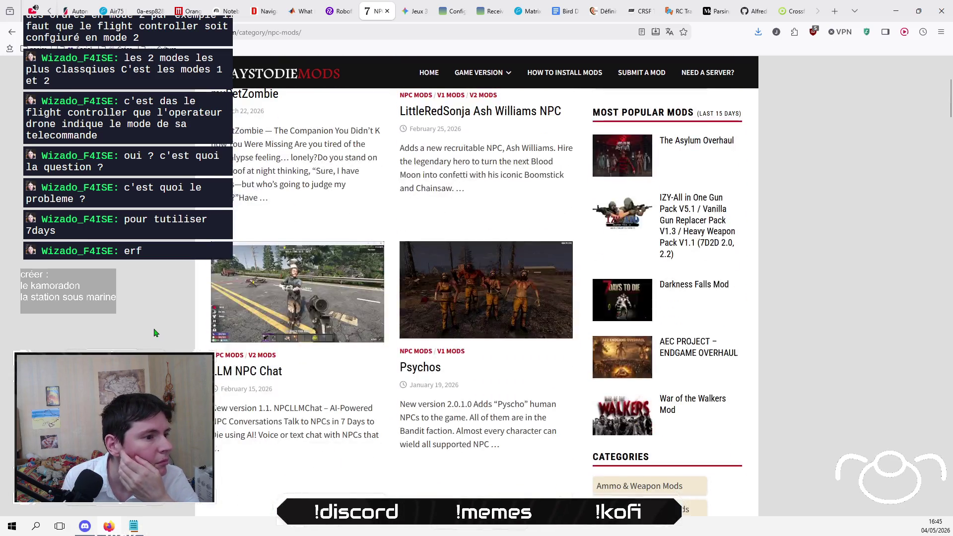
{"action": "scroll", "coordinate": [155, 333], "scroll_direction": "up", "scroll_amount": 5}
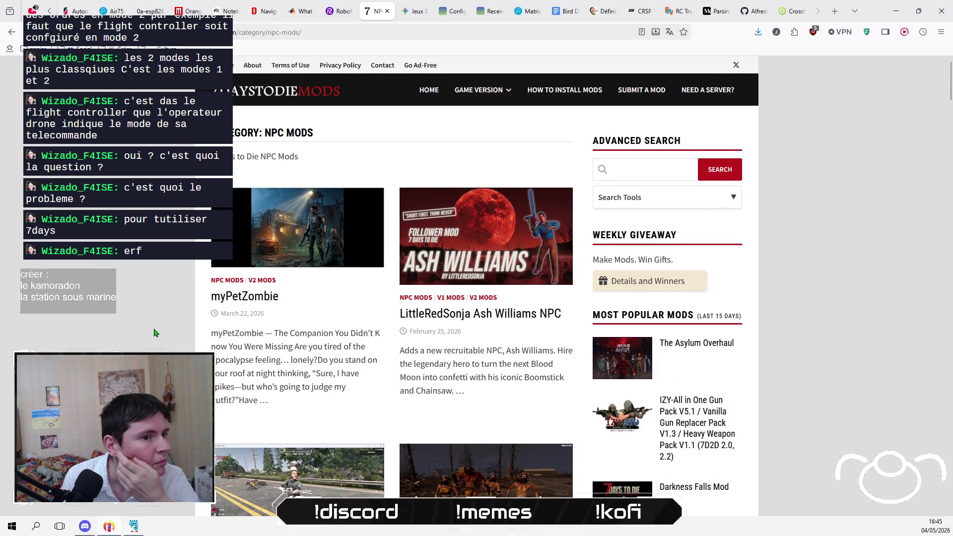
{"action": "scroll", "coordinate": [155, 333], "scroll_direction": "down", "scroll_amount": 10}
{"action": "scroll", "coordinate": [155, 333], "scroll_direction": "down", "scroll_amount": 7}
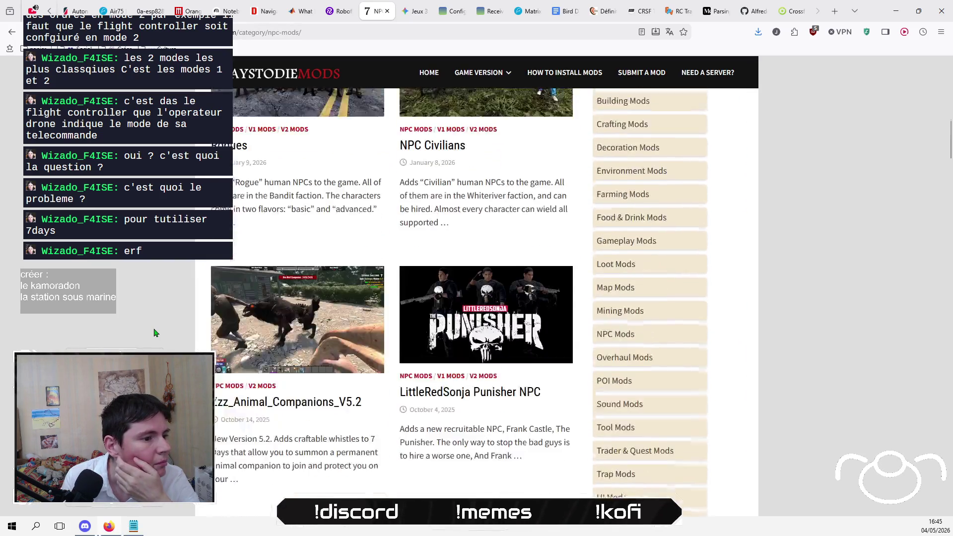
{"action": "scroll", "coordinate": [155, 332], "scroll_direction": "down", "scroll_amount": 1}
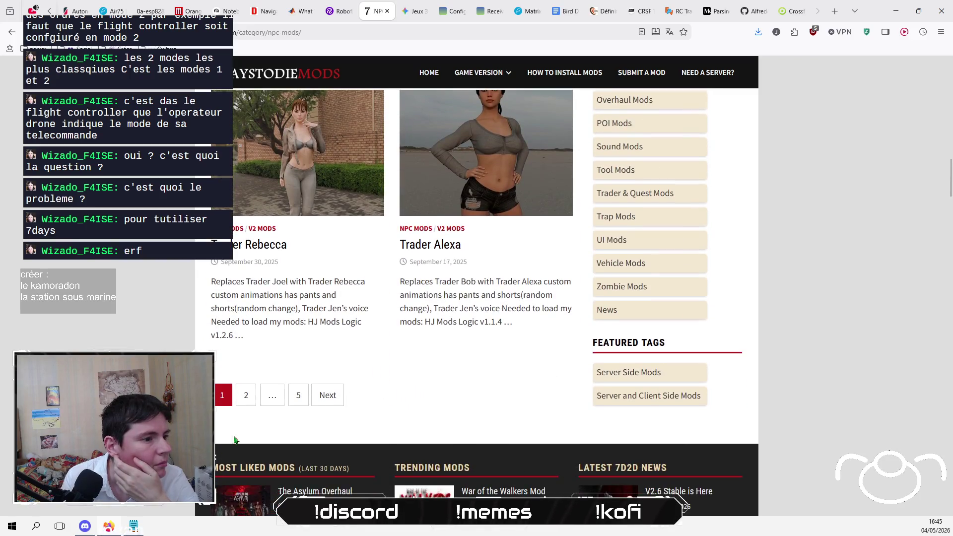
{"action": "left_click", "coordinate": [244, 402]}
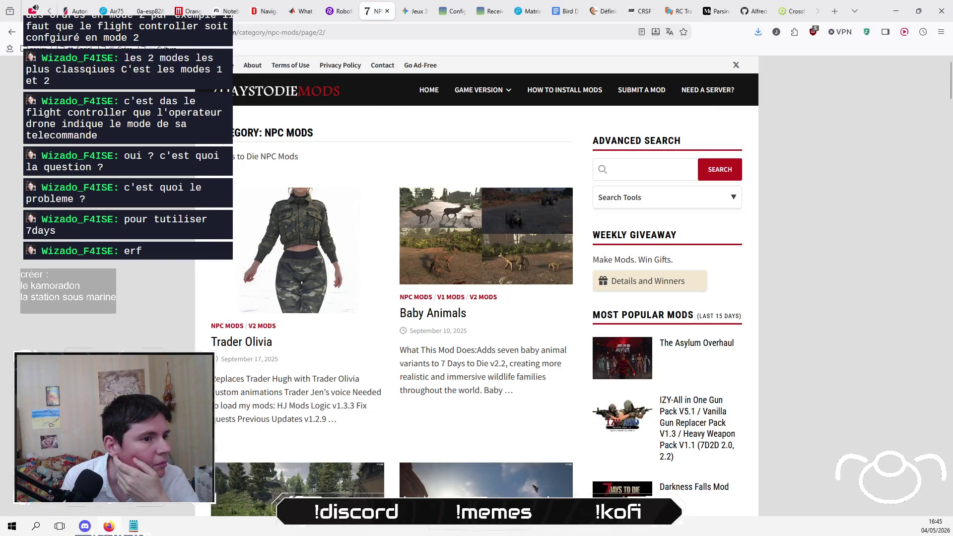
Step: Scroll through NPC Mods page 2 and move on to page 3
{"action": "scroll", "coordinate": [485, 286], "scroll_direction": "down", "scroll_amount": 4}
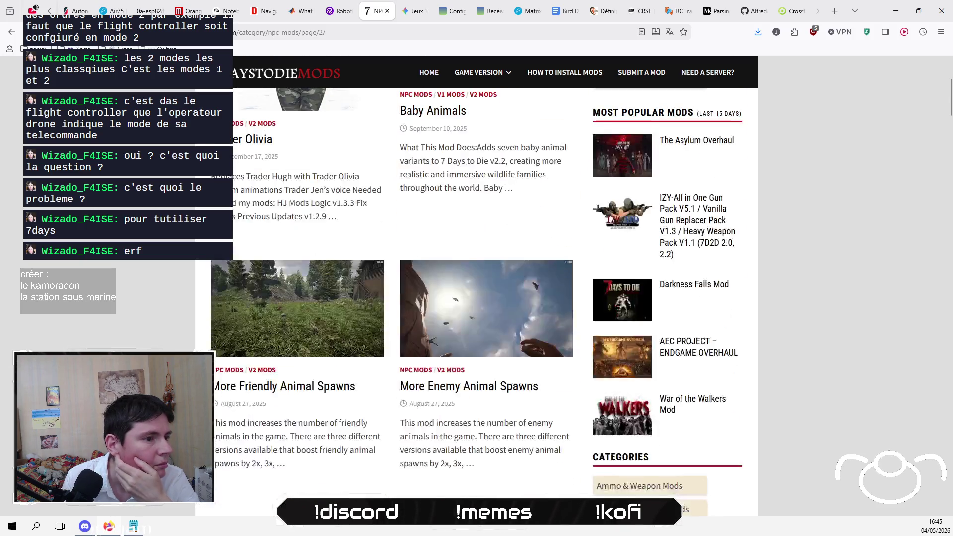
{"action": "scroll", "coordinate": [484, 286], "scroll_direction": "down", "scroll_amount": 4}
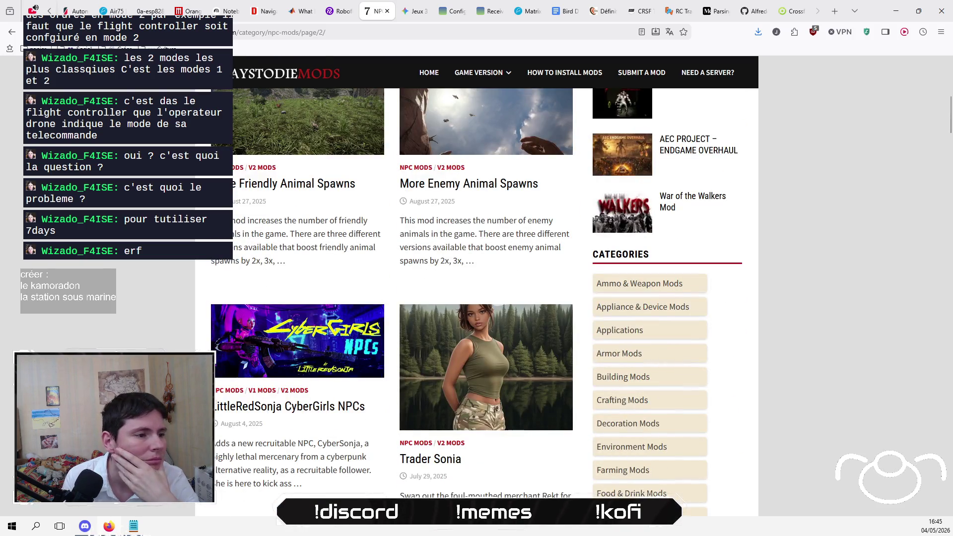
{"action": "scroll", "coordinate": [484, 286], "scroll_direction": "down", "scroll_amount": 7}
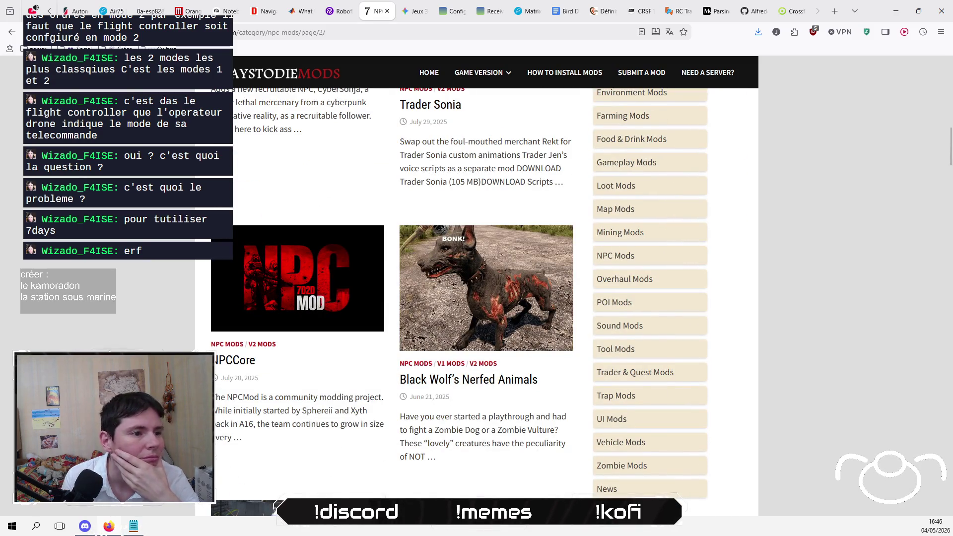
{"action": "scroll", "coordinate": [485, 286], "scroll_direction": "down", "scroll_amount": 1}
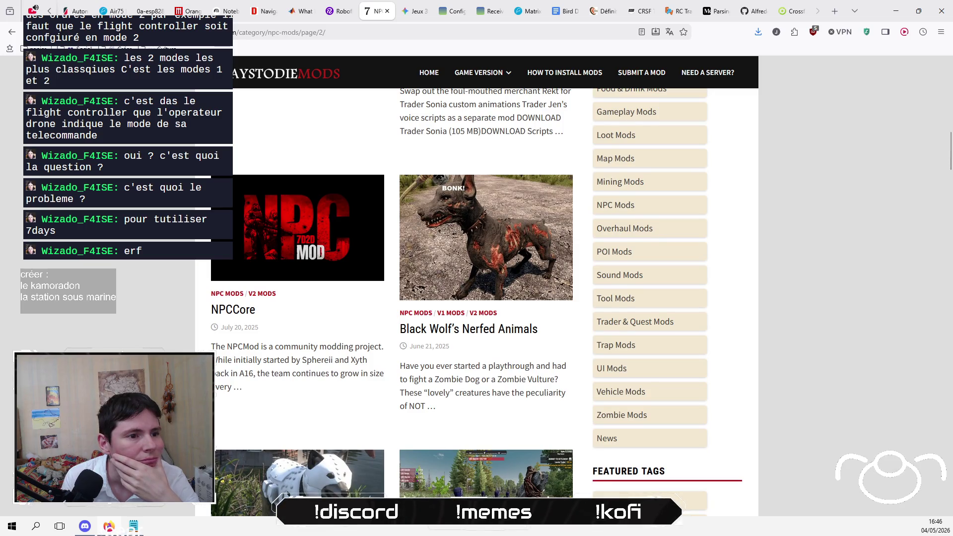
{"action": "scroll", "coordinate": [484, 286], "scroll_direction": "down", "scroll_amount": 2}
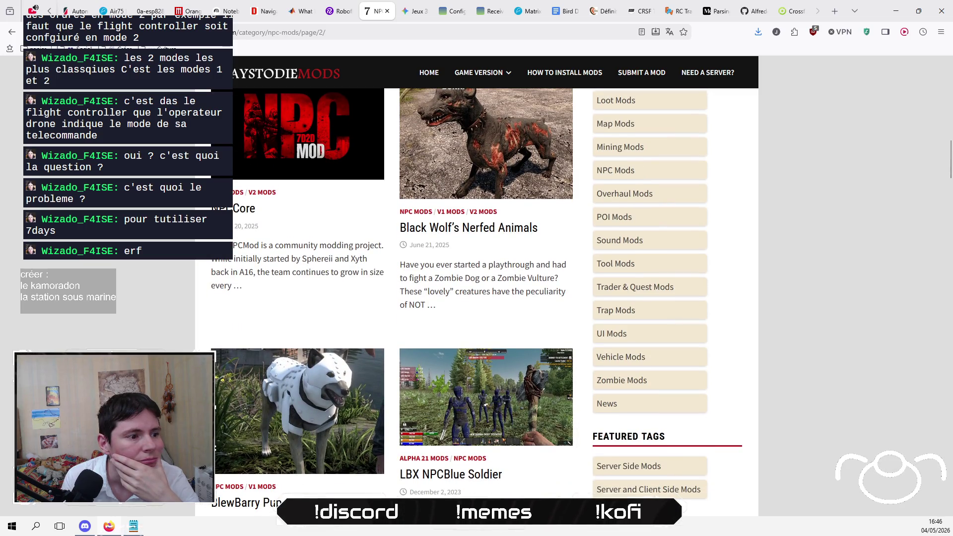
{"action": "scroll", "coordinate": [484, 286], "scroll_direction": "down", "scroll_amount": 2}
{"action": "scroll", "coordinate": [325, 387], "scroll_direction": "down", "scroll_amount": 1}
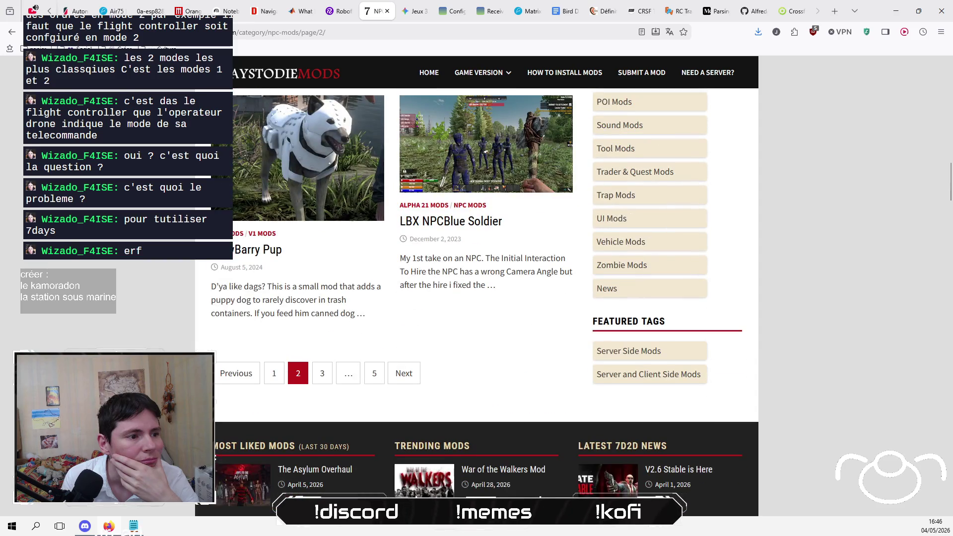
{"action": "left_click", "coordinate": [322, 373]}
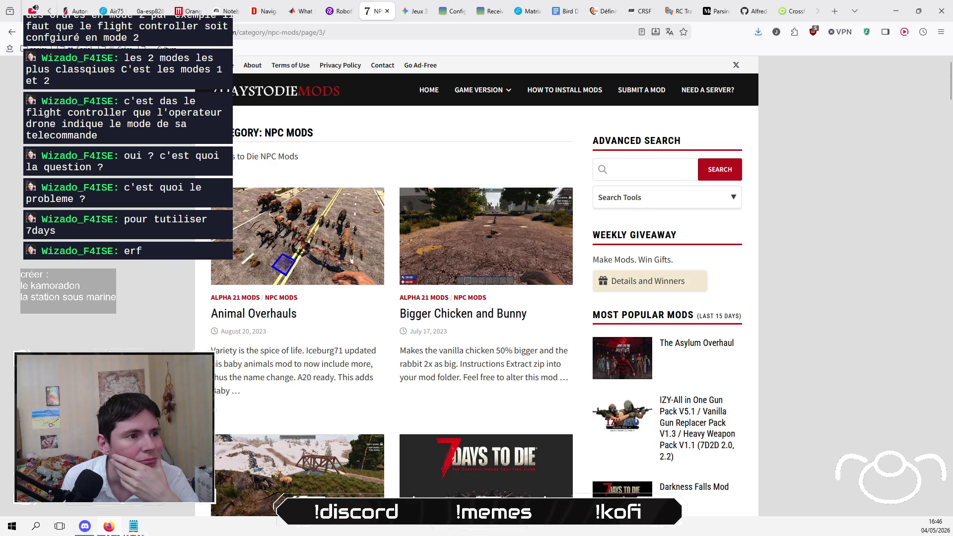
Step: Scroll through NPC Mods page 3 and move on to page 4
{"action": "scroll", "coordinate": [477, 298], "scroll_direction": "down", "scroll_amount": 3}
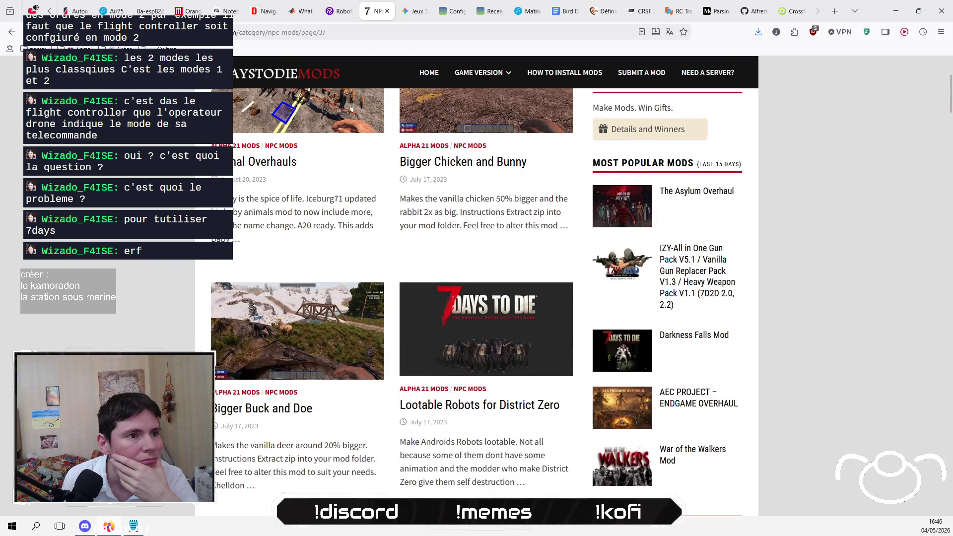
{"action": "scroll", "coordinate": [477, 298], "scroll_direction": "down", "scroll_amount": 3}
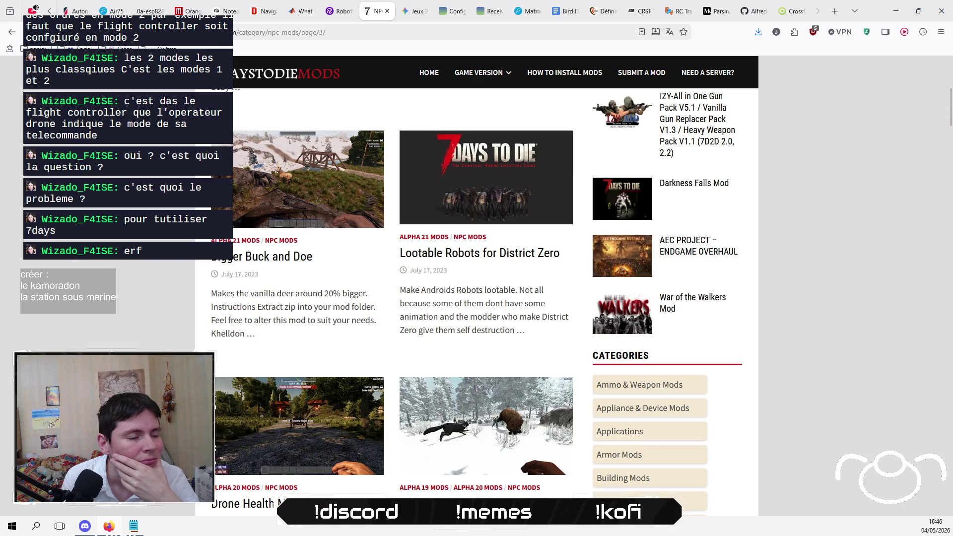
{"action": "scroll", "coordinate": [477, 298], "scroll_direction": "down", "scroll_amount": 3}
{"action": "scroll", "coordinate": [476, 298], "scroll_direction": "down", "scroll_amount": 4}
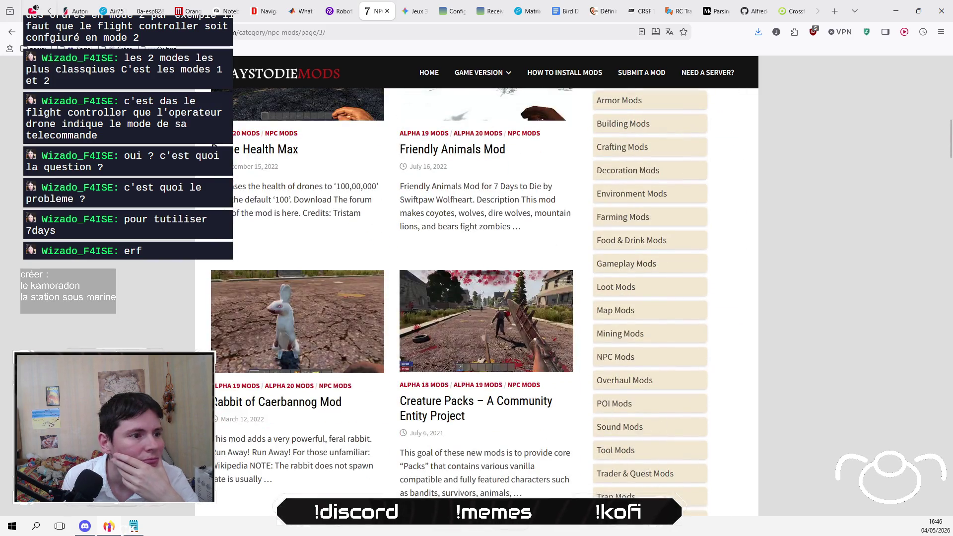
{"action": "scroll", "coordinate": [477, 298], "scroll_direction": "down", "scroll_amount": 5}
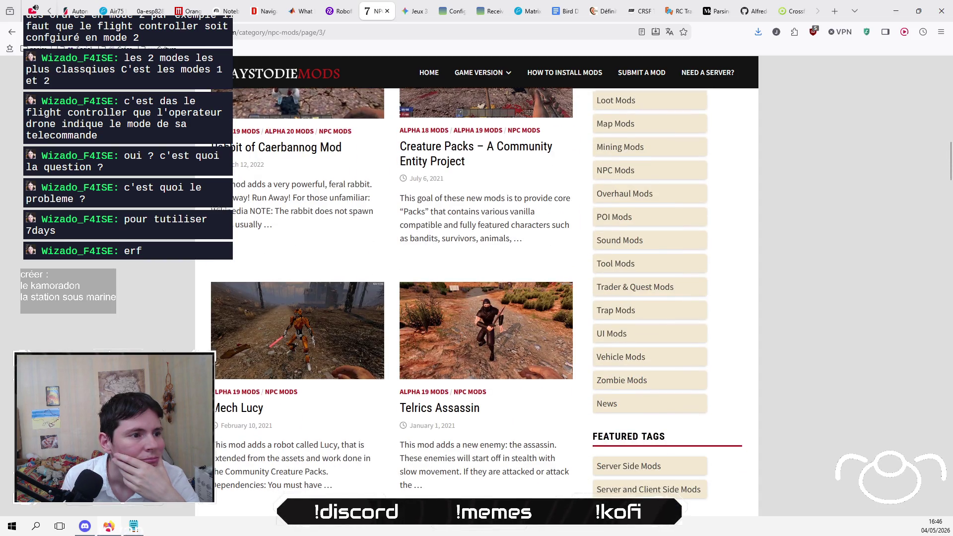
{"action": "scroll", "coordinate": [476, 298], "scroll_direction": "down", "scroll_amount": 3}
{"action": "left_click", "coordinate": [342, 399]}
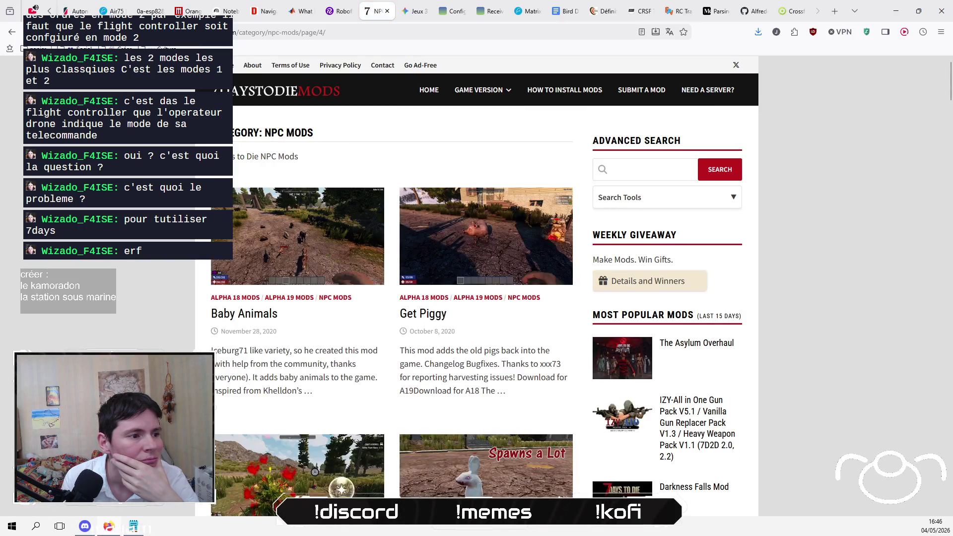
Step: Scroll through NPC Mods page 4 and open the last page, page 5
{"action": "scroll", "coordinate": [477, 298], "scroll_direction": "down", "scroll_amount": 3}
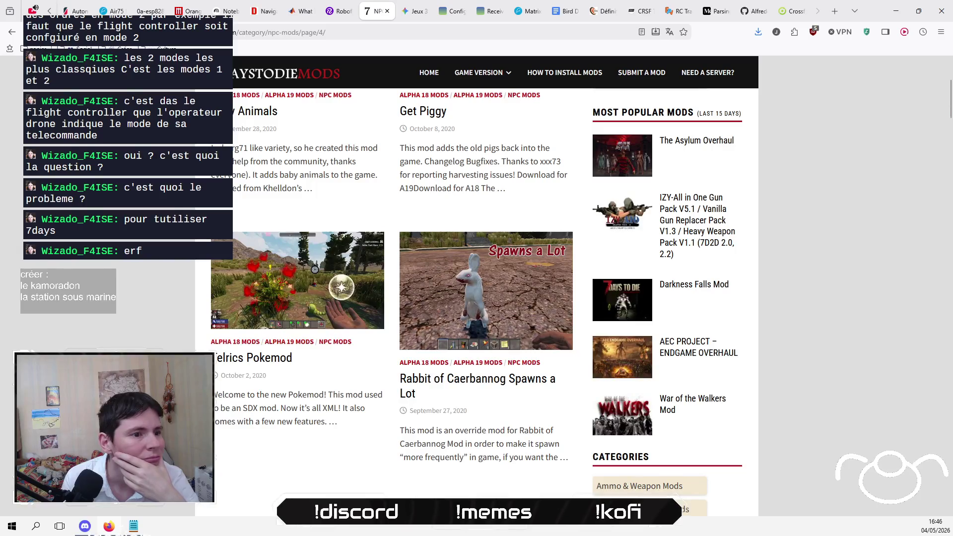
{"action": "scroll", "coordinate": [477, 298], "scroll_direction": "down", "scroll_amount": 5}
{"action": "scroll", "coordinate": [477, 297], "scroll_direction": "down", "scroll_amount": 4}
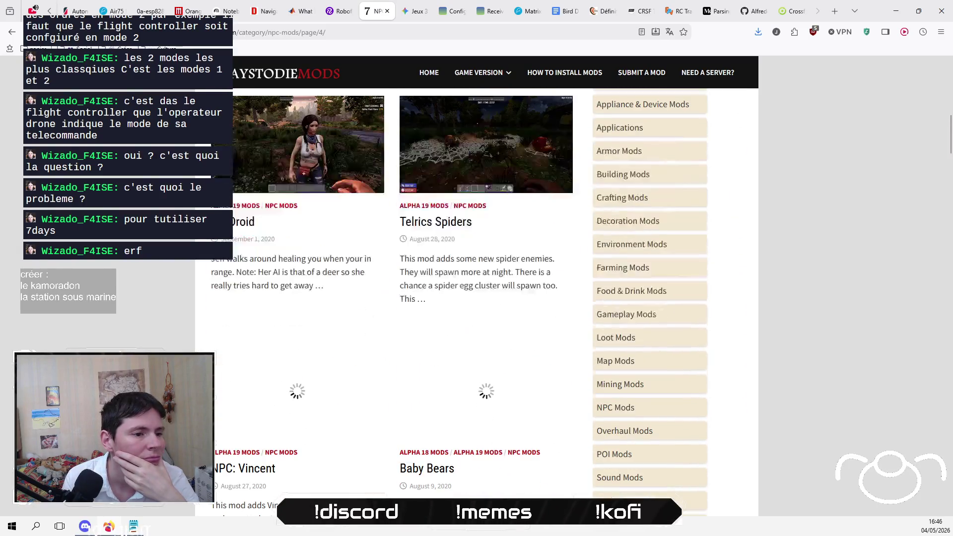
{"action": "scroll", "coordinate": [477, 297], "scroll_direction": "down", "scroll_amount": 3}
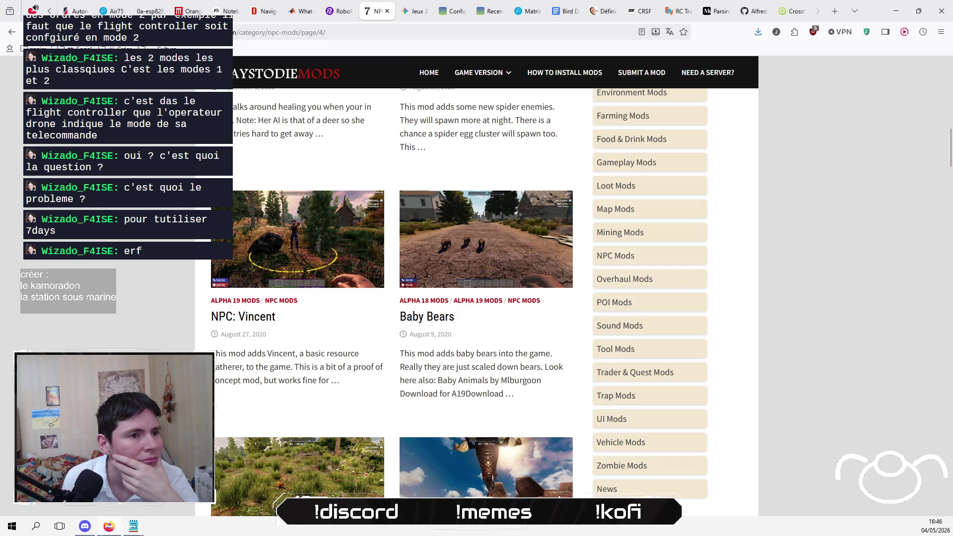
{"action": "scroll", "coordinate": [392, 298], "scroll_direction": "down", "scroll_amount": 3}
{"action": "scroll", "coordinate": [392, 298], "scroll_direction": "up", "scroll_amount": 3}
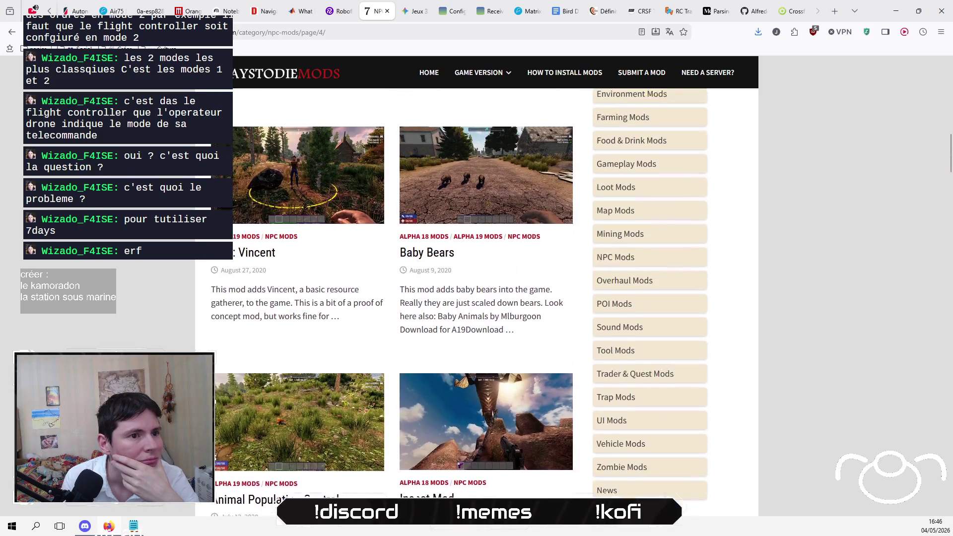
{"action": "scroll", "coordinate": [392, 298], "scroll_direction": "down", "scroll_amount": 1}
{"action": "scroll", "coordinate": [476, 298], "scroll_direction": "down", "scroll_amount": 3}
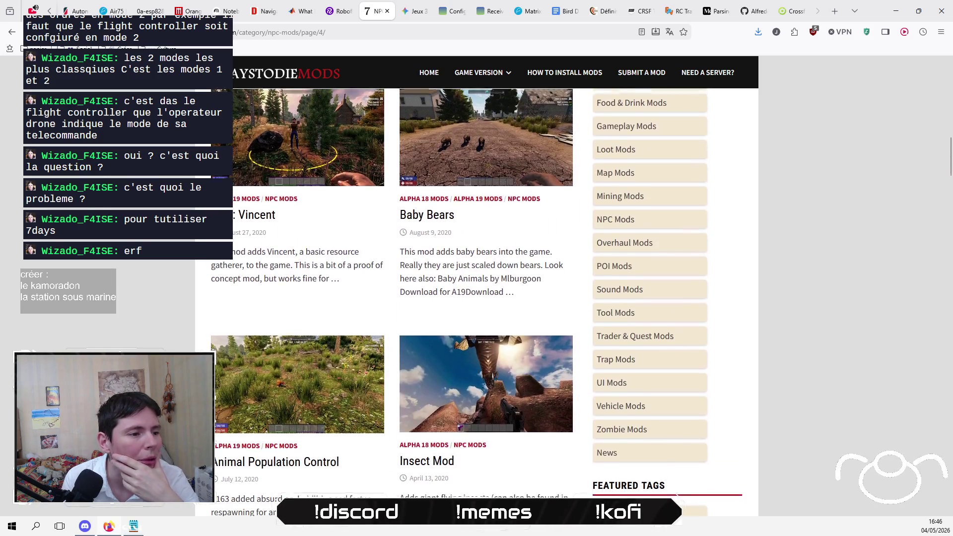
{"action": "left_click", "coordinate": [374, 497]}
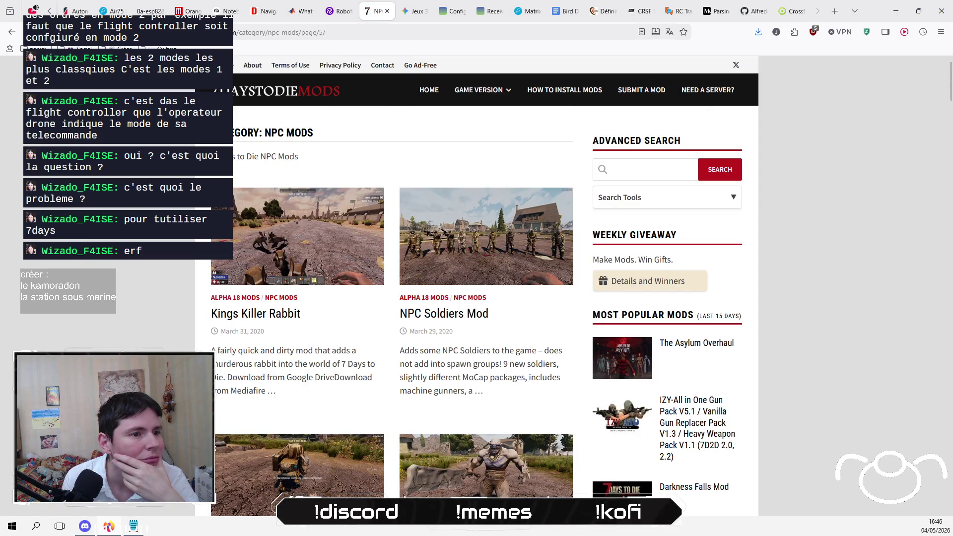
Step: Browse the listings on NPC Mods page 5
{"action": "scroll", "coordinate": [393, 298], "scroll_direction": "down", "scroll_amount": 3}
{"action": "scroll", "coordinate": [477, 298], "scroll_direction": "down", "scroll_amount": 2}
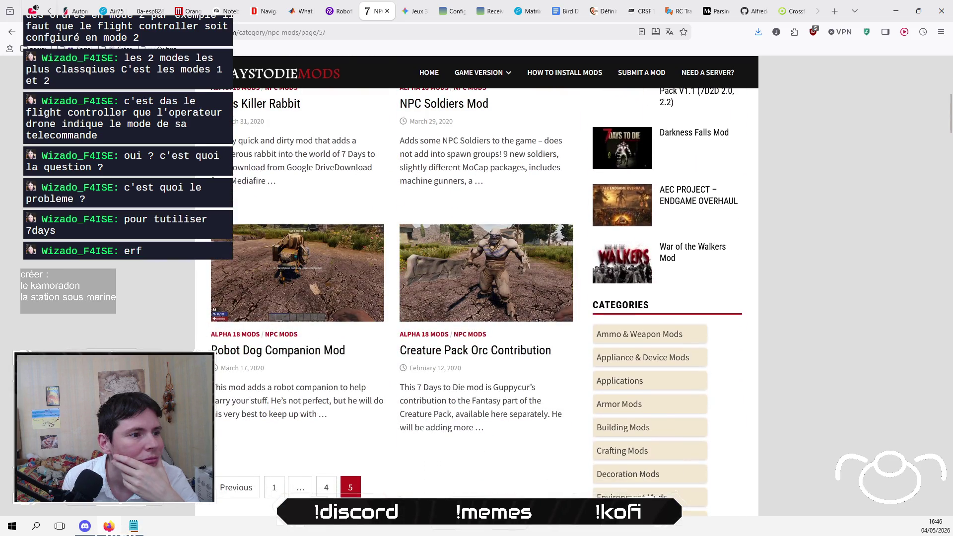
{"action": "scroll", "coordinate": [477, 298], "scroll_direction": "up", "scroll_amount": 3}
{"action": "scroll", "coordinate": [477, 298], "scroll_direction": "up", "scroll_amount": 2}
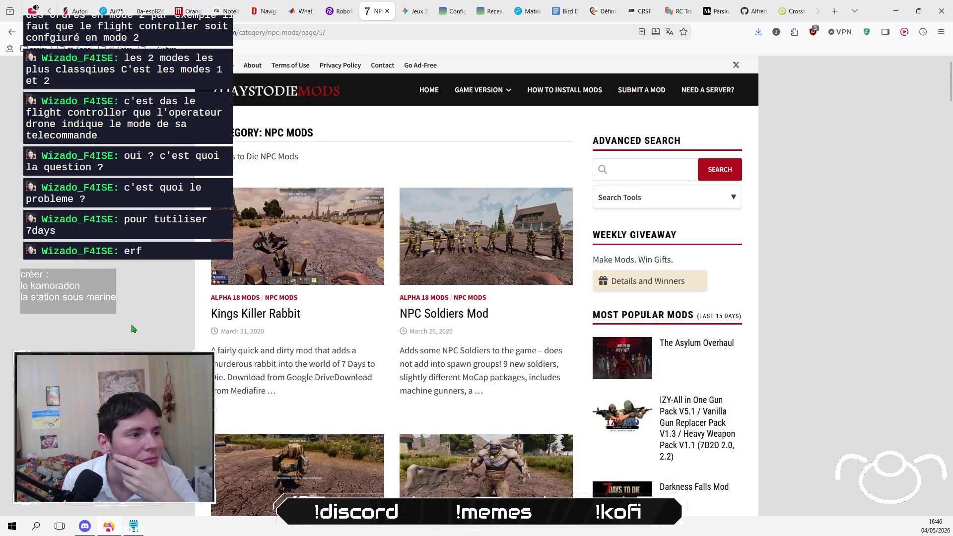
{"action": "scroll", "coordinate": [128, 319], "scroll_direction": "down", "scroll_amount": 2}
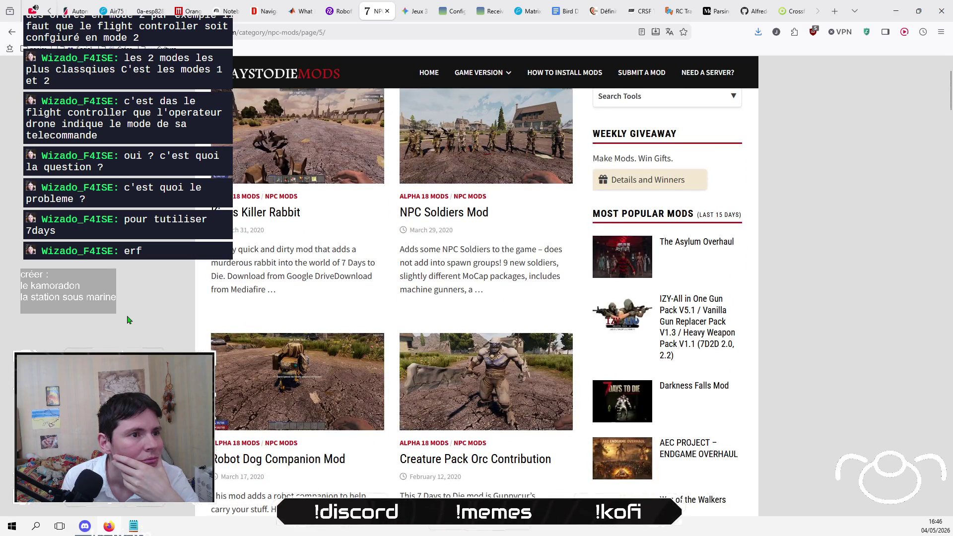
{"action": "scroll", "coordinate": [127, 320], "scroll_direction": "down", "scroll_amount": 2}
Step: Go back to the earlier NPC Mods page, then return to the Gemini 3D games chat
{"action": "key", "text": "alt+Left"}
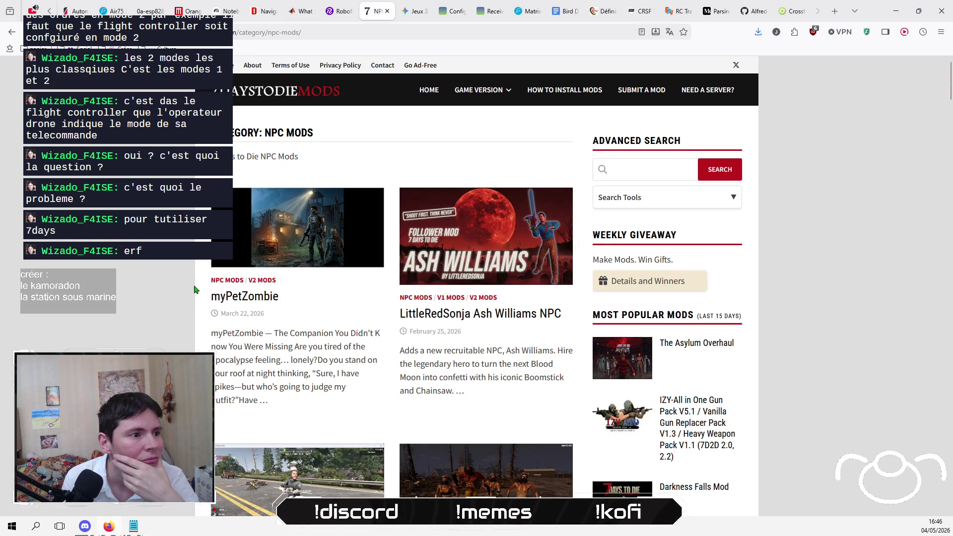
{"action": "scroll", "coordinate": [195, 288], "scroll_direction": "down", "scroll_amount": 2}
{"action": "scroll", "coordinate": [194, 288], "scroll_direction": "down", "scroll_amount": 5}
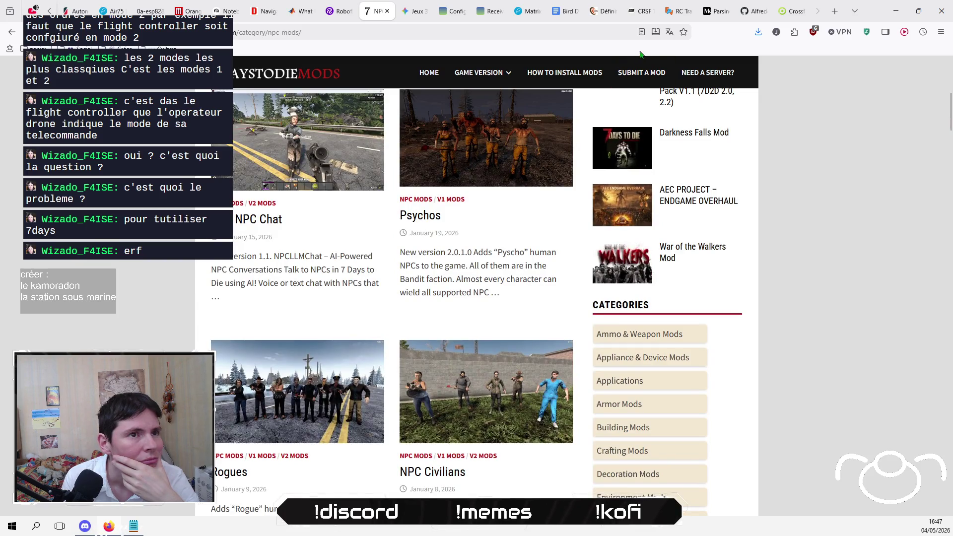
{"action": "left_click", "coordinate": [413, 12]}
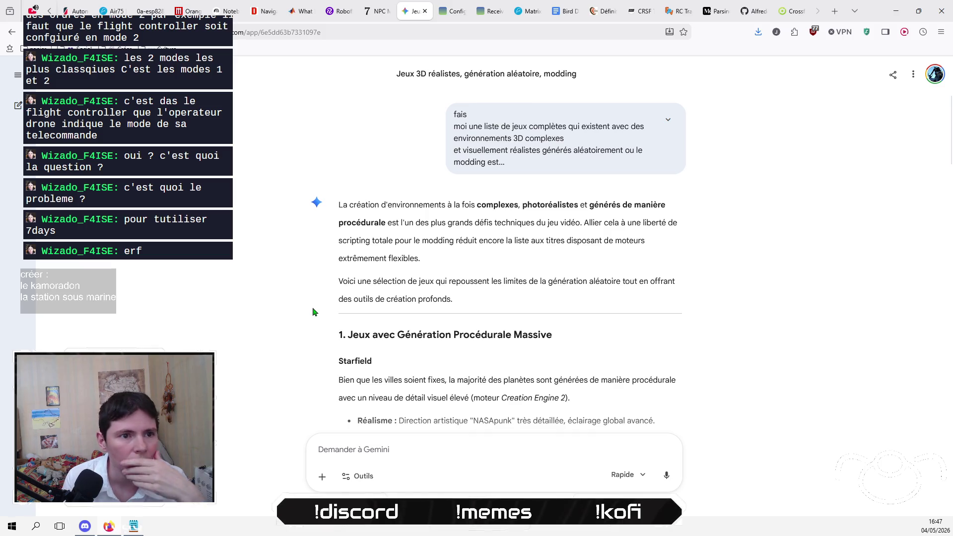
Step: Read the Gemini answer down to its 7 Days to Die modding section, then open a blank tab
{"action": "scroll", "coordinate": [272, 316], "scroll_direction": "down", "scroll_amount": 8}
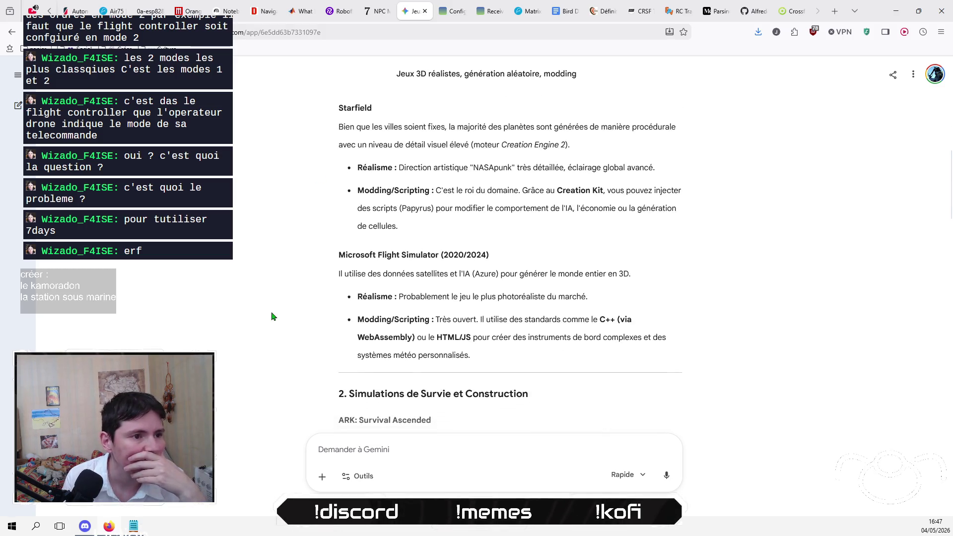
{"action": "scroll", "coordinate": [272, 317], "scroll_direction": "down", "scroll_amount": 4}
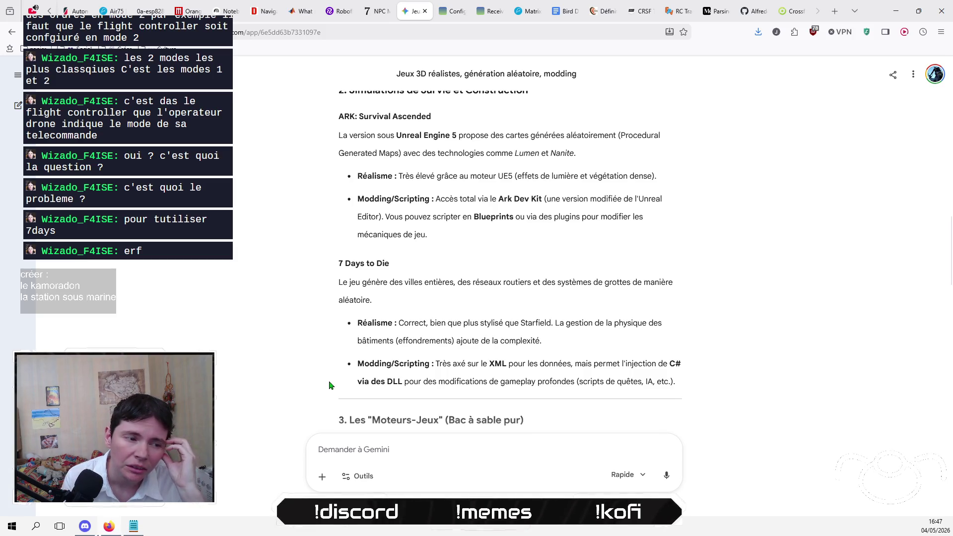
{"action": "scroll", "coordinate": [330, 385], "scroll_direction": "down", "scroll_amount": 2}
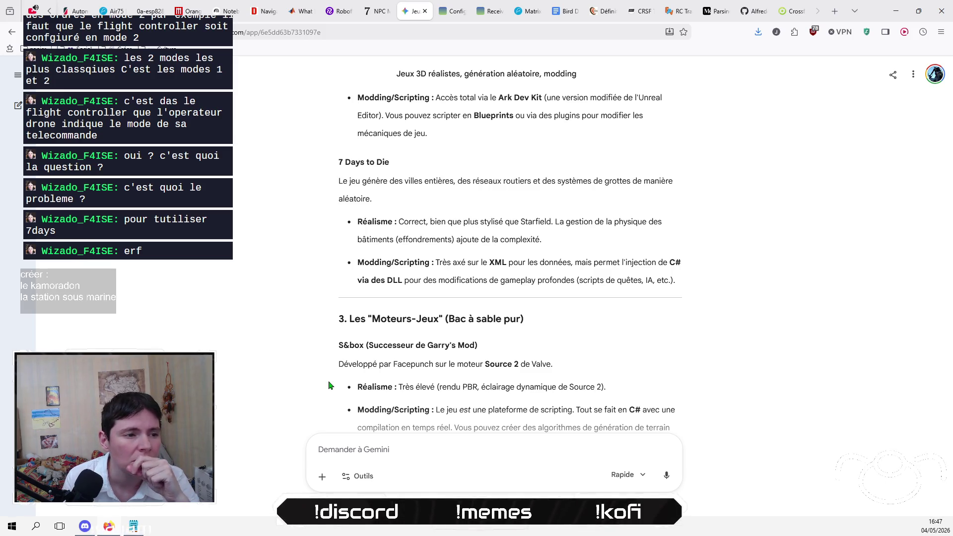
{"action": "scroll", "coordinate": [330, 385], "scroll_direction": "up", "scroll_amount": 2}
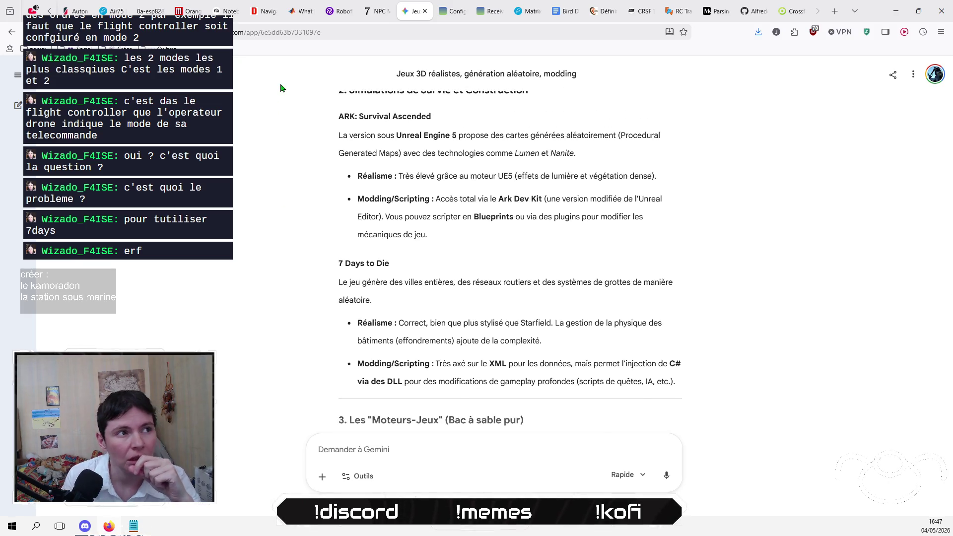
{"action": "left_click", "coordinate": [835, 11]}
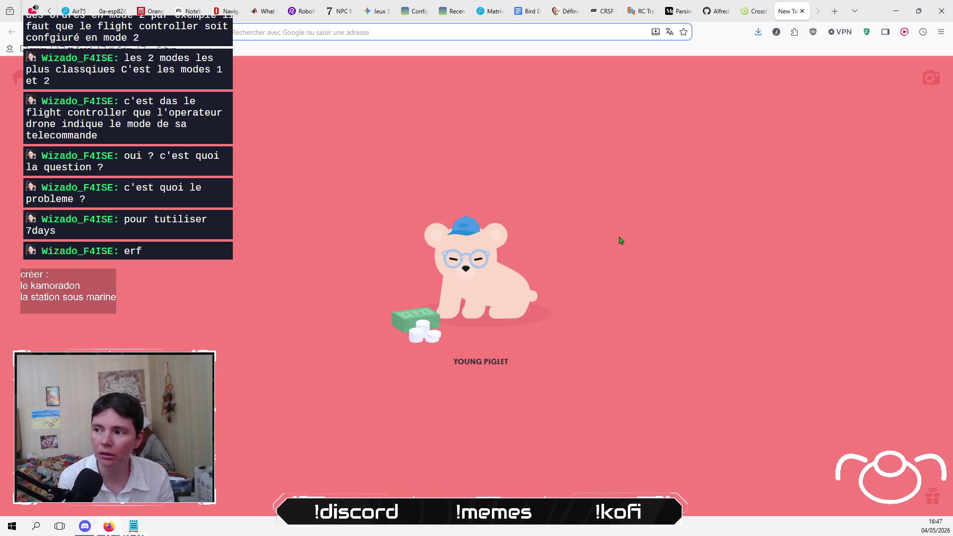
Step: Search Google for 'unity ass' and open the 'Assets for Game Making' Unity Asset Store result
{"action": "type", "text": "unity ass"}
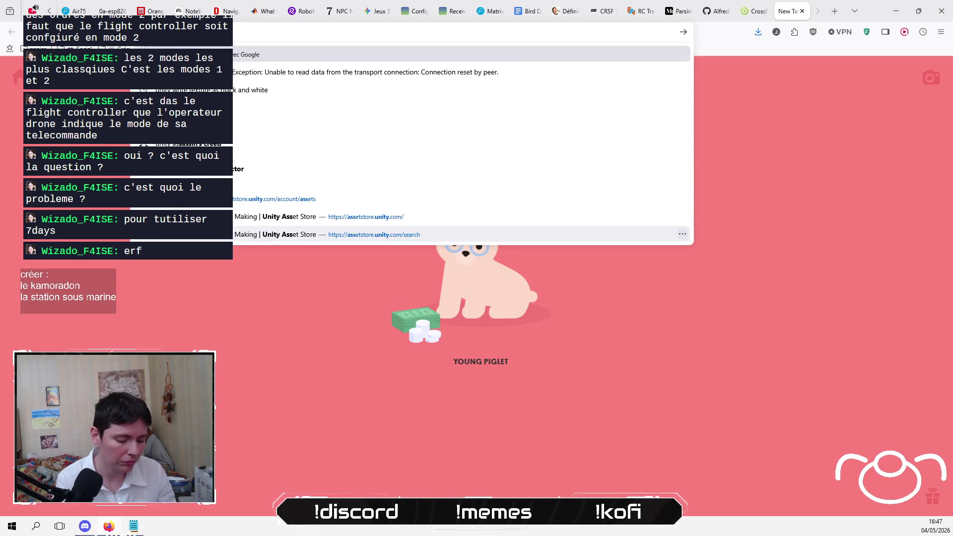
{"action": "key", "text": "Return"}
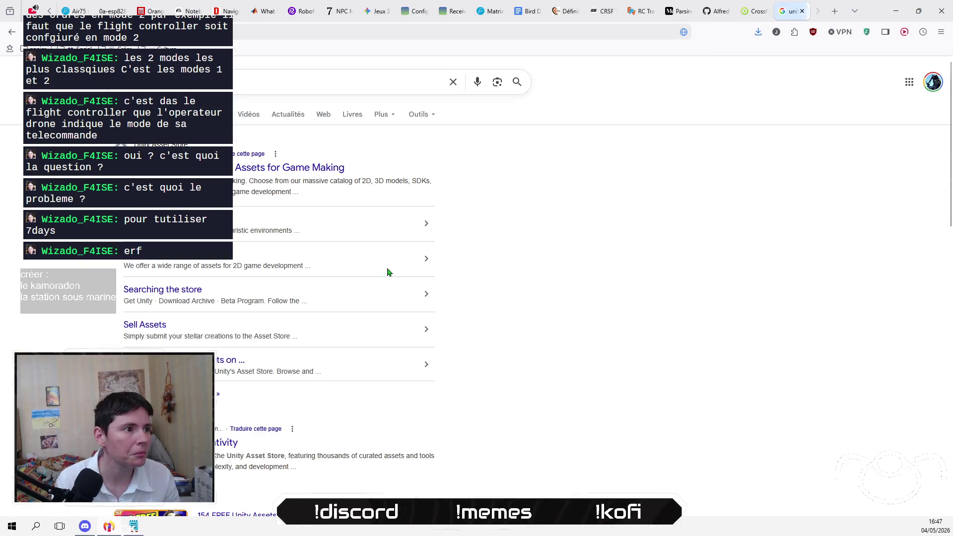
{"action": "left_click", "coordinate": [253, 174]}
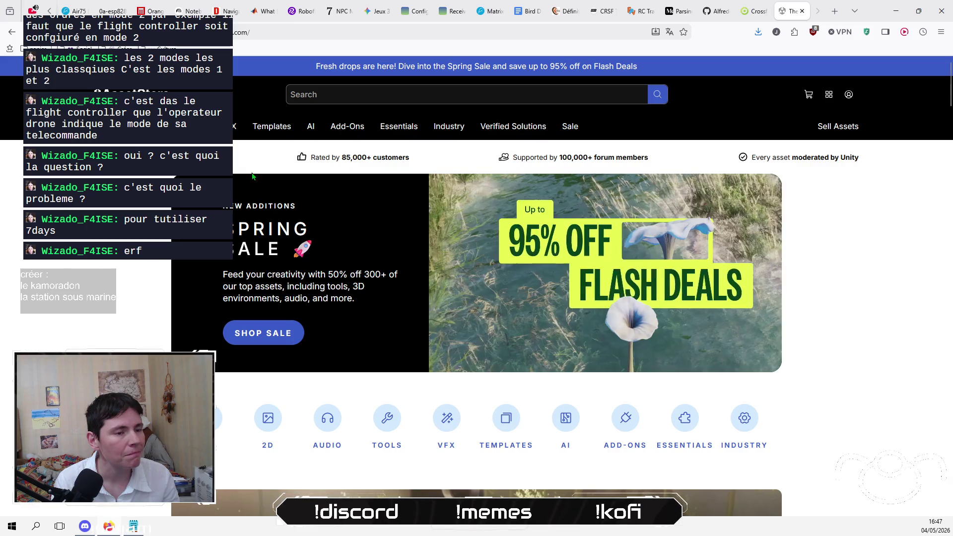
Step: Reveal the store's category mega-menu listing 3D sections like Vegetation and Vehicles
{"action": "mouse_move", "coordinate": [279, 120]}
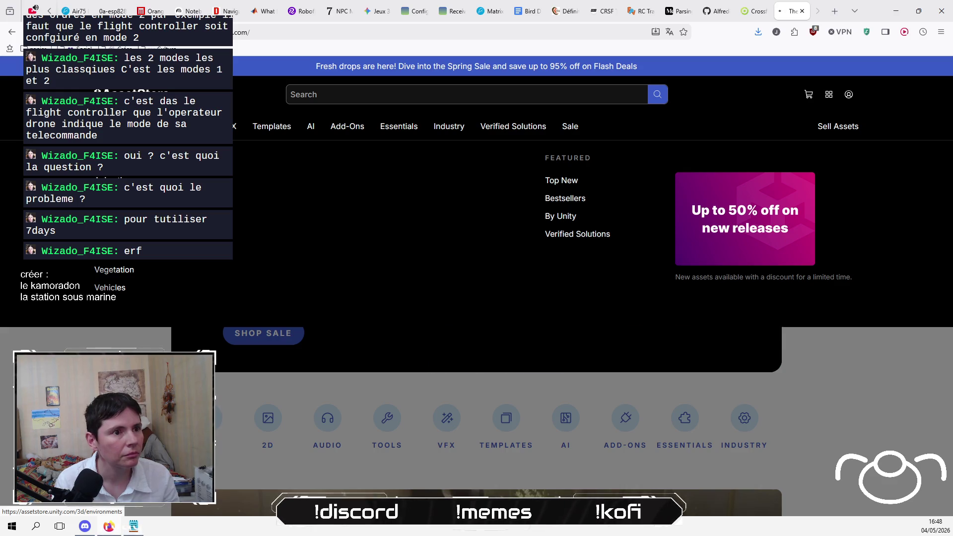
Step: Open the 3D Environments category and open The Horror Hospital pack in a new tab
{"action": "left_click", "coordinate": [116, 216]}
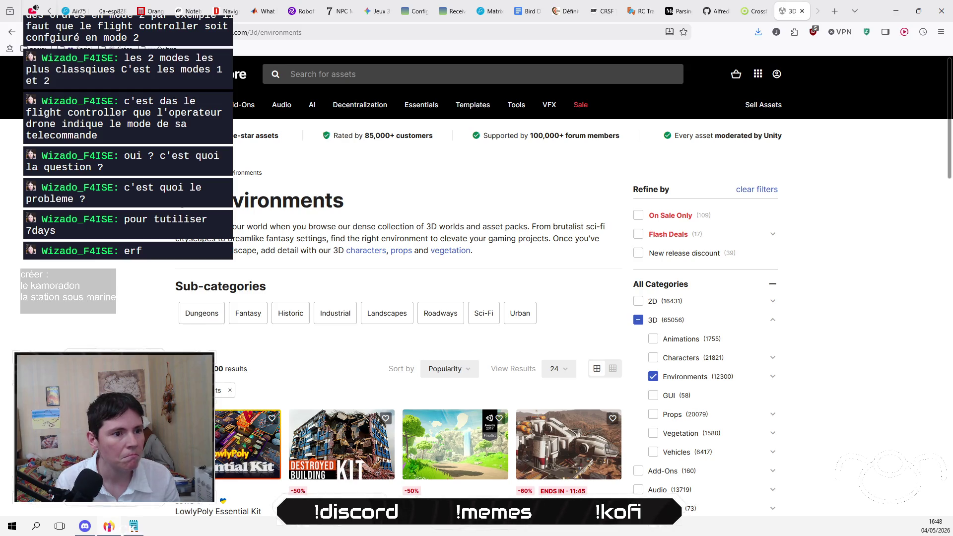
{"action": "scroll", "coordinate": [397, 298], "scroll_direction": "down", "scroll_amount": 3}
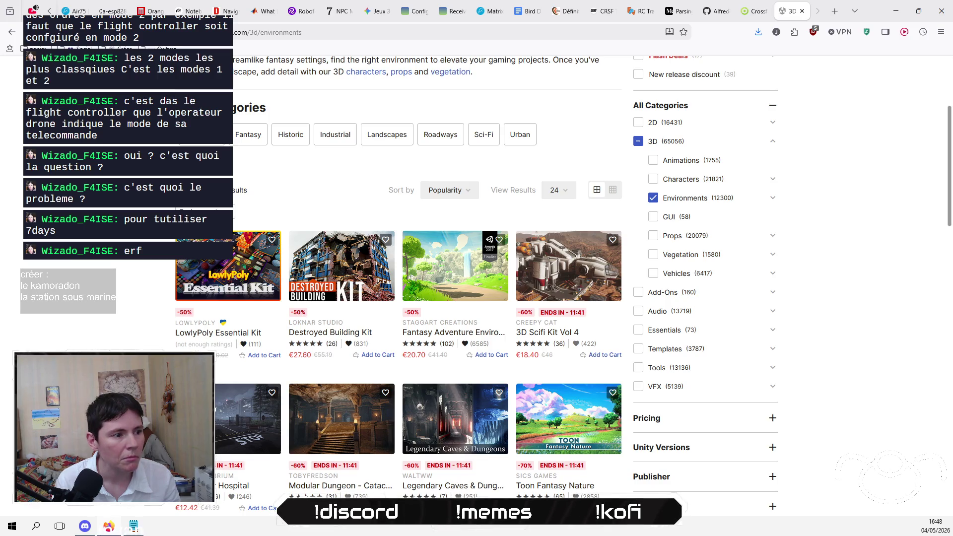
{"action": "scroll", "coordinate": [397, 278], "scroll_direction": "down", "scroll_amount": 3}
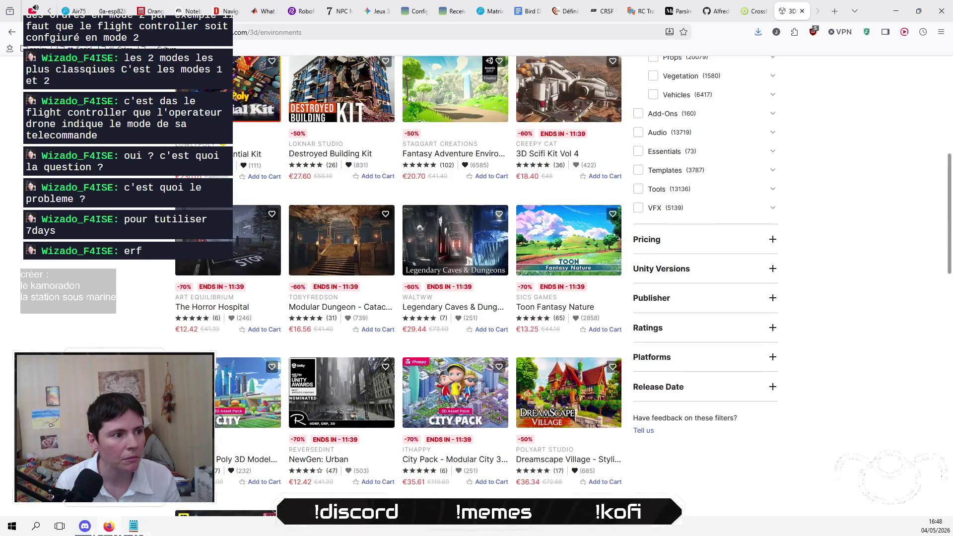
{"action": "right_click", "coordinate": [232, 306]}
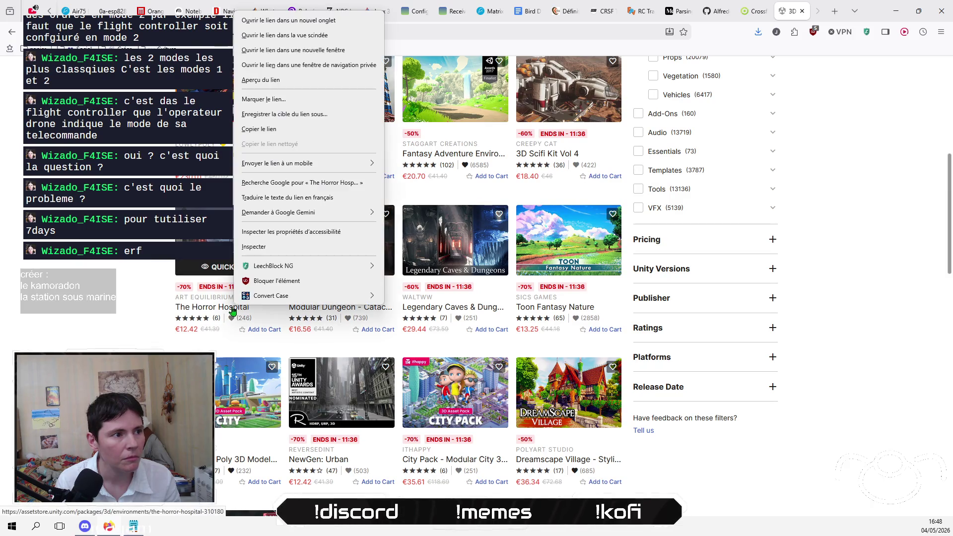
{"action": "left_click", "coordinate": [300, 20]}
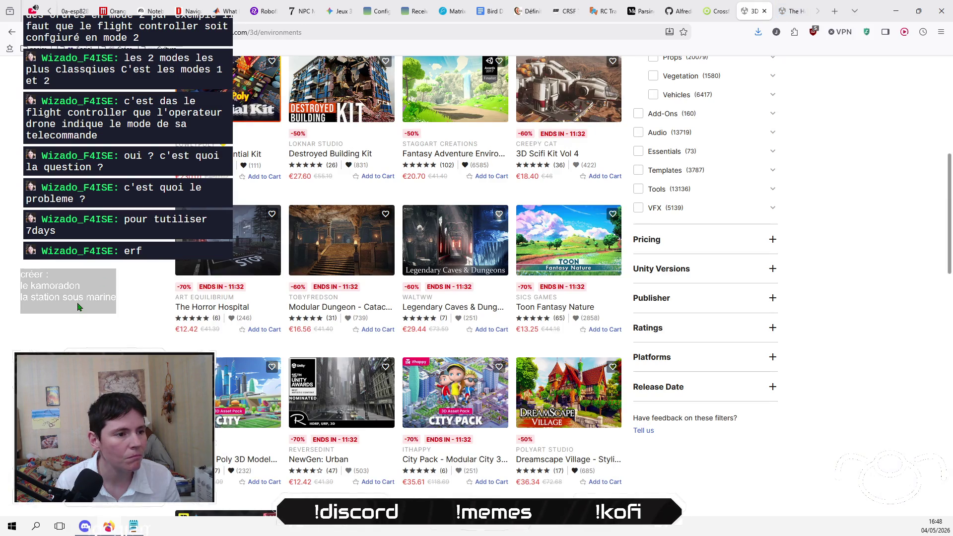
Step: Open NewGen: Urban in a new tab, then move the listing to results page 2
{"action": "right_click", "coordinate": [337, 463]}
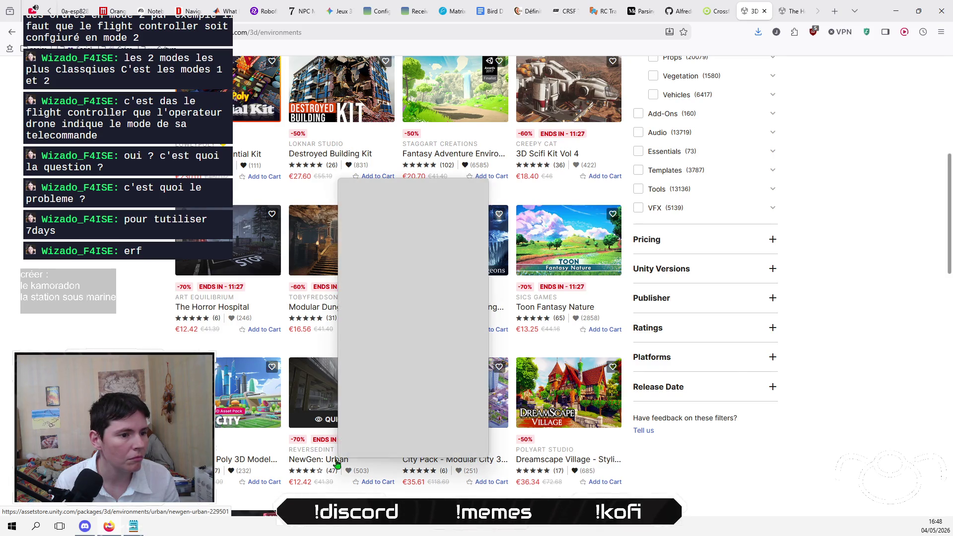
{"action": "left_click", "coordinate": [418, 195]}
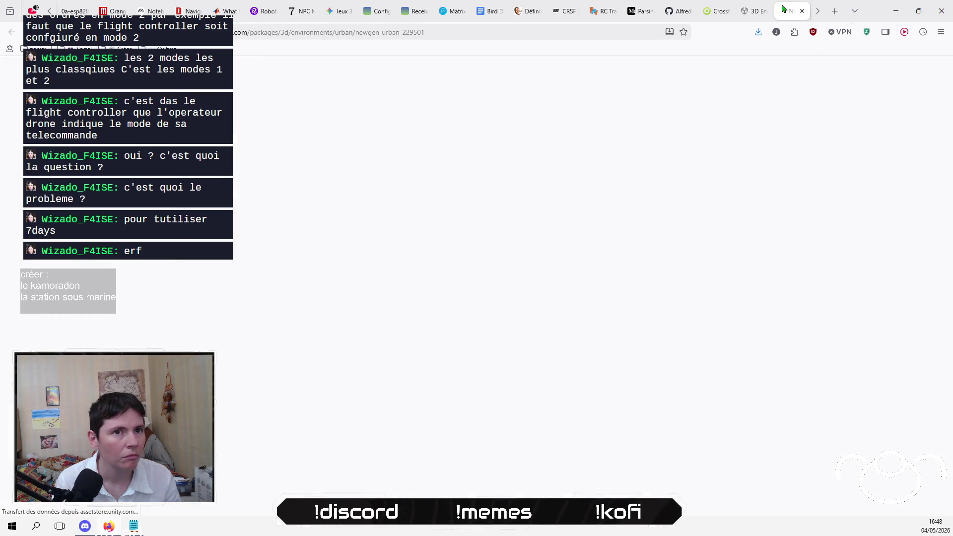
{"action": "left_click", "coordinate": [754, 11]}
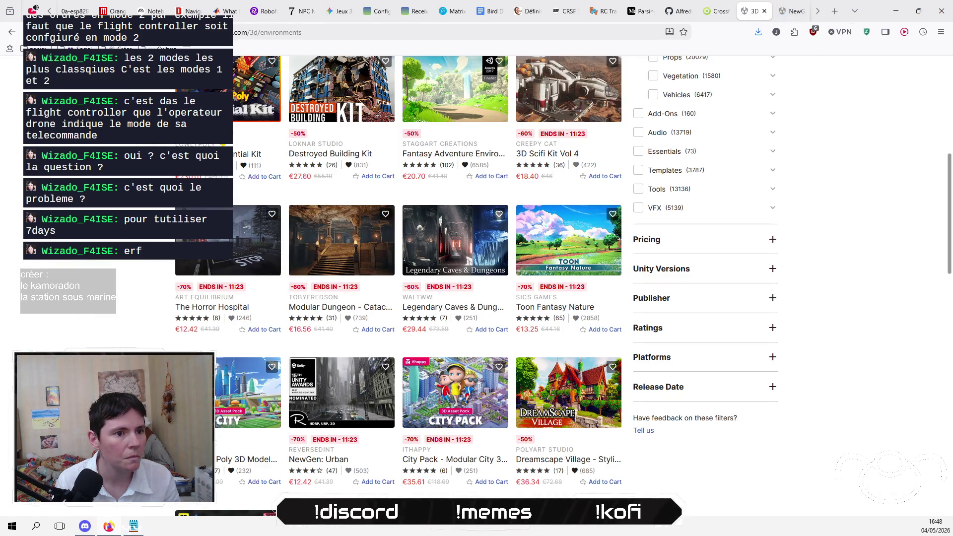
{"action": "scroll", "coordinate": [270, 284], "scroll_direction": "down", "scroll_amount": 3}
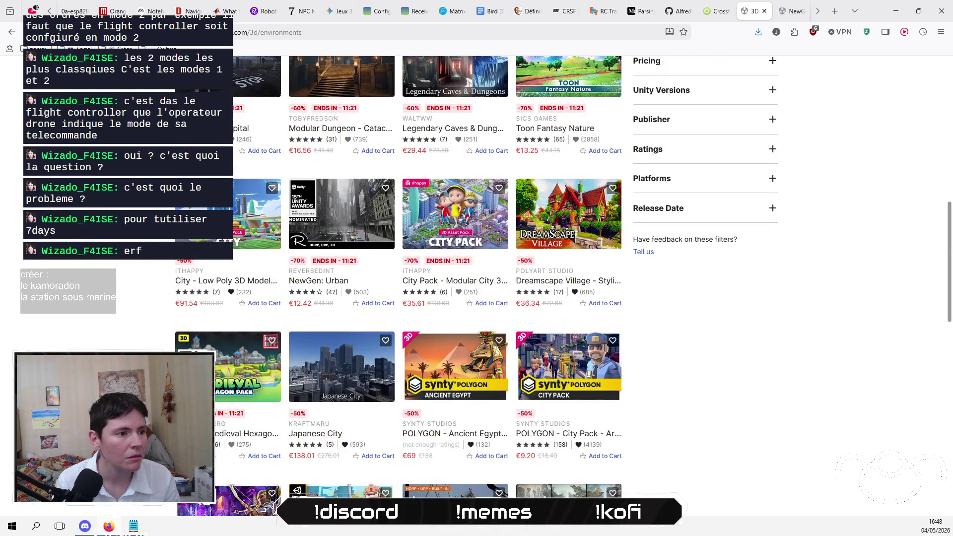
{"action": "scroll", "coordinate": [271, 284], "scroll_direction": "down", "scroll_amount": 1}
{"action": "scroll", "coordinate": [270, 284], "scroll_direction": "down", "scroll_amount": 2}
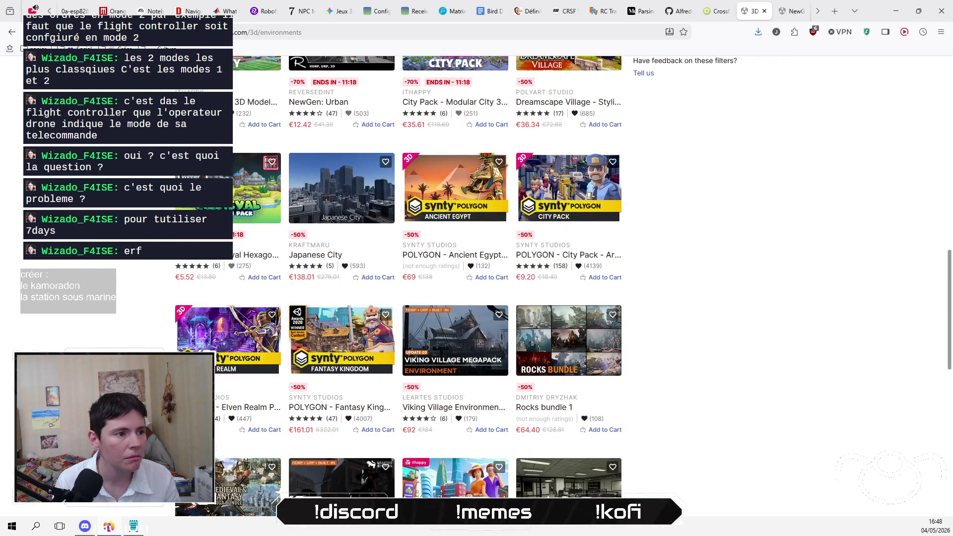
{"action": "scroll", "coordinate": [271, 284], "scroll_direction": "down", "scroll_amount": 1}
{"action": "scroll", "coordinate": [271, 284], "scroll_direction": "down", "scroll_amount": 3}
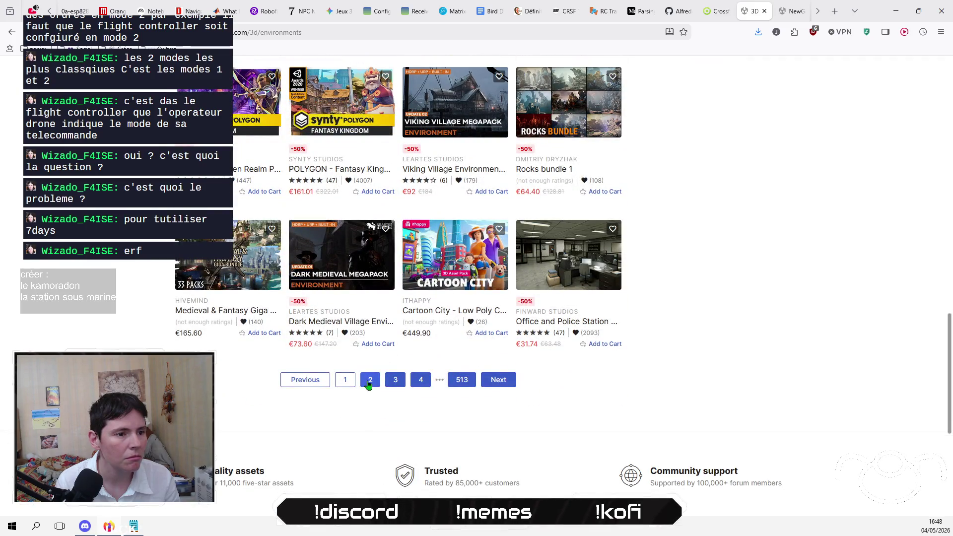
{"action": "left_click", "coordinate": [370, 379]}
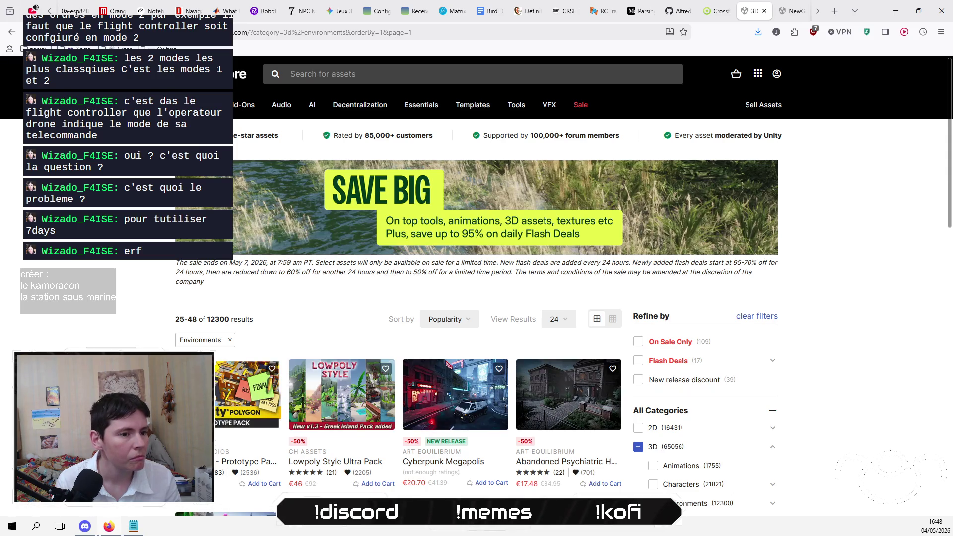
Step: Open the Abandoned Psychiatric Hospital pack in a new tab
{"action": "scroll", "coordinate": [477, 286], "scroll_direction": "down", "scroll_amount": 2}
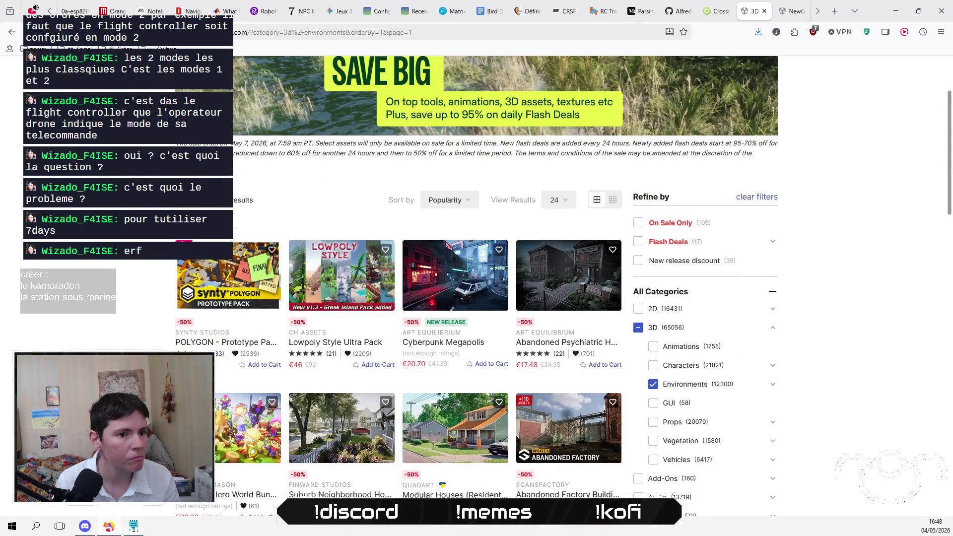
{"action": "right_click", "coordinate": [571, 346]}
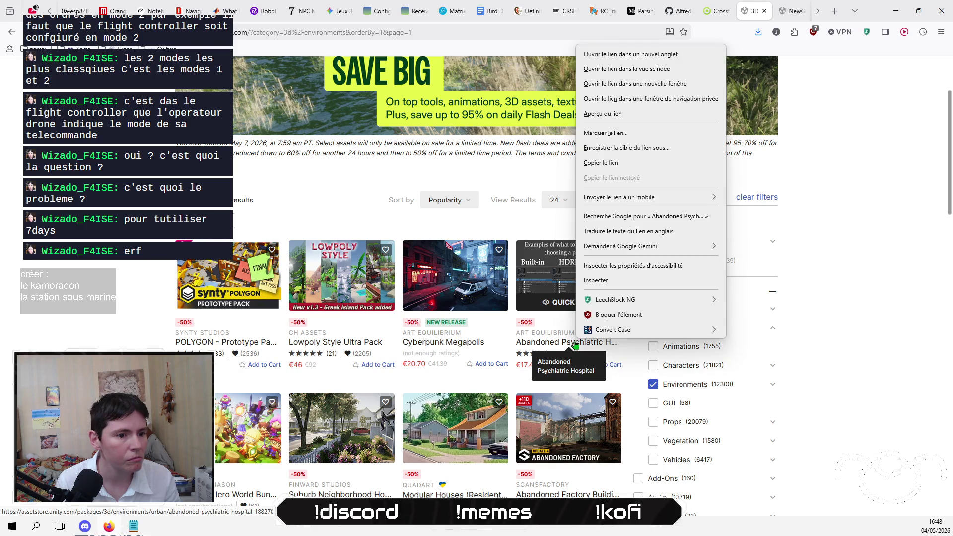
{"action": "left_click", "coordinate": [623, 60]}
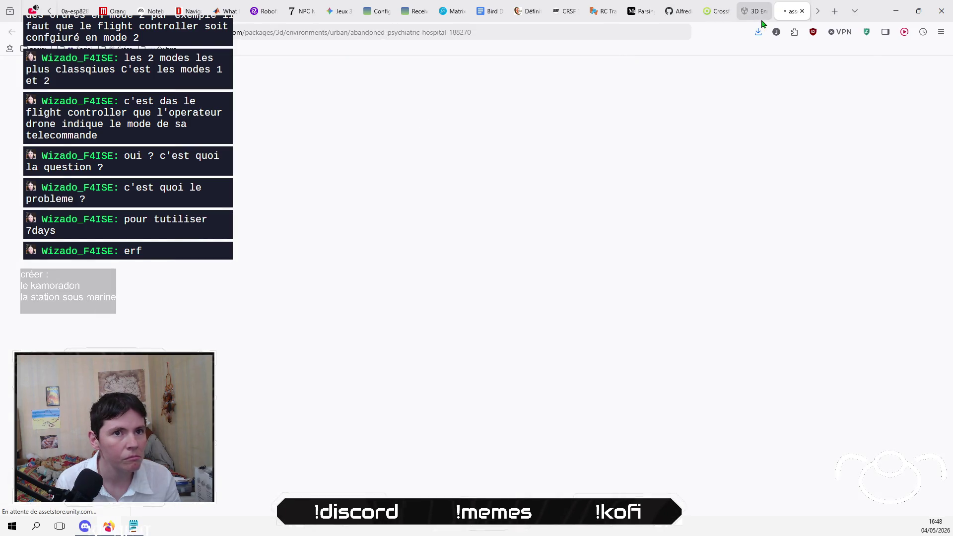
{"action": "scroll", "coordinate": [99, 351], "scroll_direction": "down", "scroll_amount": 5}
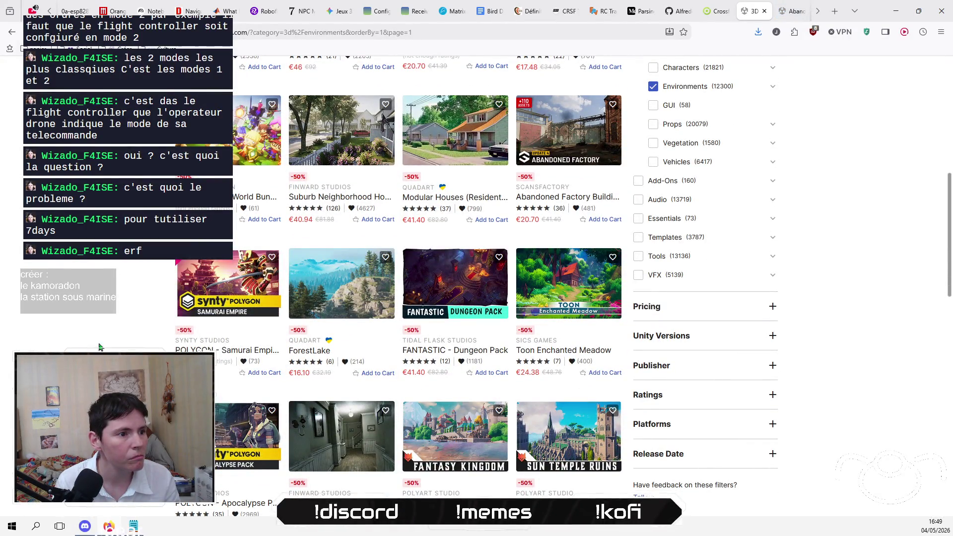
Step: Open the ForestLake pack in a new tab, then go to results page 3
{"action": "mouse_move", "coordinate": [318, 268]}
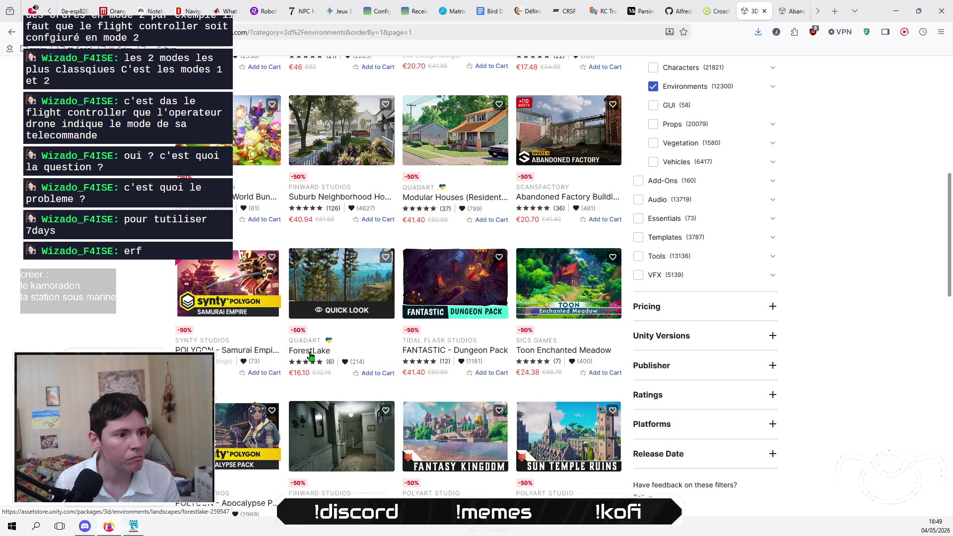
{"action": "right_click", "coordinate": [310, 356]}
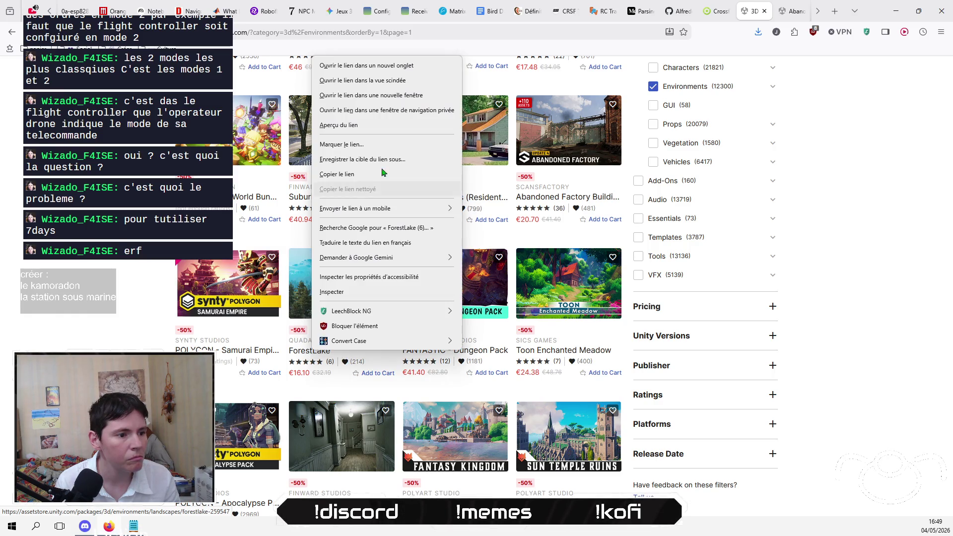
{"action": "left_click", "coordinate": [397, 68]}
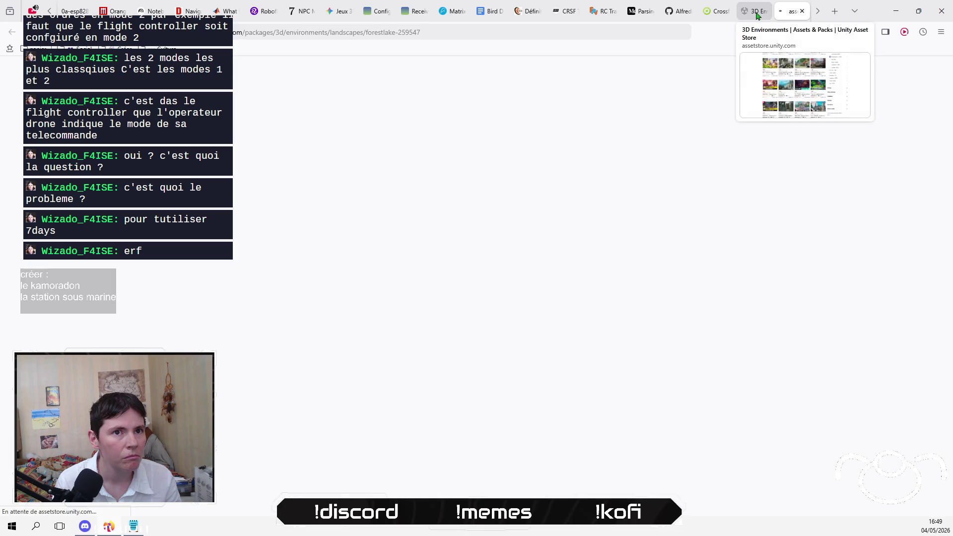
{"action": "left_click", "coordinate": [755, 11]}
{"action": "scroll", "coordinate": [118, 336], "scroll_direction": "down", "scroll_amount": 2}
{"action": "scroll", "coordinate": [117, 336], "scroll_direction": "down", "scroll_amount": 5}
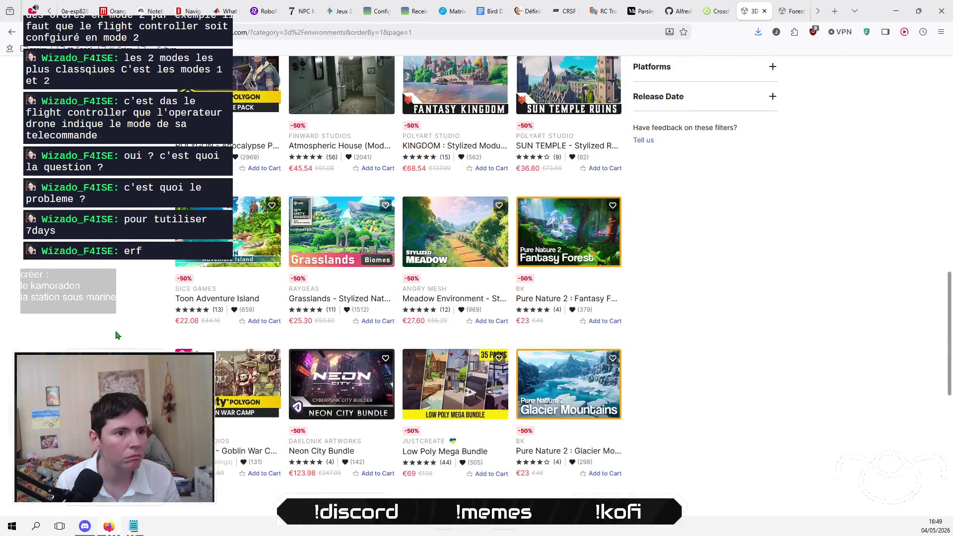
{"action": "scroll", "coordinate": [117, 335], "scroll_direction": "down", "scroll_amount": 1}
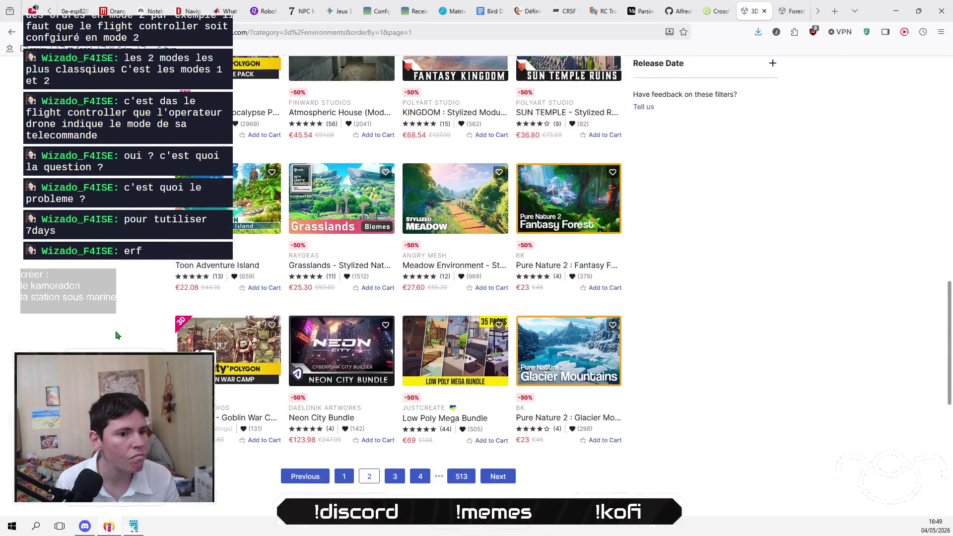
{"action": "left_click", "coordinate": [394, 450]}
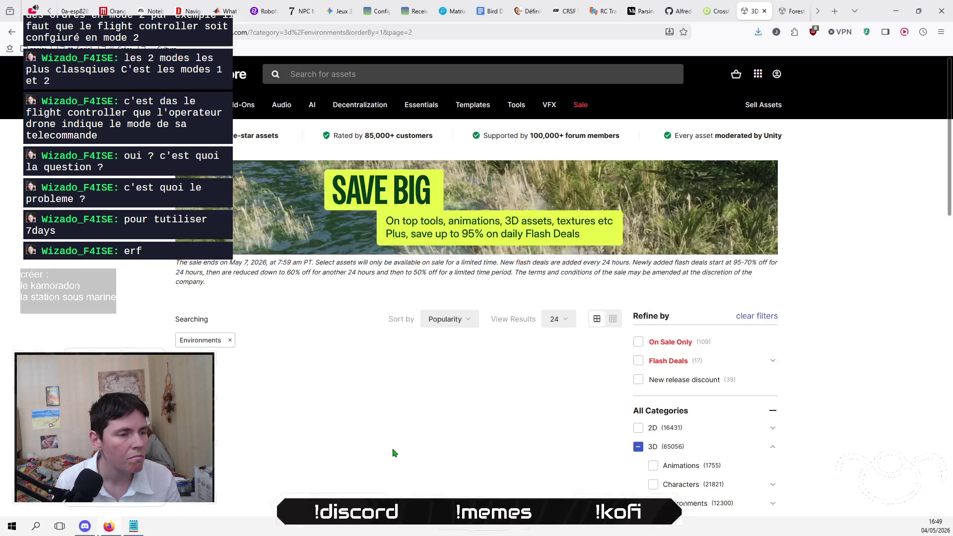
Step: Scroll through page 3 of environment packs and move on to page 4
{"action": "scroll", "coordinate": [394, 451], "scroll_direction": "down", "scroll_amount": 1}
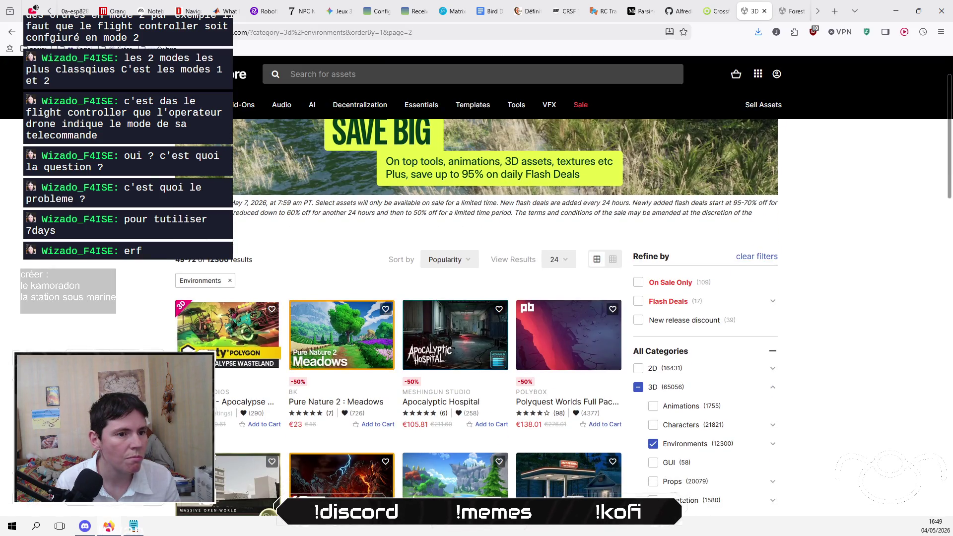
{"action": "scroll", "coordinate": [394, 452], "scroll_direction": "down", "scroll_amount": 2}
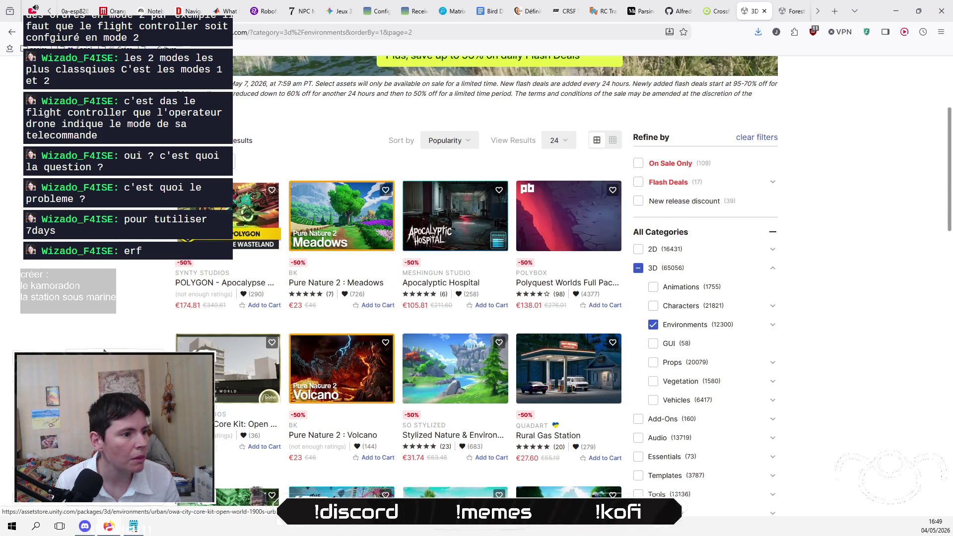
{"action": "scroll", "coordinate": [104, 351], "scroll_direction": "down", "scroll_amount": 2}
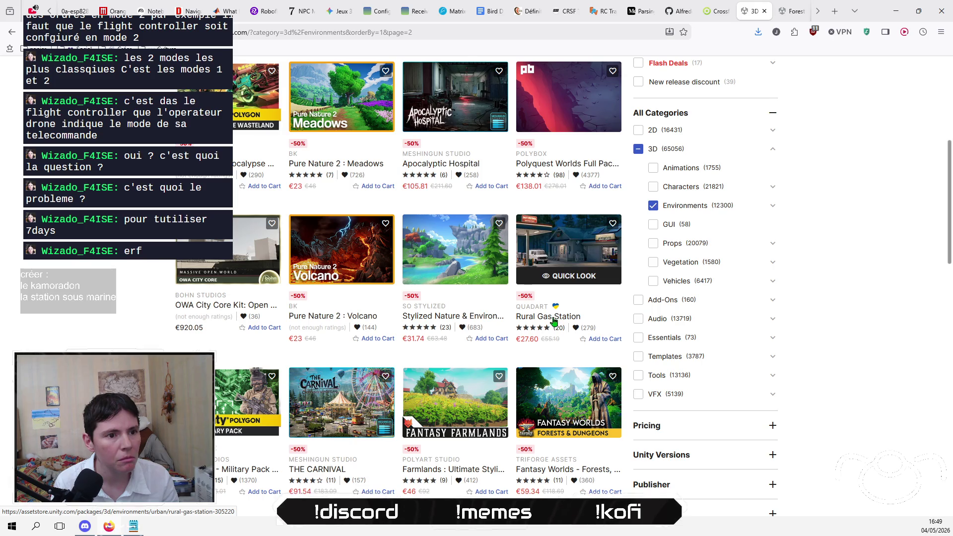
{"action": "scroll", "coordinate": [69, 330], "scroll_direction": "down", "scroll_amount": 2}
{"action": "scroll", "coordinate": [69, 330], "scroll_direction": "down", "scroll_amount": 2}
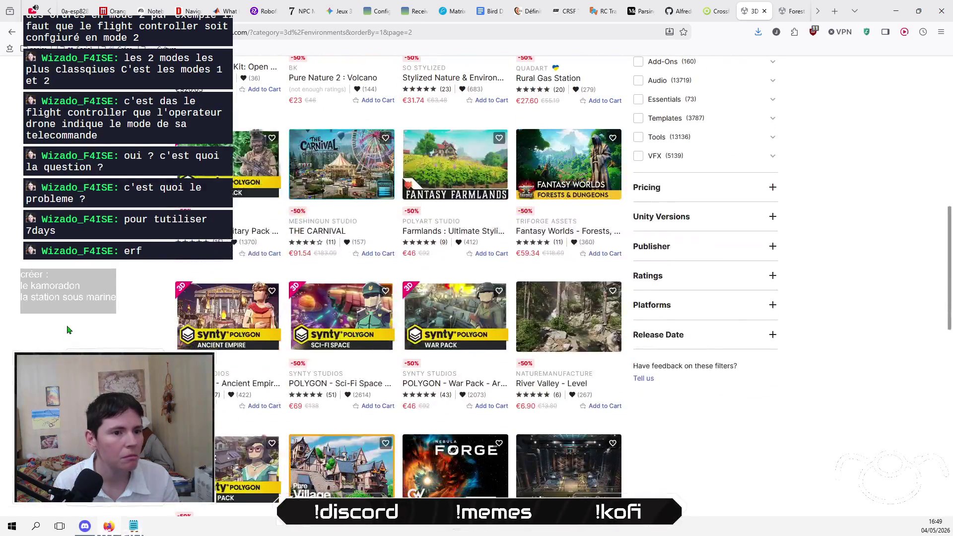
{"action": "scroll", "coordinate": [65, 331], "scroll_direction": "down", "scroll_amount": 2}
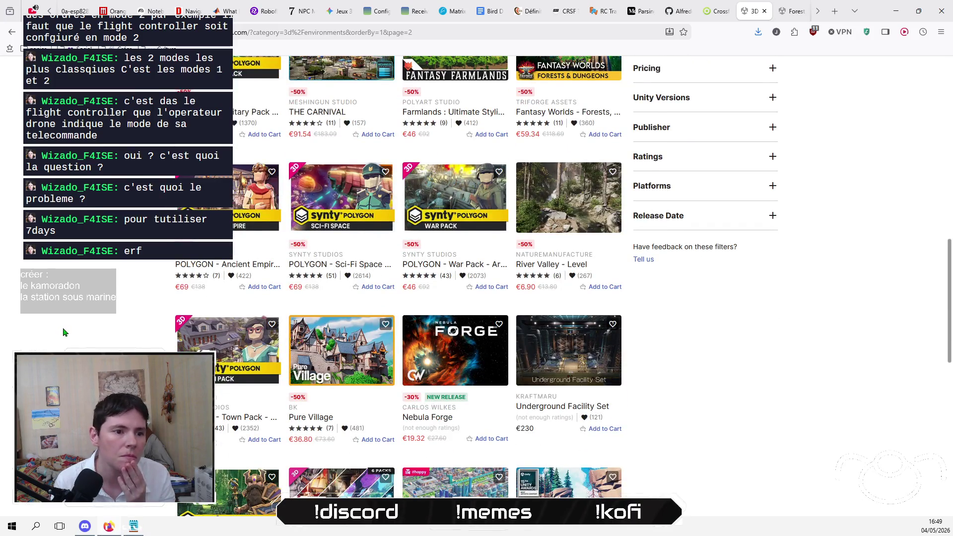
{"action": "scroll", "coordinate": [64, 332], "scroll_direction": "down", "scroll_amount": 3}
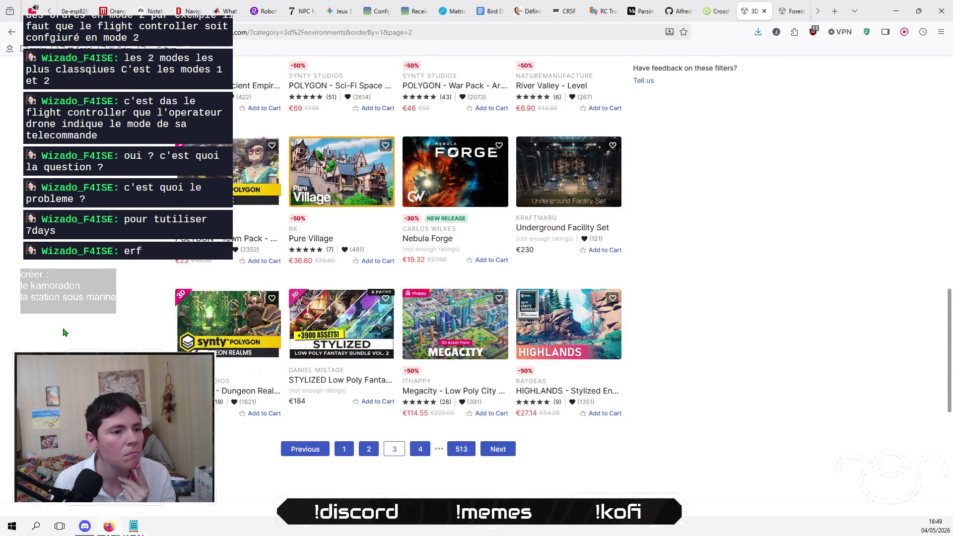
{"action": "left_click", "coordinate": [416, 451]}
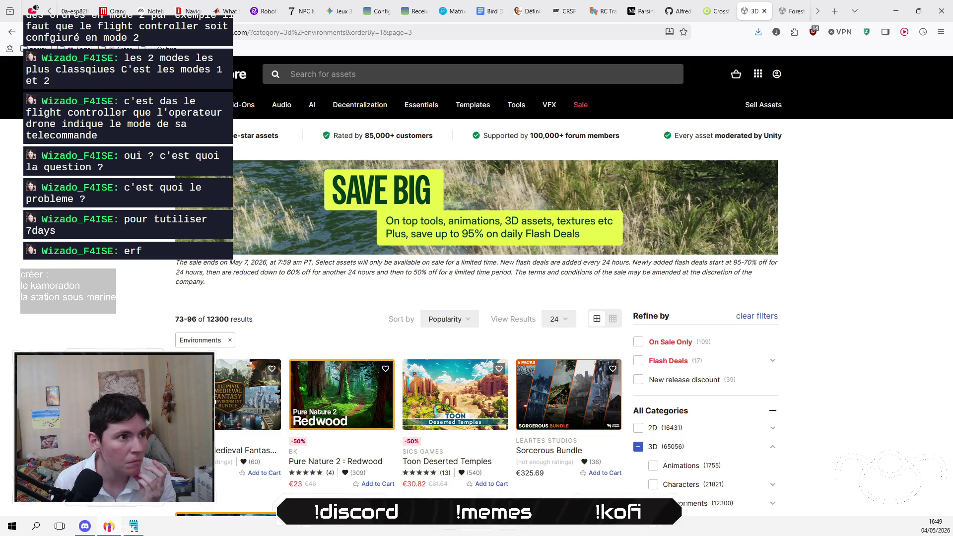
Step: Jump from page 4 back to page 1 of results and scroll the listing
{"action": "scroll", "coordinate": [322, 311], "scroll_direction": "down", "scroll_amount": 10}
{"action": "scroll", "coordinate": [322, 313], "scroll_direction": "down", "scroll_amount": 10}
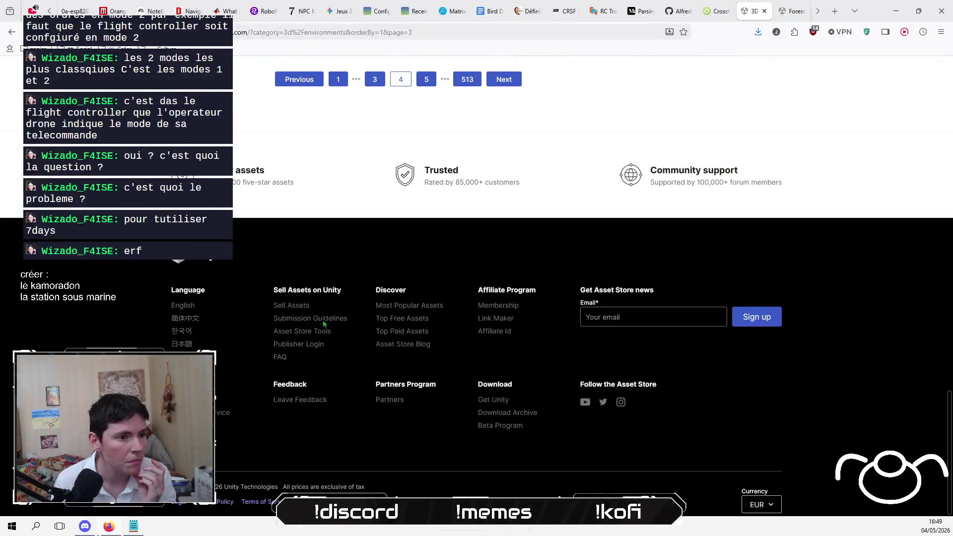
{"action": "scroll", "coordinate": [323, 315], "scroll_direction": "up", "scroll_amount": 3}
{"action": "left_click", "coordinate": [336, 319]}
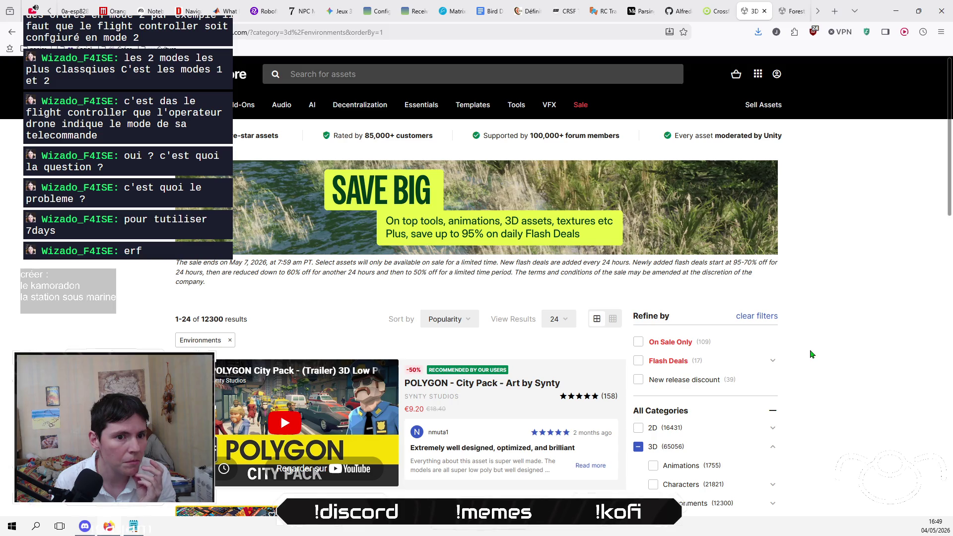
{"action": "scroll", "coordinate": [812, 354], "scroll_direction": "down", "scroll_amount": 1}
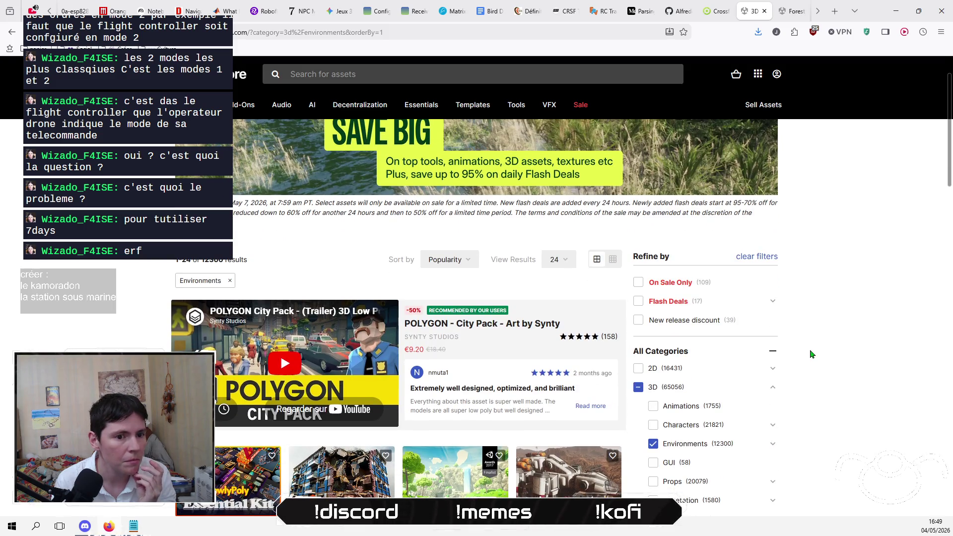
{"action": "scroll", "coordinate": [812, 354], "scroll_direction": "down", "scroll_amount": 3}
{"action": "scroll", "coordinate": [812, 354], "scroll_direction": "down", "scroll_amount": 5}
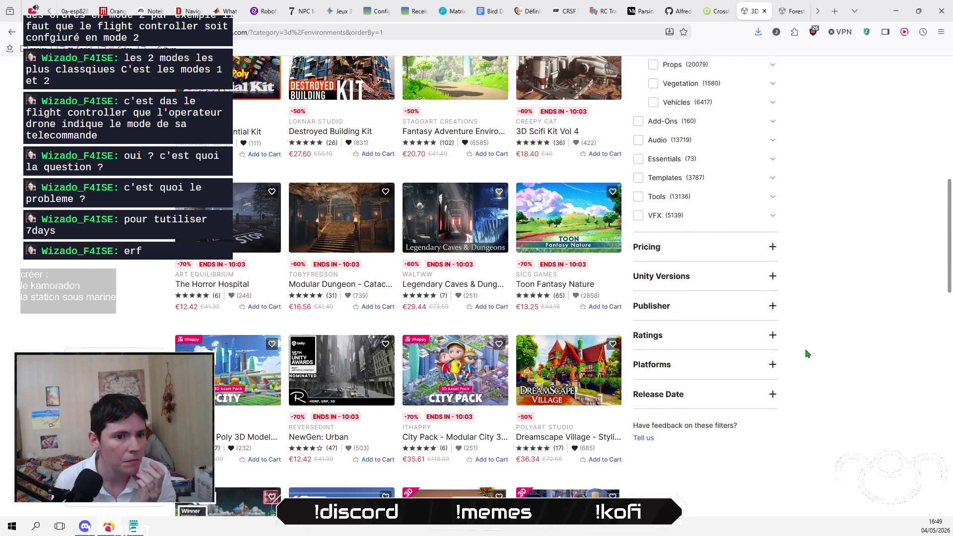
{"action": "scroll", "coordinate": [809, 354], "scroll_direction": "up", "scroll_amount": 4}
{"action": "scroll", "coordinate": [807, 353], "scroll_direction": "up", "scroll_amount": 5}
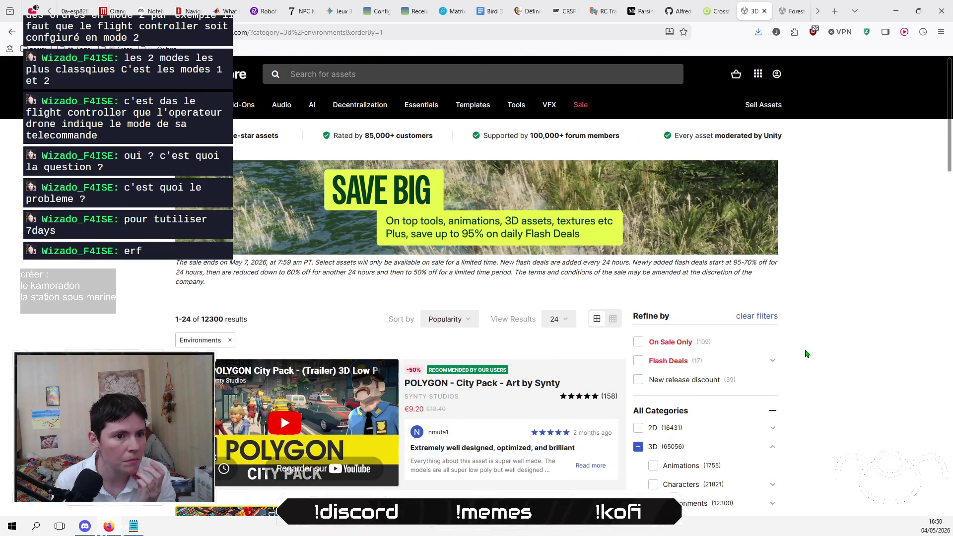
{"action": "scroll", "coordinate": [398, 364], "scroll_direction": "down", "scroll_amount": 2}
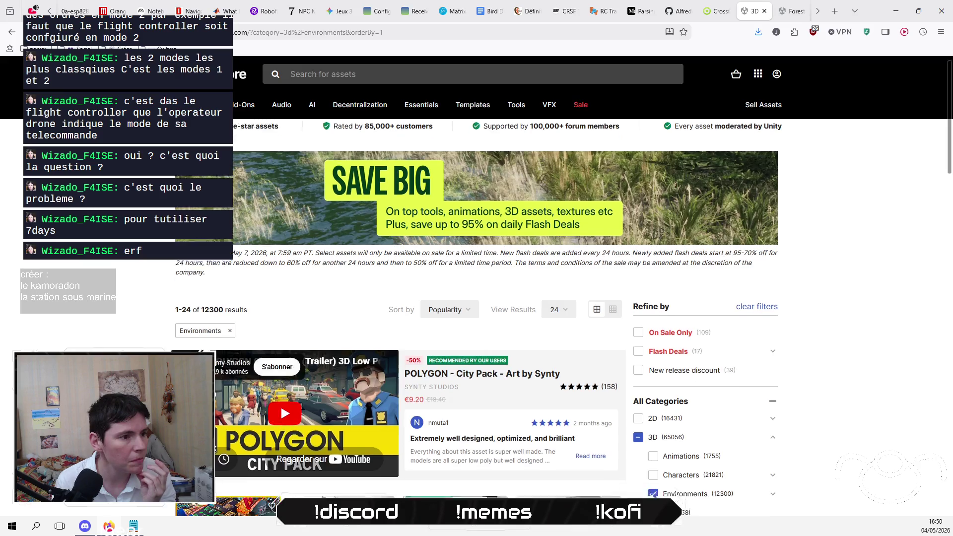
Step: Page through the ForestLake preview images up to the eighth, then close its tab
{"action": "left_click", "coordinate": [789, 12]}
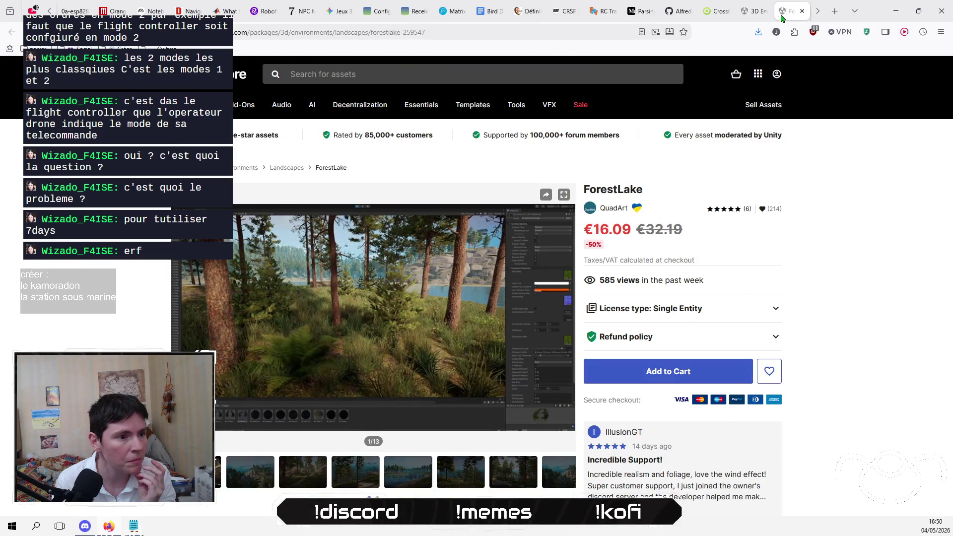
{"action": "left_click", "coordinate": [259, 483]}
{"action": "left_click", "coordinate": [298, 489]}
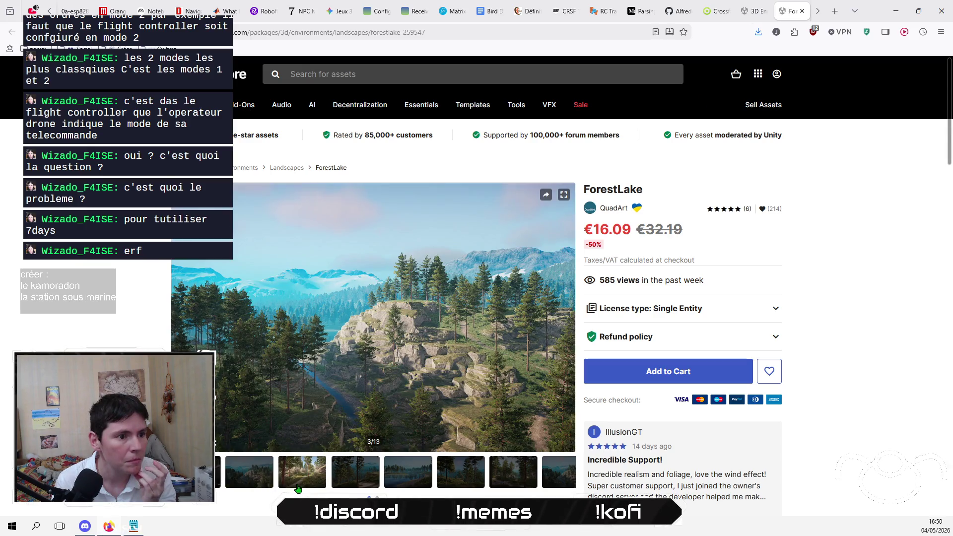
{"action": "left_click", "coordinate": [347, 489]}
{"action": "left_click", "coordinate": [413, 490]}
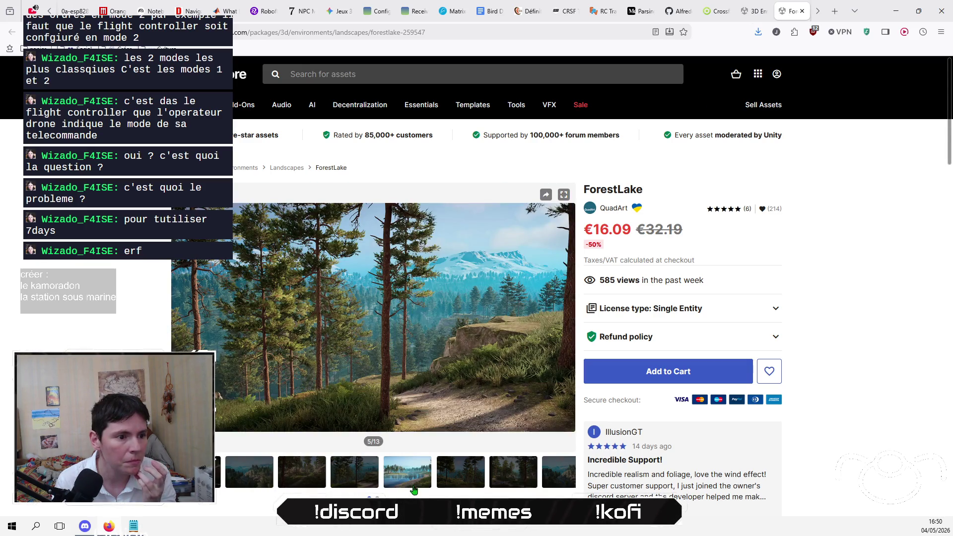
{"action": "left_click", "coordinate": [467, 476]}
{"action": "left_click", "coordinate": [503, 469]}
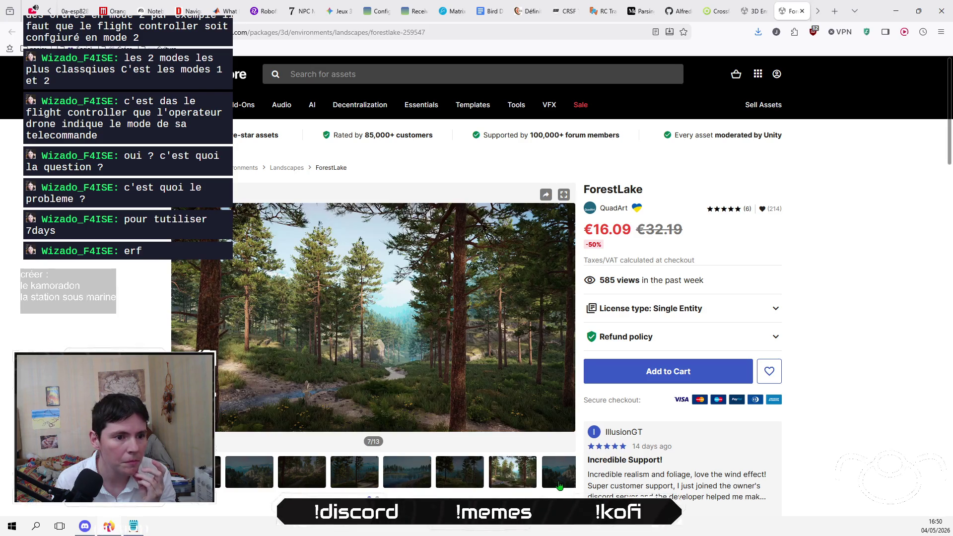
{"action": "left_click", "coordinate": [559, 484]}
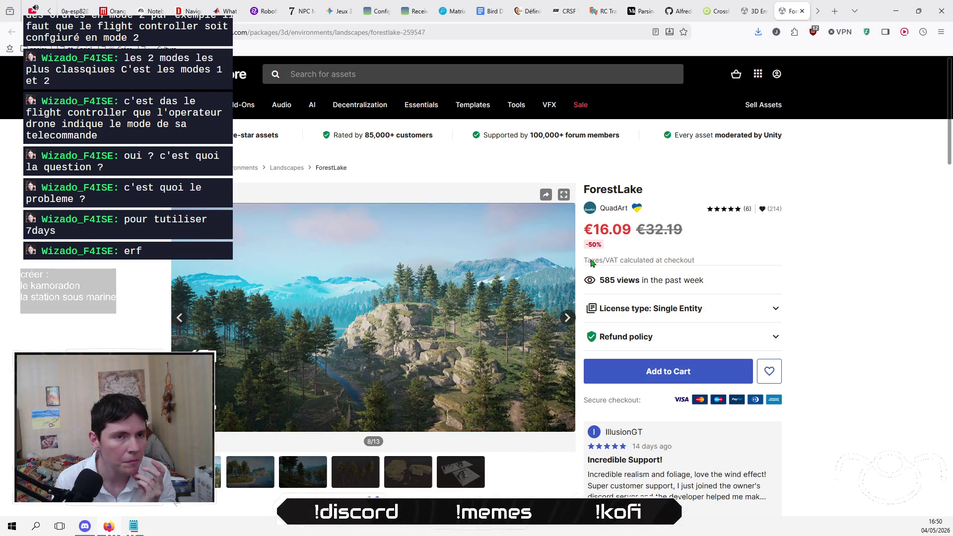
{"action": "left_click", "coordinate": [801, 11]}
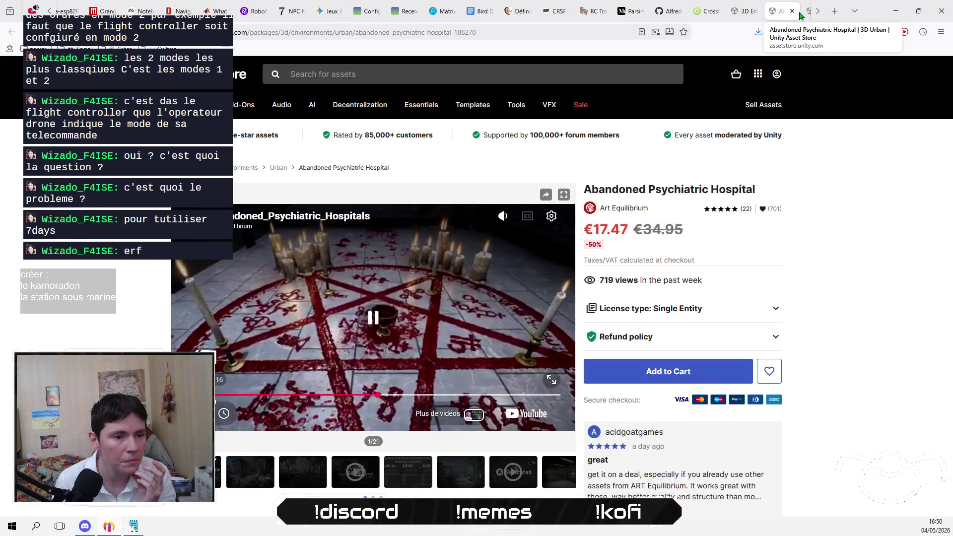
Step: View the psychiatric hospital pack's pipeline comparison, exterior and interior preview images
{"action": "left_click", "coordinate": [411, 480]}
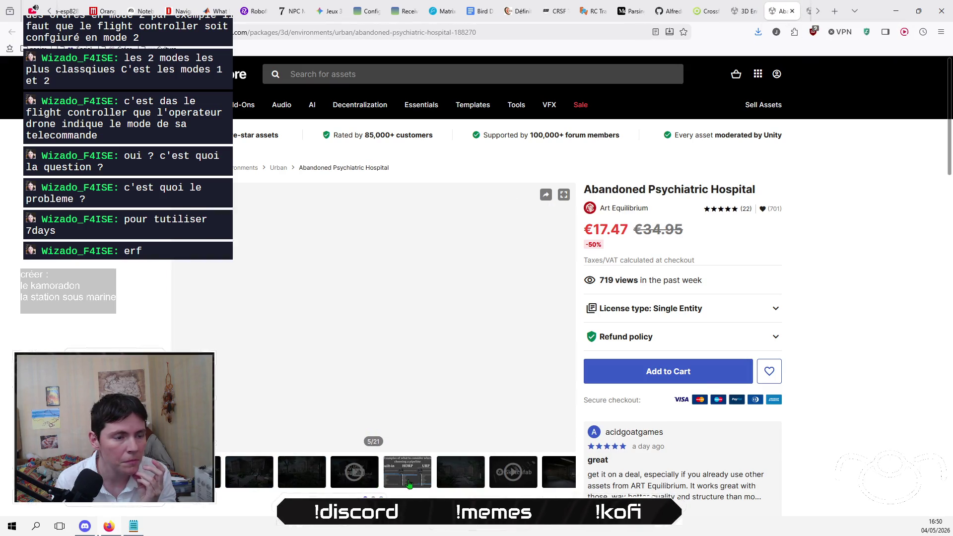
{"action": "left_click", "coordinate": [485, 474]}
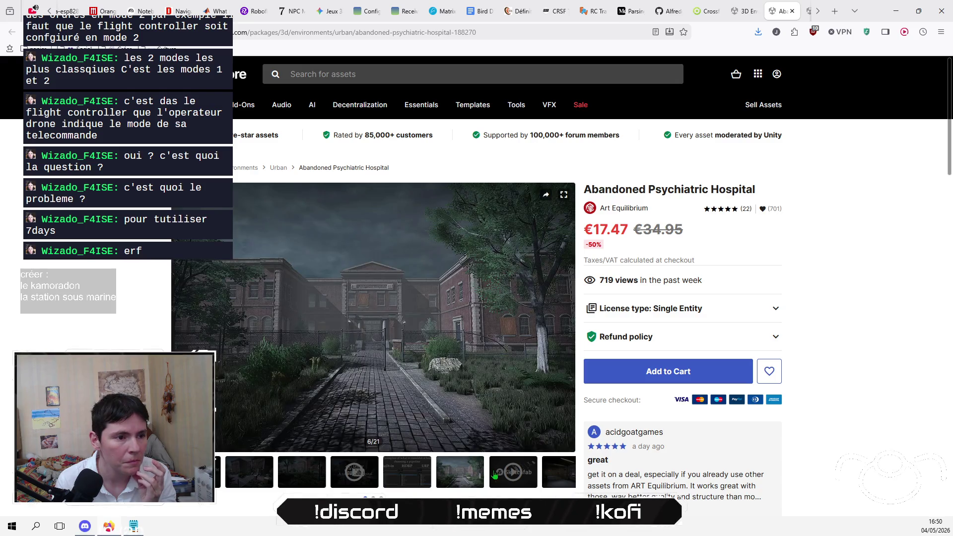
{"action": "left_click", "coordinate": [306, 479]}
{"action": "left_click", "coordinate": [269, 479]}
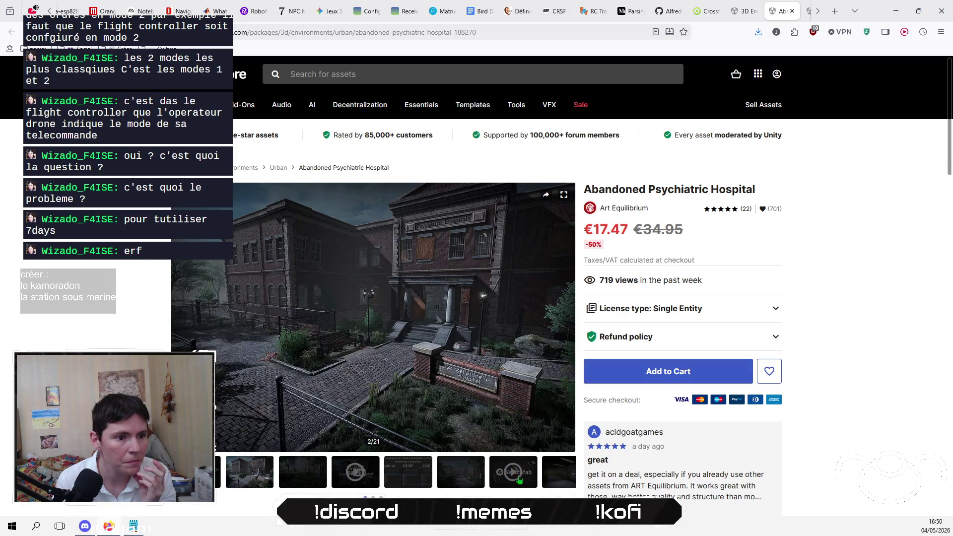
{"action": "left_click", "coordinate": [564, 475]}
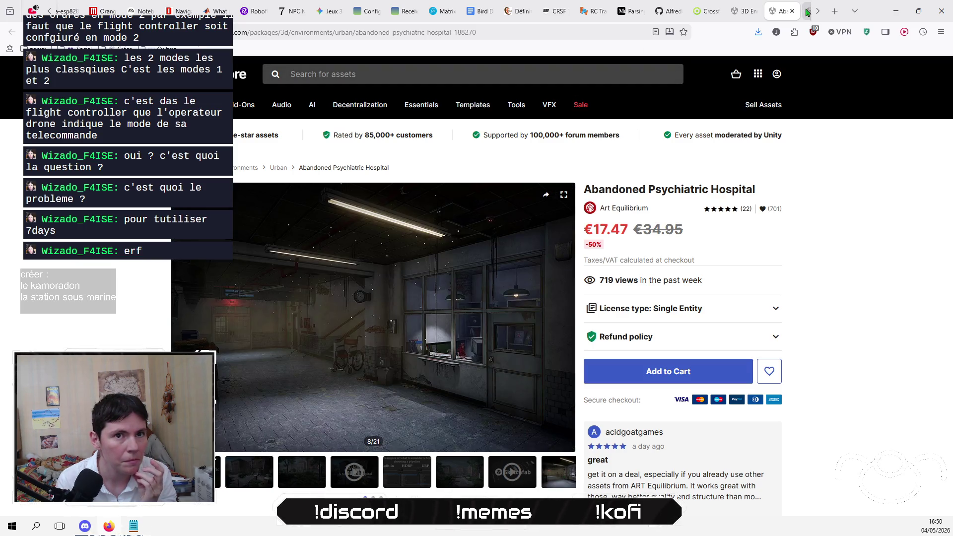
Step: Browse the NewGen: Urban screenshots, including aerial city, overpass and Focal Cameras shots
{"action": "left_click", "coordinate": [808, 12]}
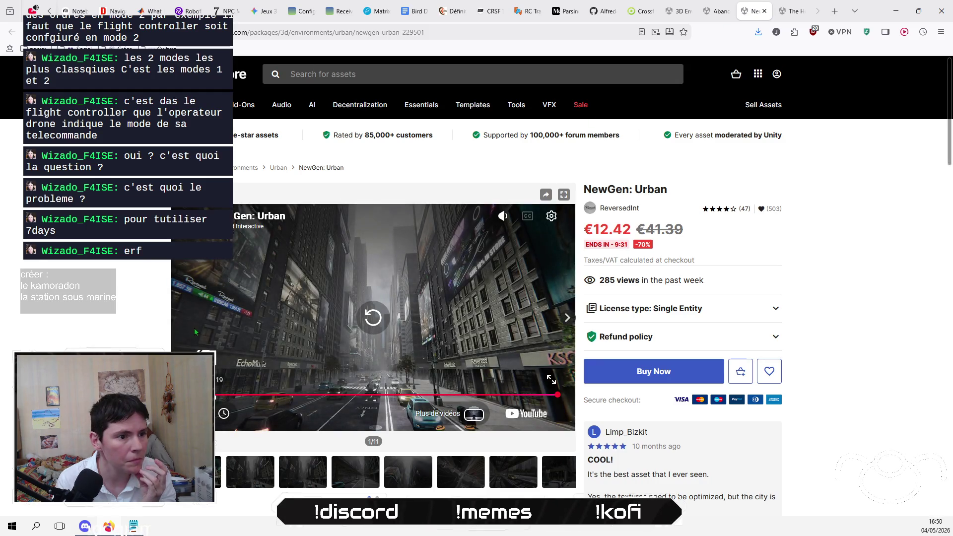
{"action": "left_click", "coordinate": [244, 483]}
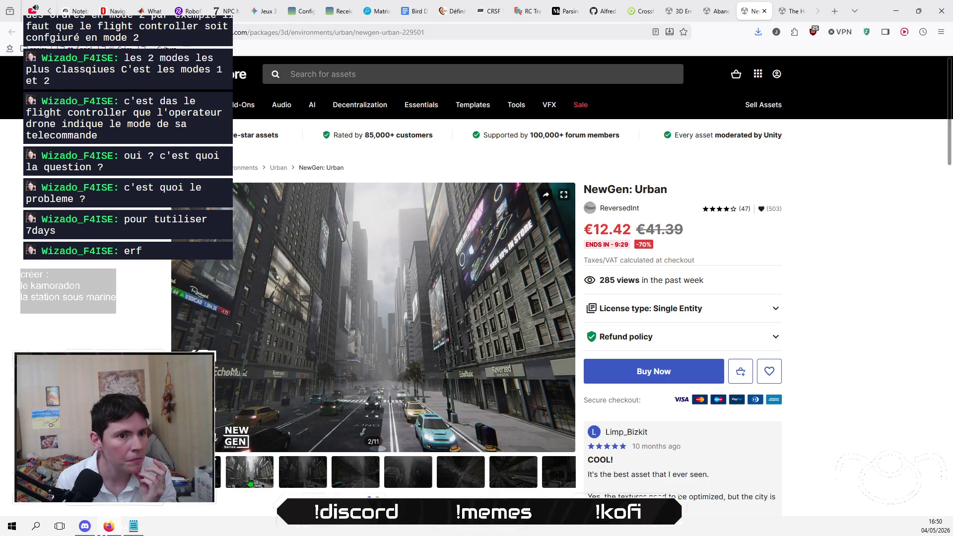
{"action": "left_click", "coordinate": [316, 487]}
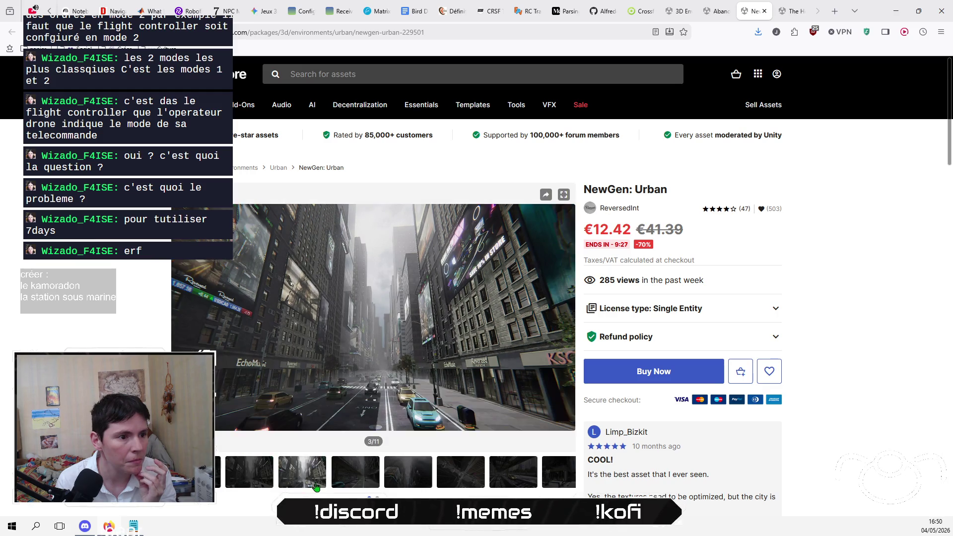
{"action": "left_click", "coordinate": [481, 479]}
{"action": "left_click", "coordinate": [530, 474]}
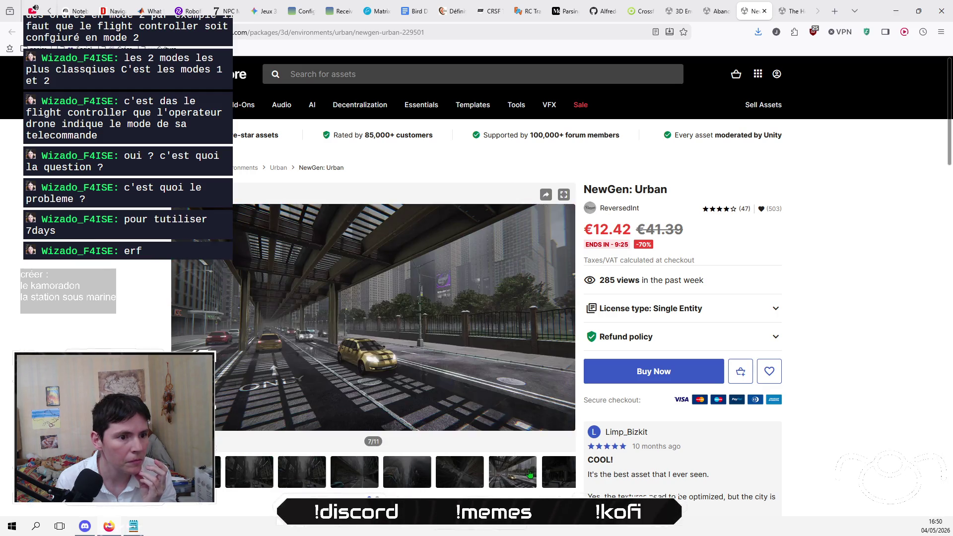
{"action": "left_click", "coordinate": [546, 476]}
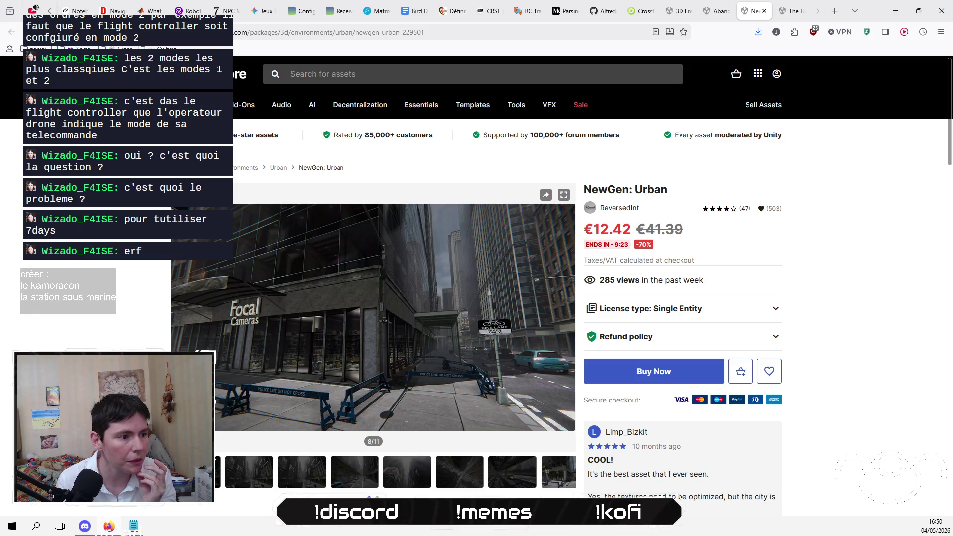
Step: Play the NewGen: Urban trailer, skip ahead to around 0:40 and aerial footage, then close it
{"action": "left_click", "coordinate": [199, 471]}
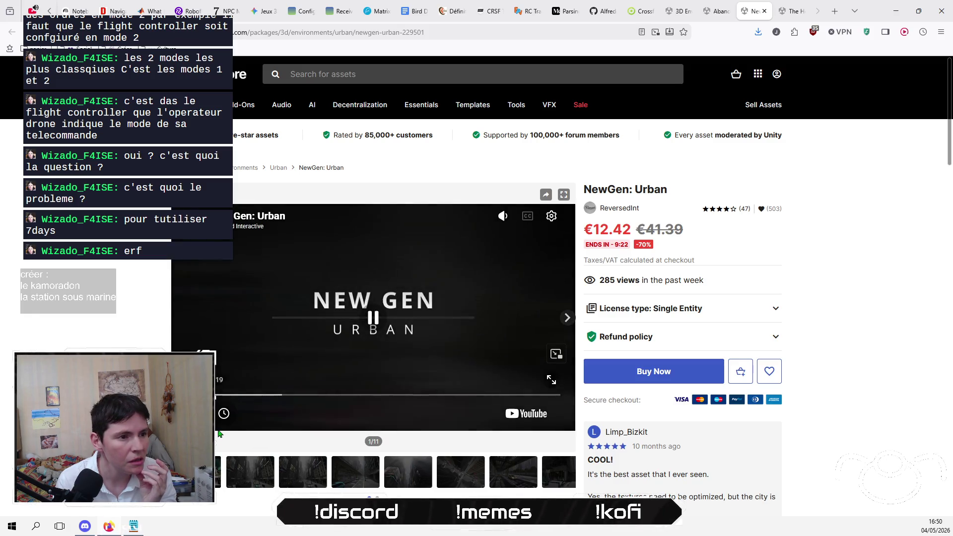
{"action": "left_click", "coordinate": [234, 398]}
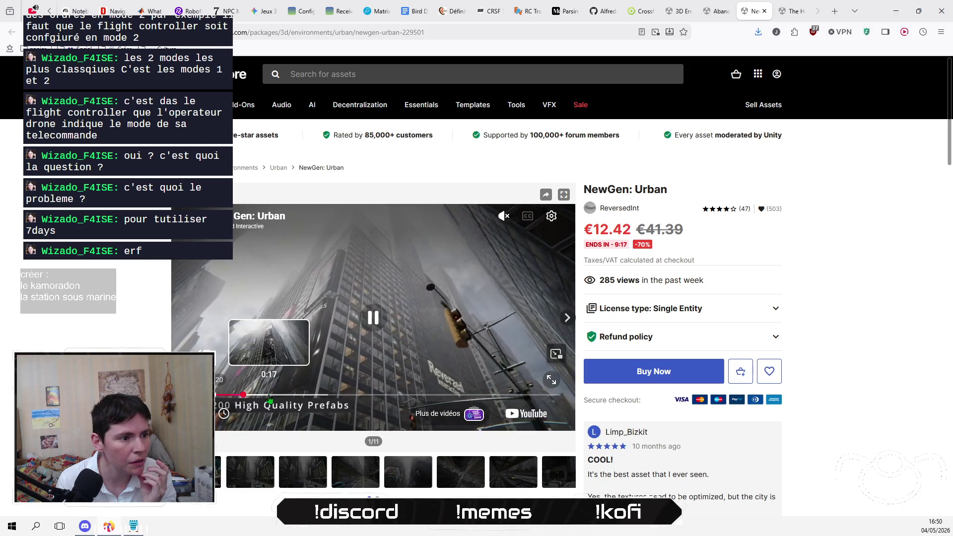
{"action": "left_click", "coordinate": [281, 395]}
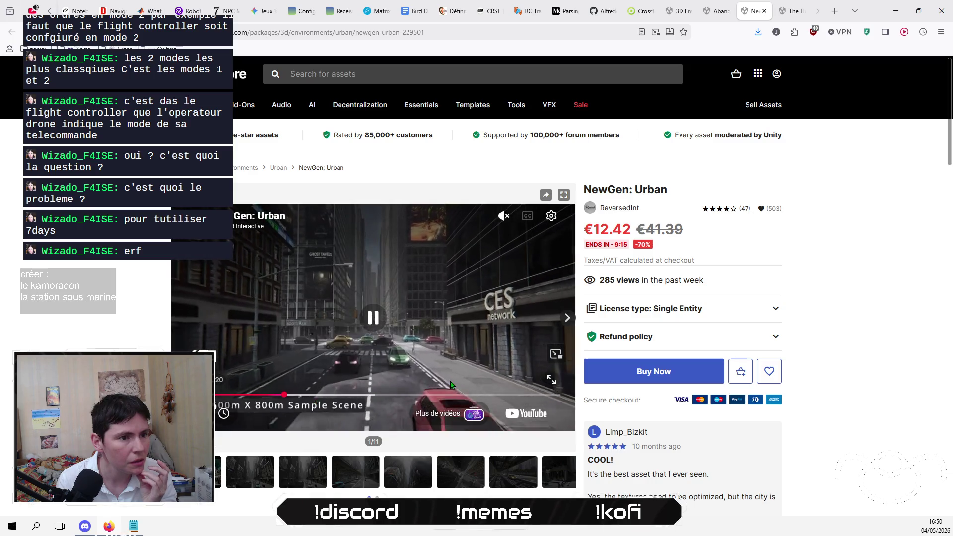
{"action": "left_click", "coordinate": [376, 396]}
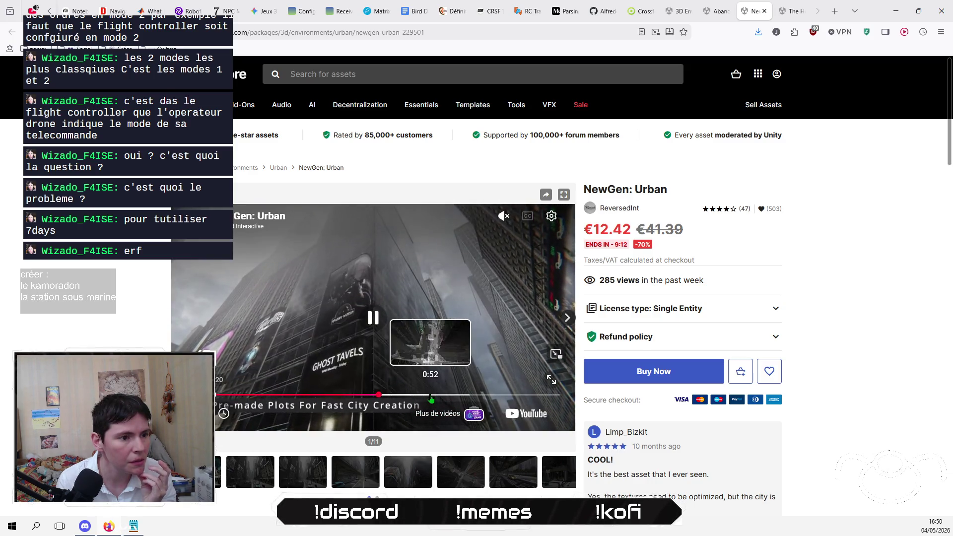
{"action": "left_click", "coordinate": [430, 396]}
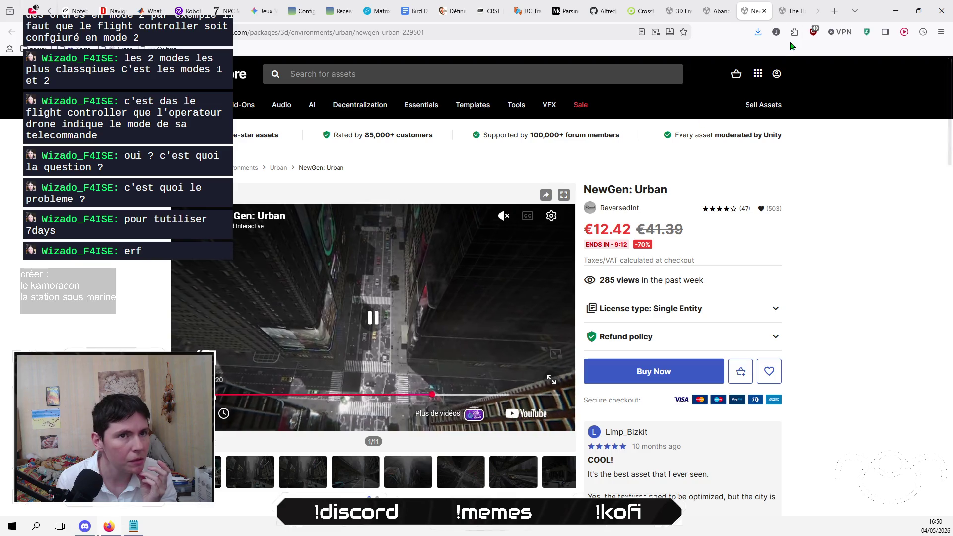
{"action": "left_click", "coordinate": [765, 11]}
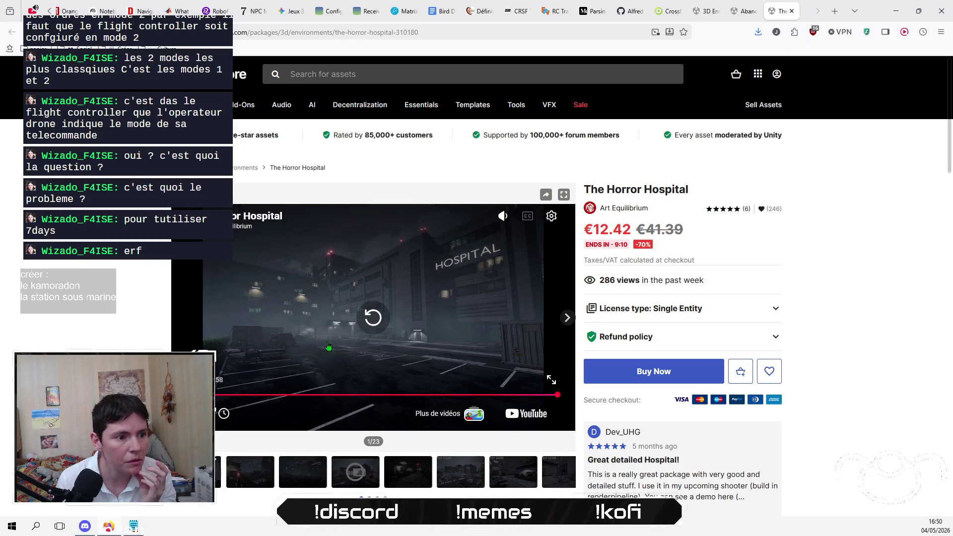
Step: Return to The Horror Hospital page and view its corridor, exterior, information desk and ward screenshots
{"action": "left_click", "coordinate": [756, 18]}
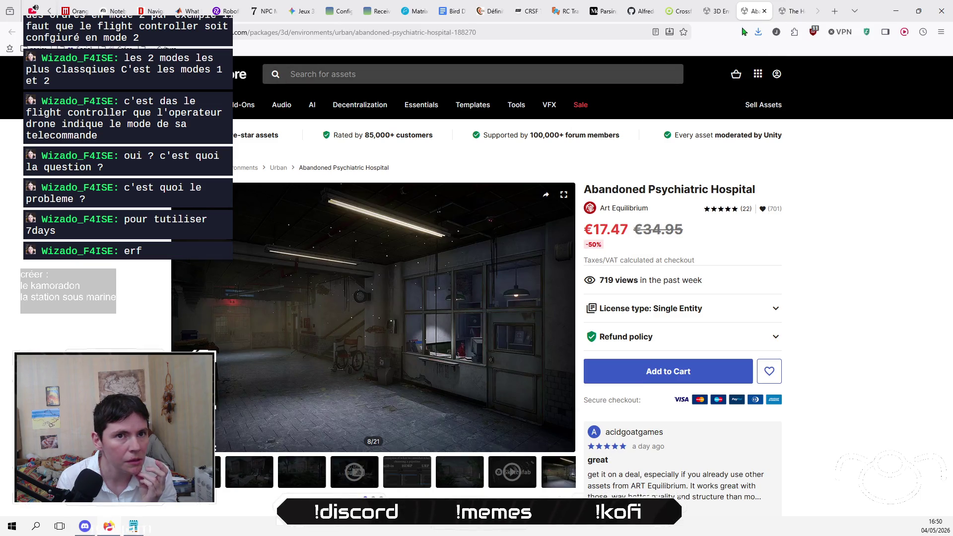
{"action": "key", "text": "ctrl+Tab"}
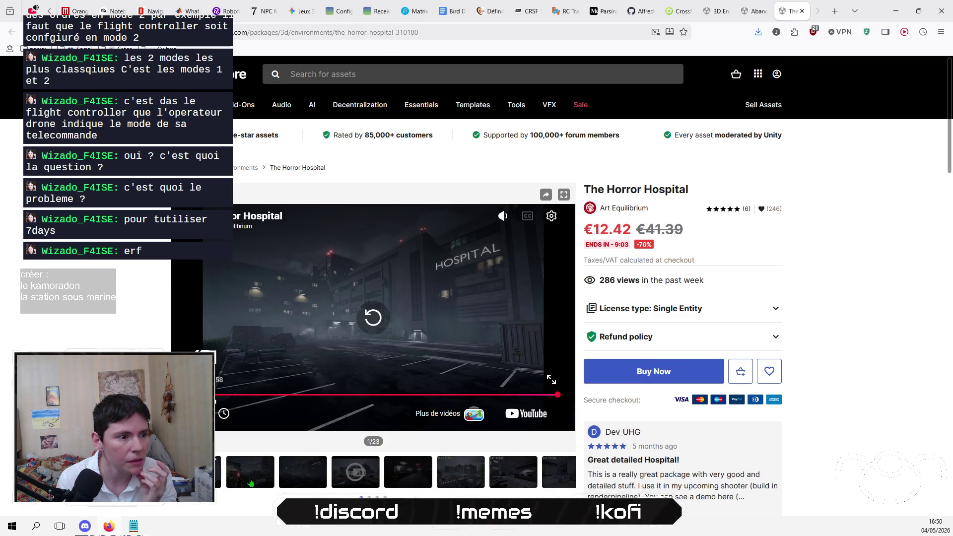
{"action": "left_click", "coordinate": [249, 481]}
{"action": "left_click", "coordinate": [282, 476]}
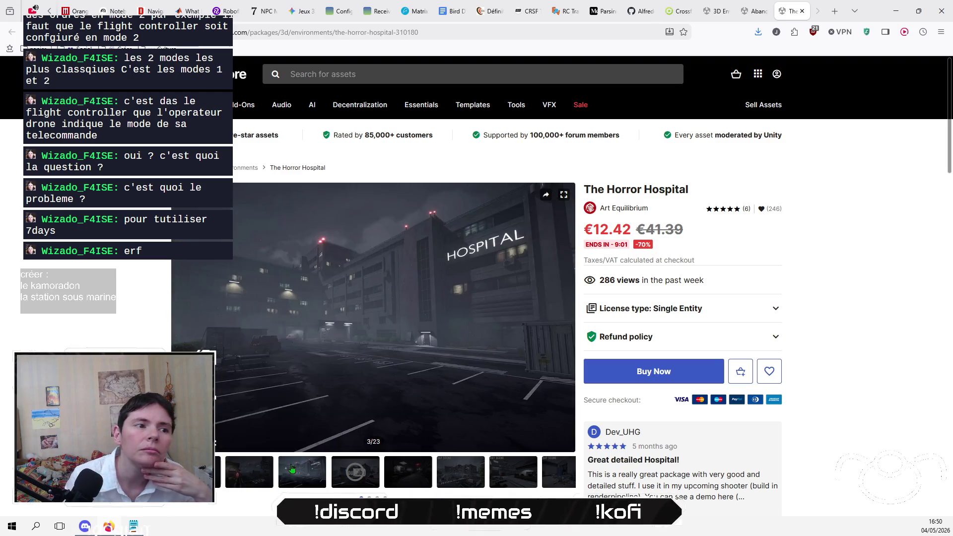
{"action": "left_click", "coordinate": [416, 477]}
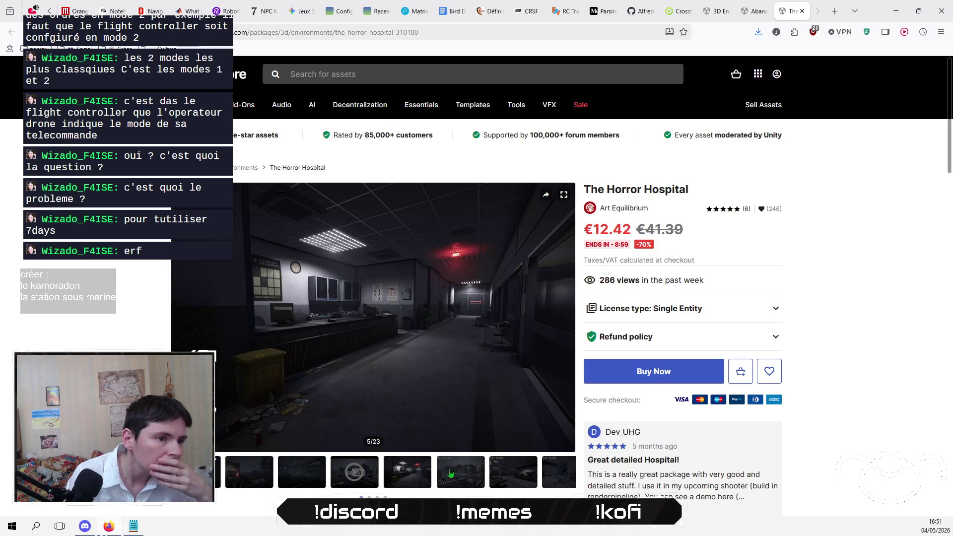
{"action": "left_click", "coordinate": [471, 479]}
{"action": "left_click", "coordinate": [507, 483]}
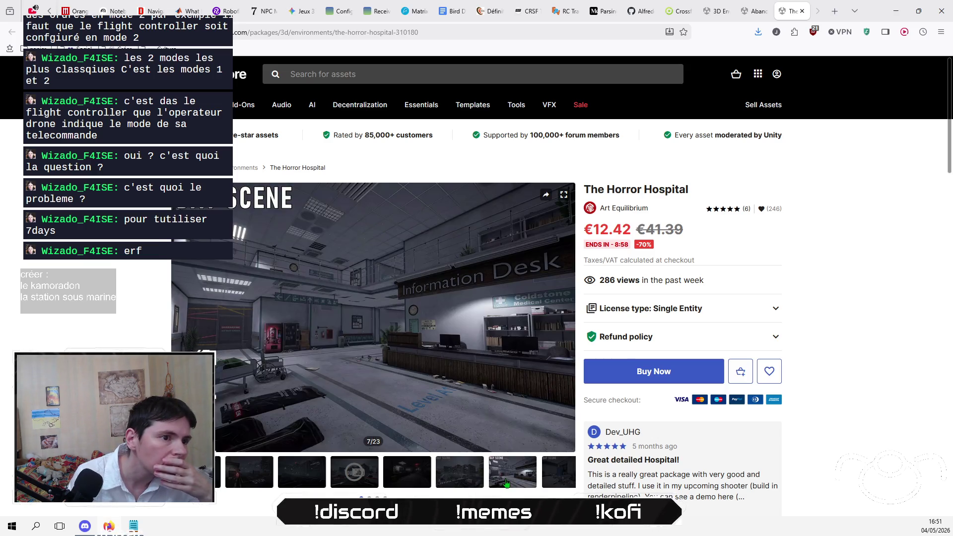
{"action": "left_click", "coordinate": [562, 479]}
Step: Jump to Horror Hospital screenshot 14 of 23, step back through 12 and 10 to the exterior image
{"action": "scroll", "coordinate": [454, 454], "scroll_direction": "down", "scroll_amount": 5}
{"action": "scroll", "coordinate": [437, 453], "scroll_direction": "up", "scroll_amount": 5}
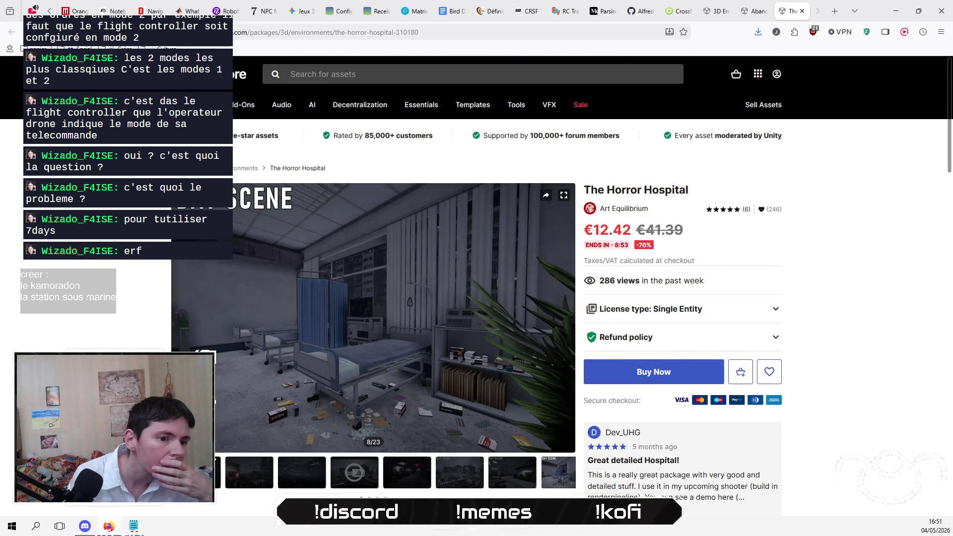
{"action": "left_click", "coordinate": [546, 476]}
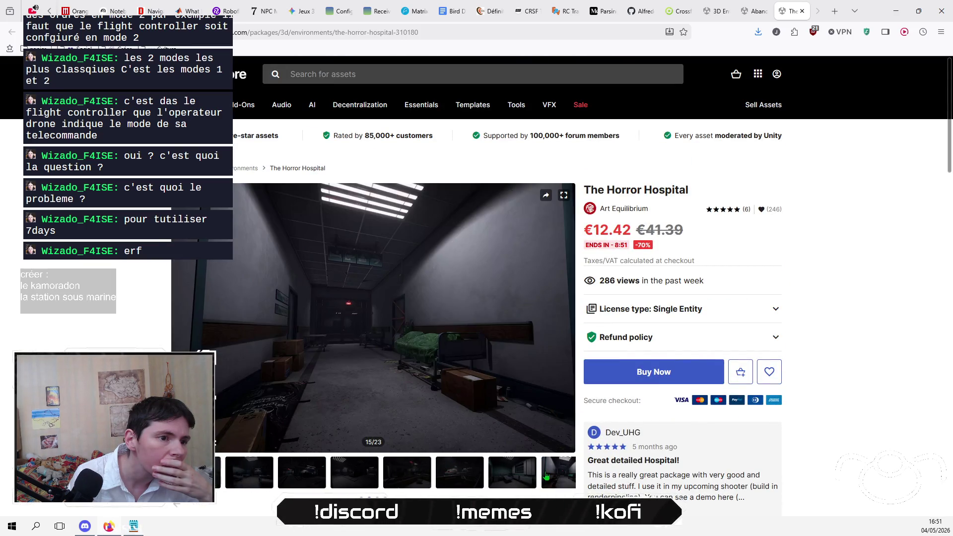
{"action": "left_click", "coordinate": [517, 476]}
{"action": "left_click", "coordinate": [469, 475]}
{"action": "left_click", "coordinate": [395, 477]}
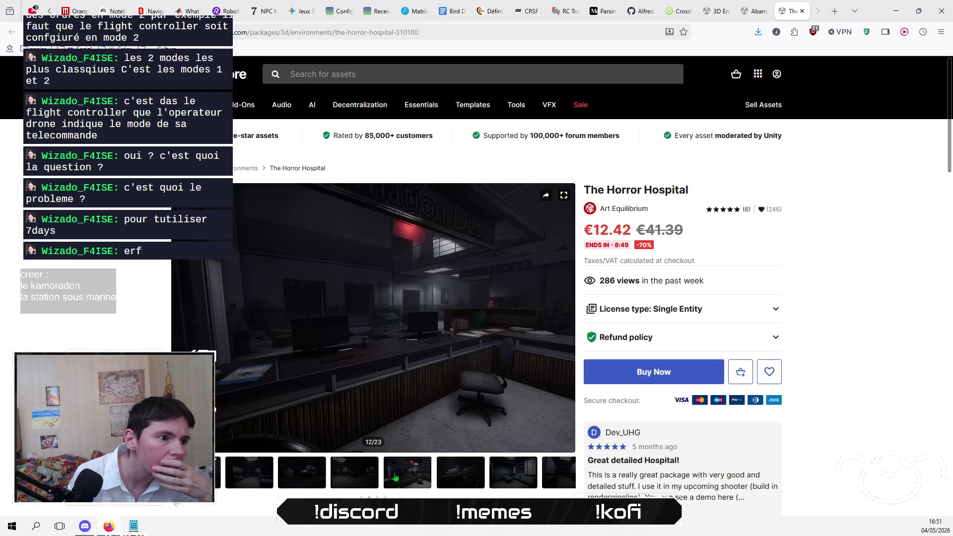
{"action": "left_click", "coordinate": [325, 480]}
{"action": "left_click", "coordinate": [313, 481]}
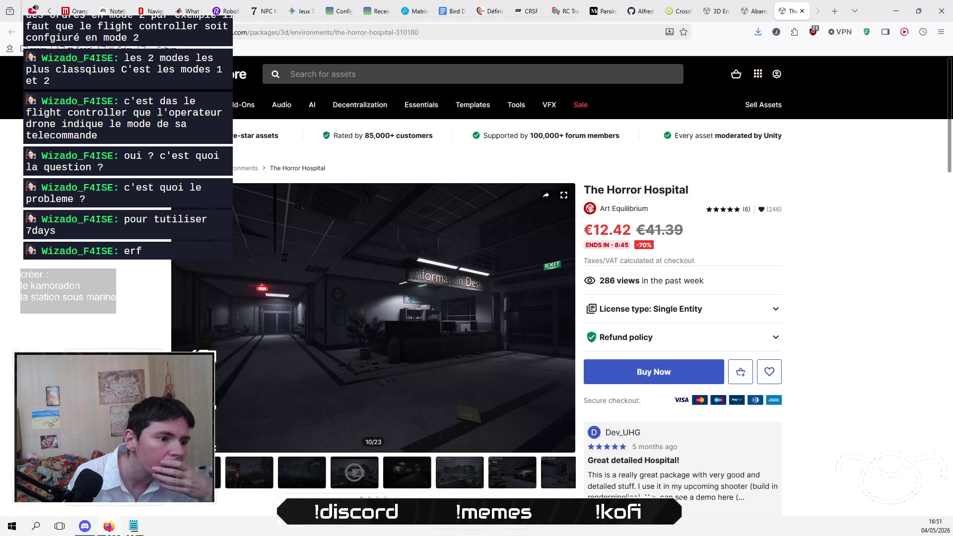
{"action": "left_click", "coordinate": [312, 484]}
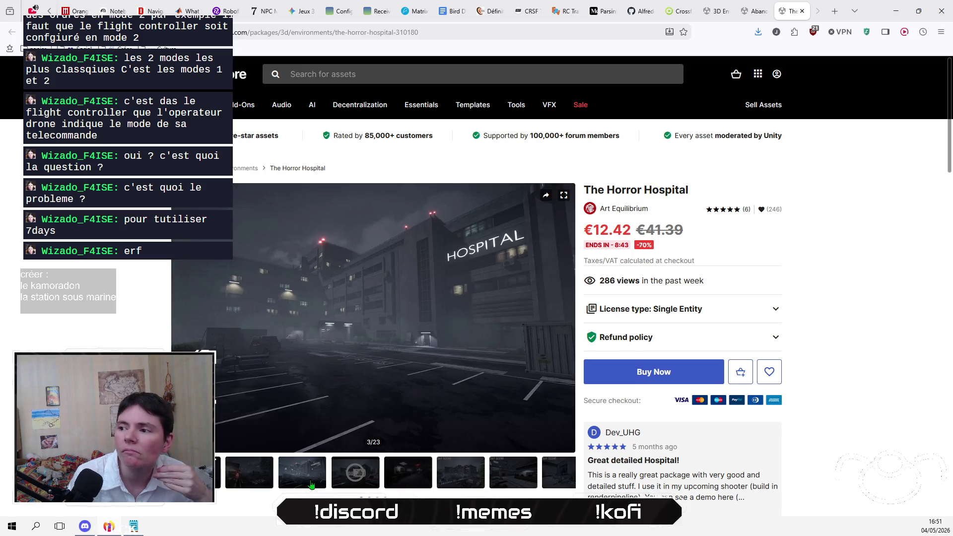
{"action": "left_click", "coordinate": [757, 11]}
Step: Go back to the 3D Environments listing and narrow it to Urban (1830 assets)
{"action": "left_click", "coordinate": [716, 11]}
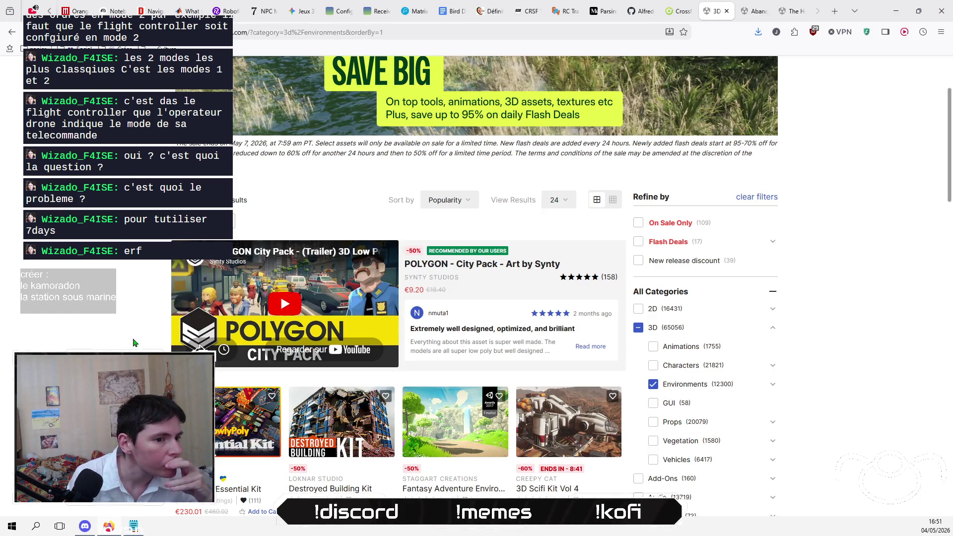
{"action": "scroll", "coordinate": [114, 326], "scroll_direction": "up", "scroll_amount": 3}
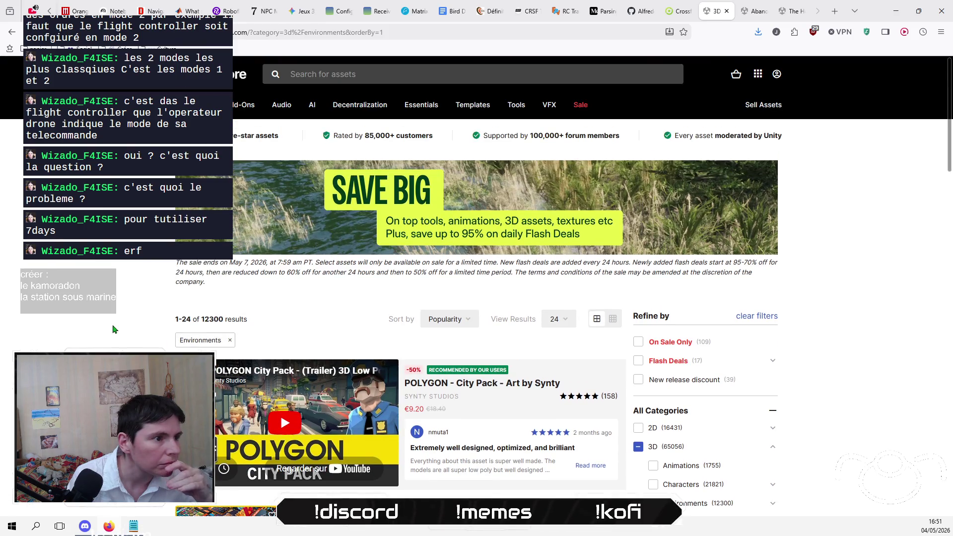
{"action": "mouse_move", "coordinate": [208, 104]}
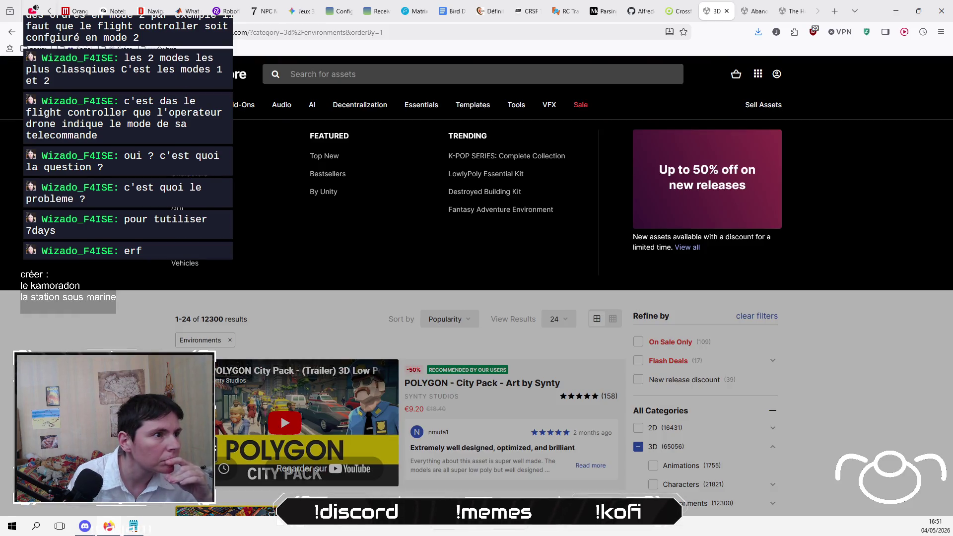
{"action": "left_click", "coordinate": [188, 190]}
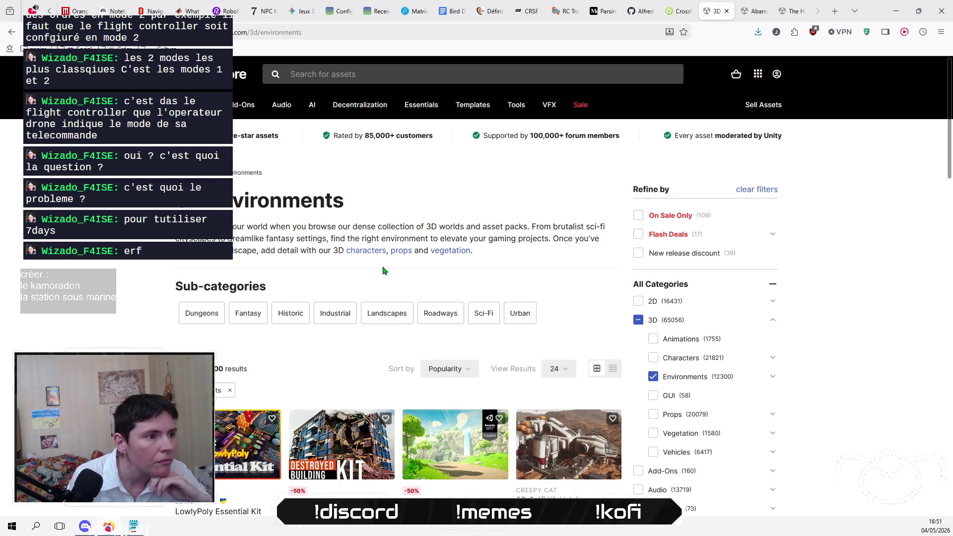
{"action": "left_click", "coordinate": [524, 317]}
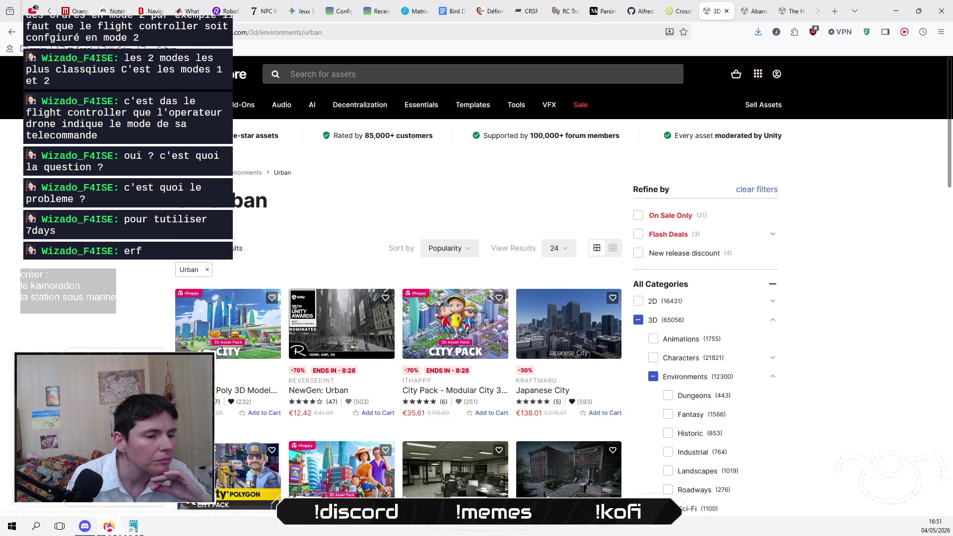
Step: Open Rural Gas Station's QuadArt publisher page in a new tab, keeping the Urban list
{"action": "scroll", "coordinate": [476, 298], "scroll_direction": "down", "scroll_amount": 2}
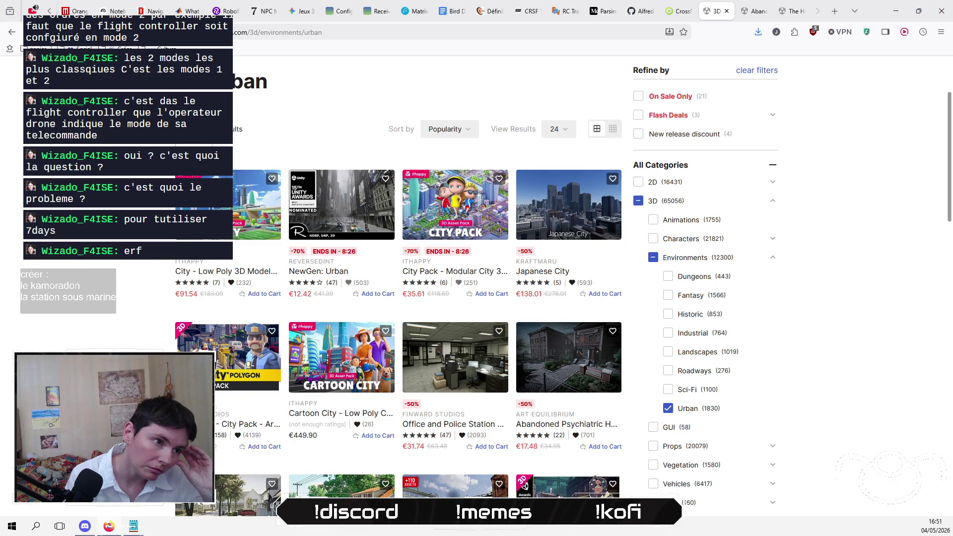
{"action": "scroll", "coordinate": [477, 288], "scroll_direction": "down", "scroll_amount": 2}
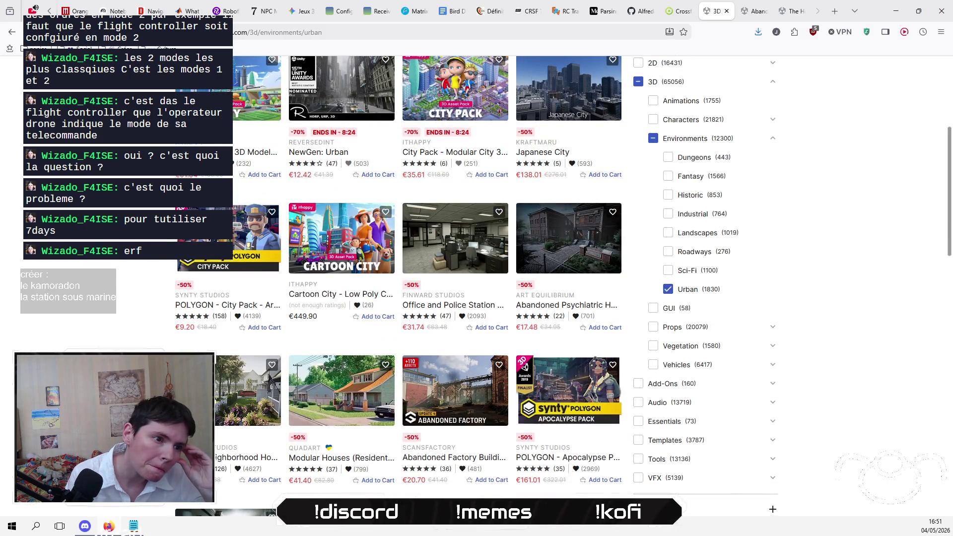
{"action": "scroll", "coordinate": [477, 288], "scroll_direction": "down", "scroll_amount": 3}
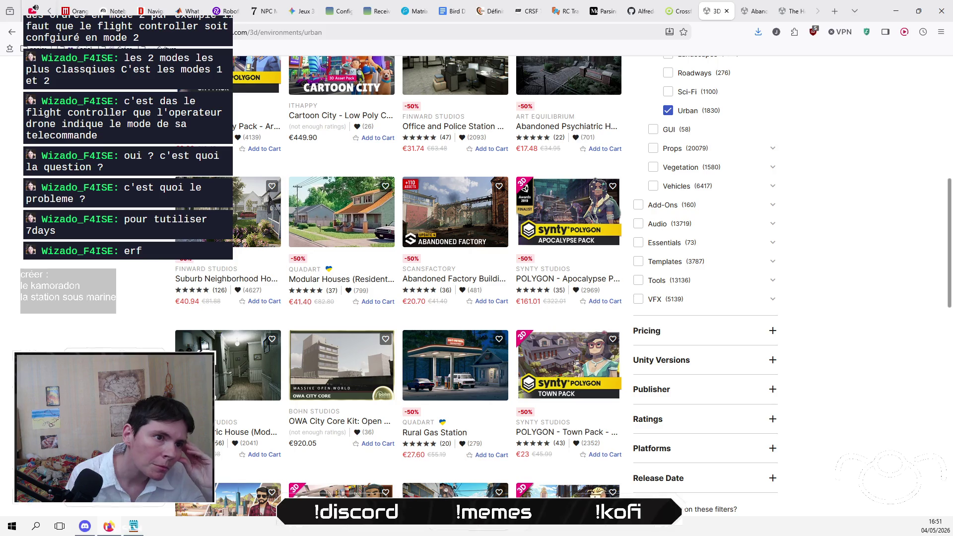
{"action": "scroll", "coordinate": [476, 288], "scroll_direction": "down", "scroll_amount": 2}
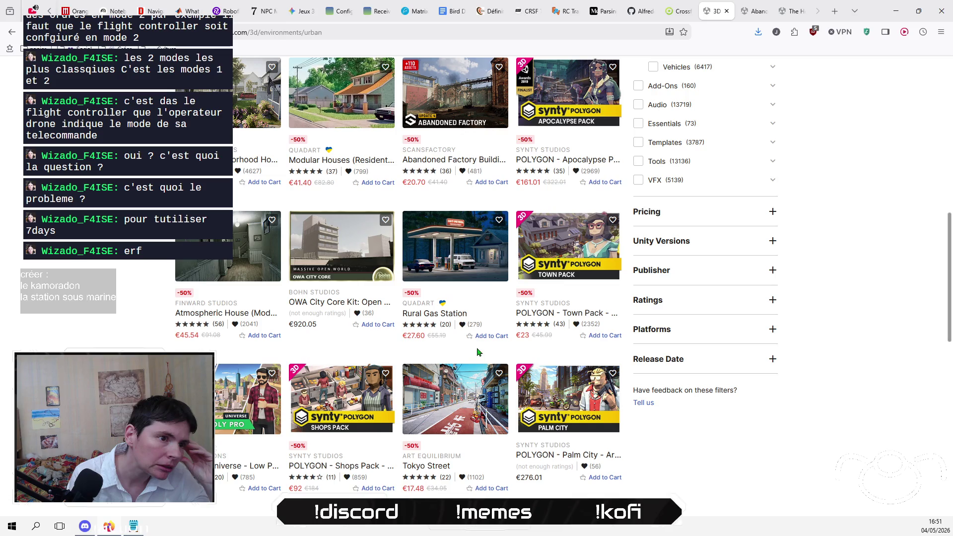
{"action": "right_click", "coordinate": [426, 302]}
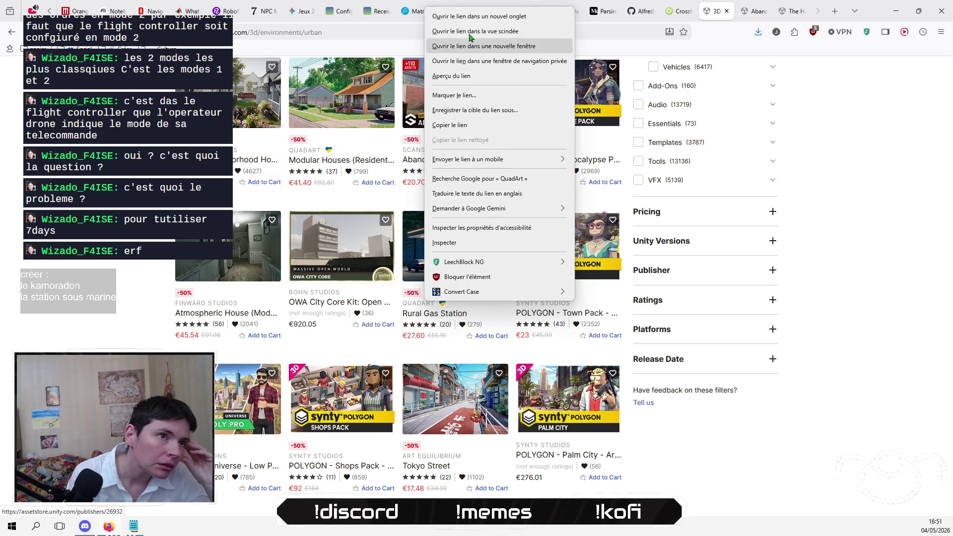
{"action": "left_click", "coordinate": [470, 33]}
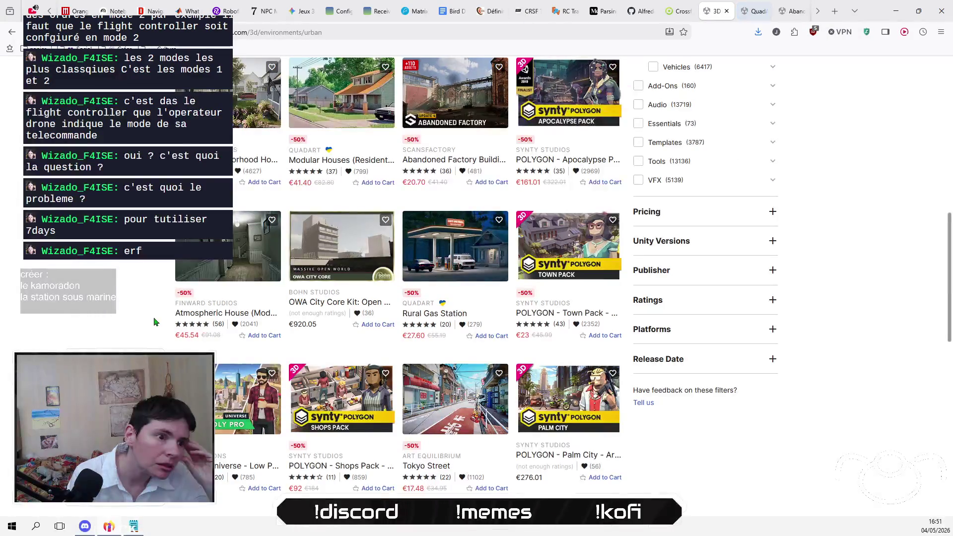
{"action": "scroll", "coordinate": [126, 319], "scroll_direction": "down", "scroll_amount": 3}
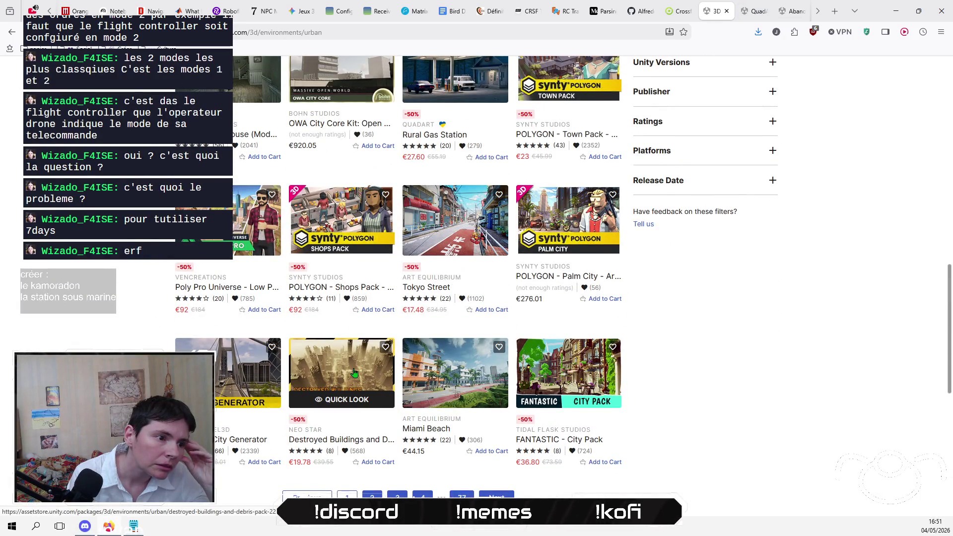
Step: Open the Destroyed Buildings and Debris Pack and view gallery images 3 through 8 of 52
{"action": "left_click", "coordinate": [342, 440]}
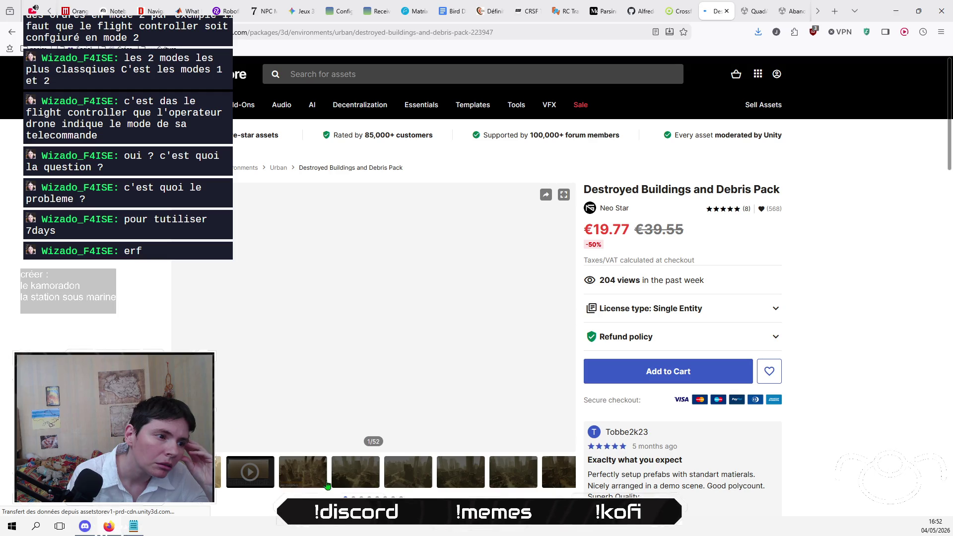
{"action": "left_click", "coordinate": [304, 477]}
{"action": "left_click", "coordinate": [360, 478]}
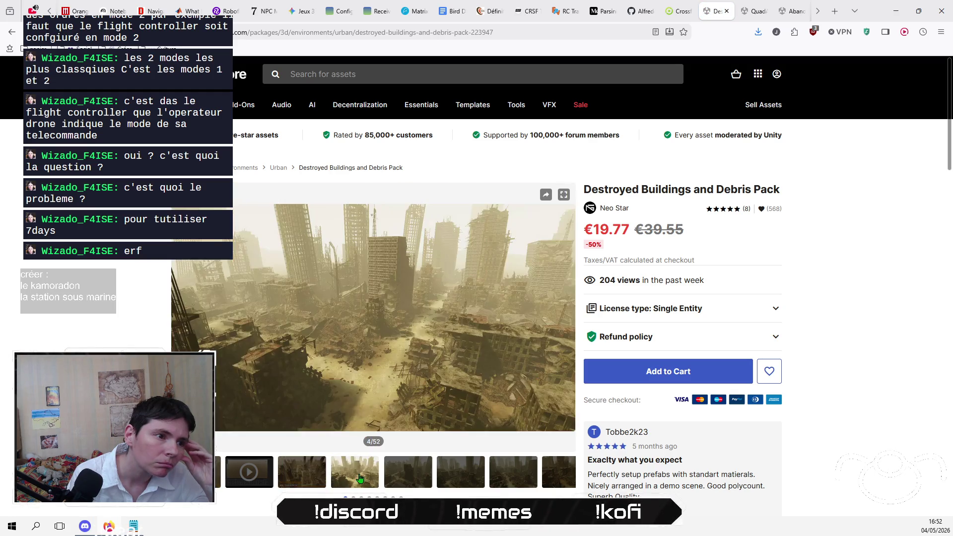
{"action": "left_click", "coordinate": [407, 479]}
{"action": "left_click", "coordinate": [466, 472]}
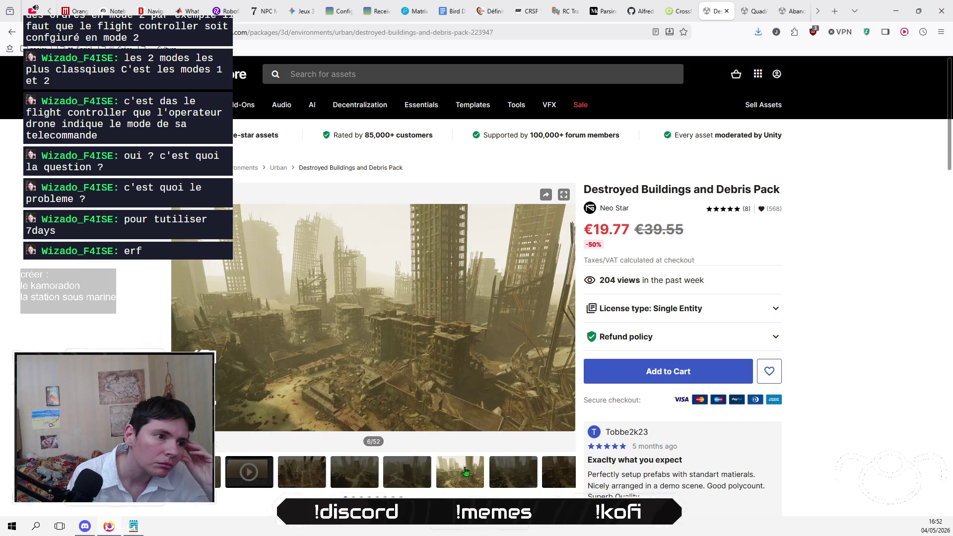
{"action": "left_click", "coordinate": [526, 470]}
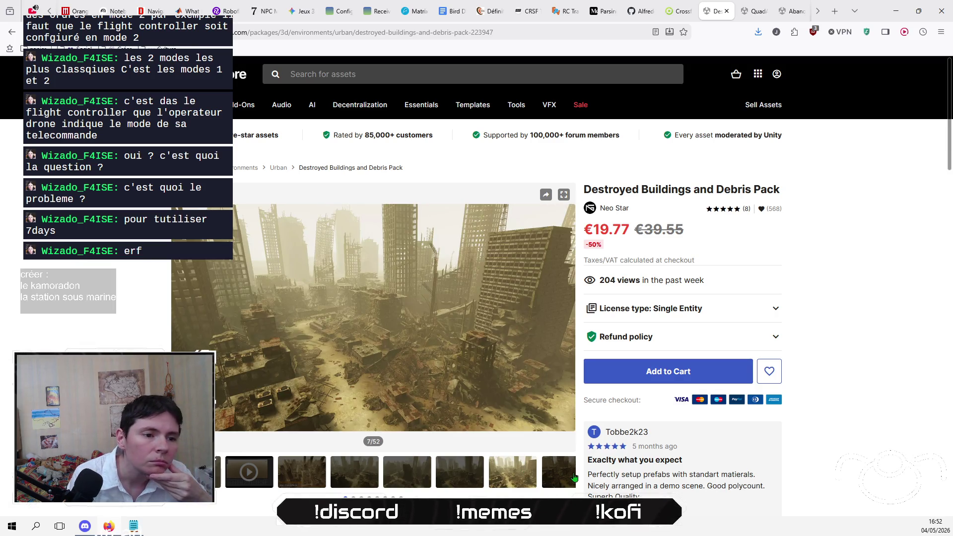
{"action": "left_click", "coordinate": [572, 476]}
{"action": "scroll", "coordinate": [463, 495], "scroll_direction": "right", "scroll_amount": 4}
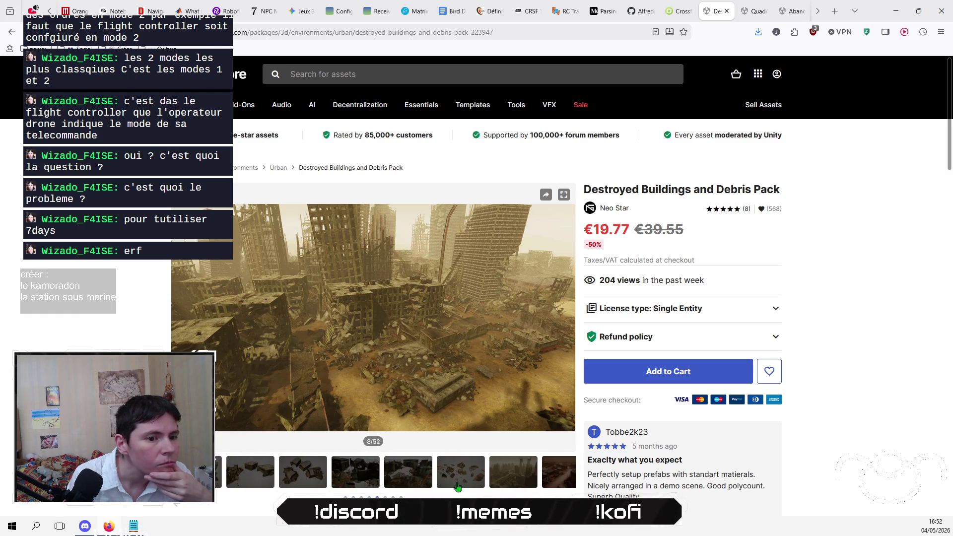
Step: View gallery images 34 to 31 and 25 to 22, then bring up the QuadArt page
{"action": "left_click", "coordinate": [458, 487]}
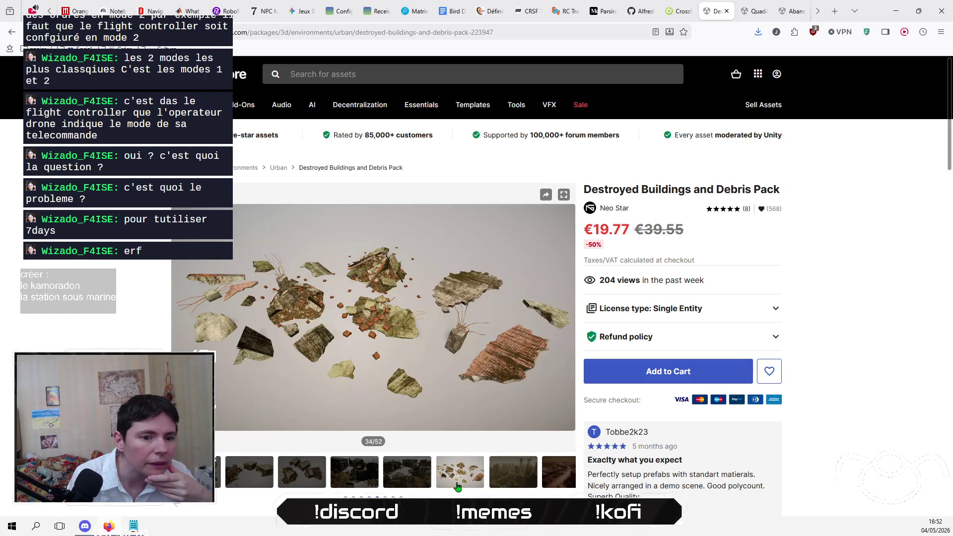
{"action": "left_click", "coordinate": [411, 472]}
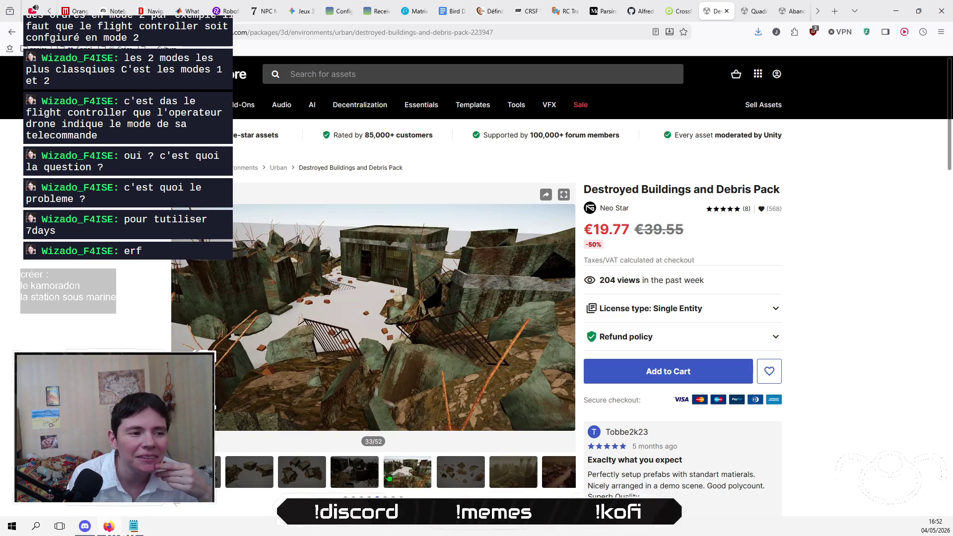
{"action": "left_click", "coordinate": [365, 478]}
{"action": "left_click", "coordinate": [314, 479]}
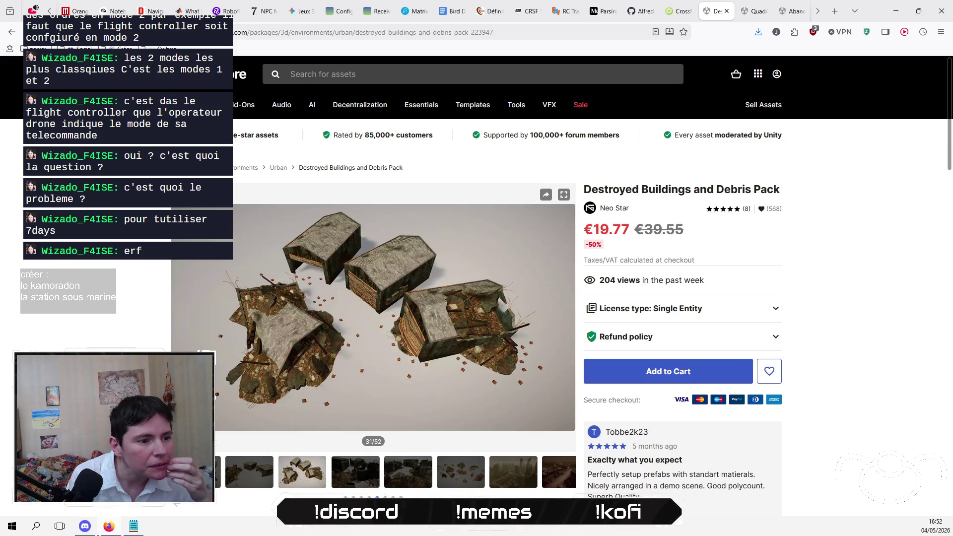
{"action": "left_click", "coordinate": [361, 469]}
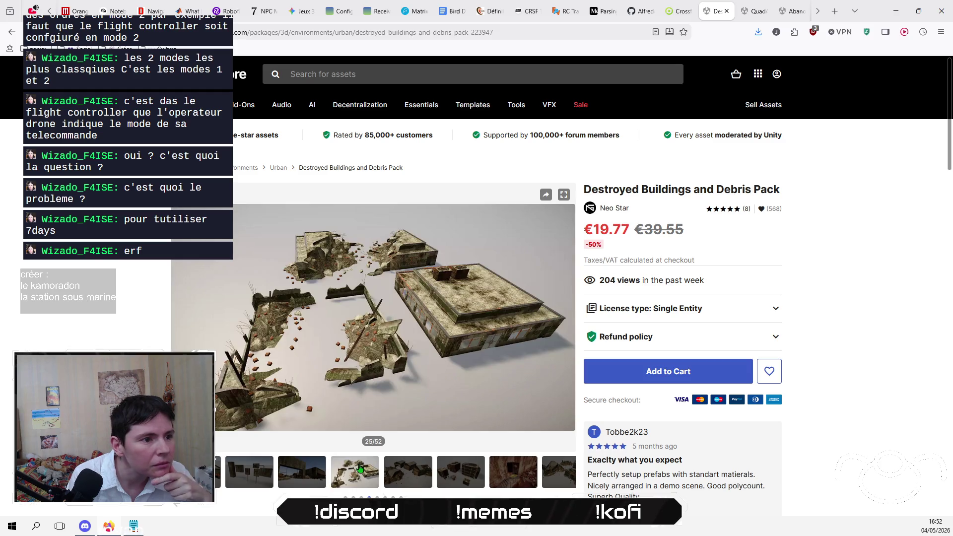
{"action": "left_click", "coordinate": [315, 477]}
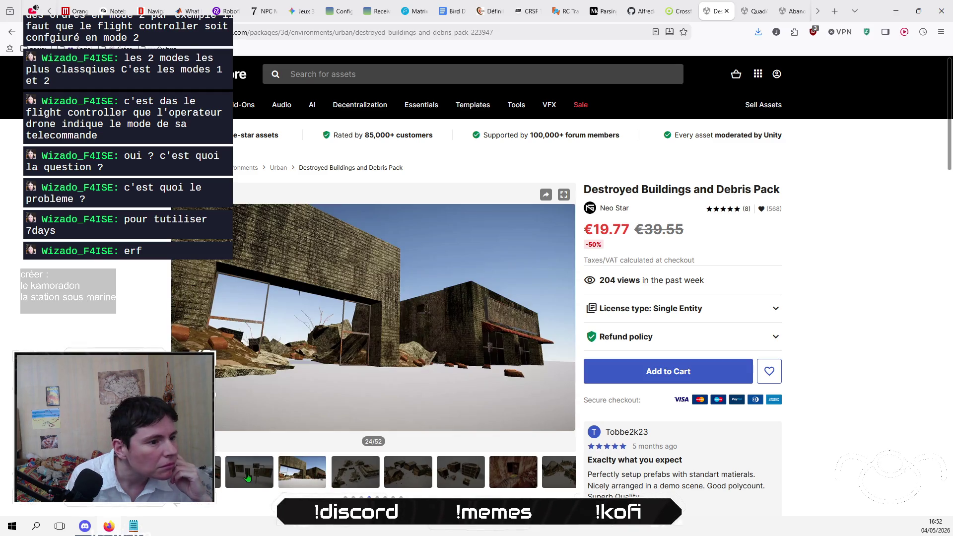
{"action": "left_click", "coordinate": [248, 478]}
{"action": "left_click", "coordinate": [221, 479]}
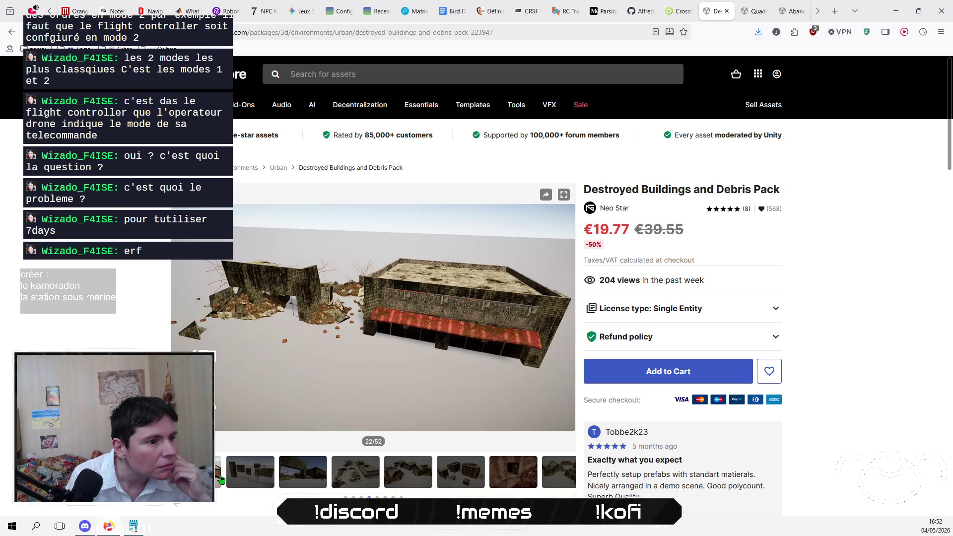
{"action": "scroll", "coordinate": [326, 467], "scroll_direction": "down", "scroll_amount": 3}
{"action": "scroll", "coordinate": [327, 467], "scroll_direction": "up", "scroll_amount": 3}
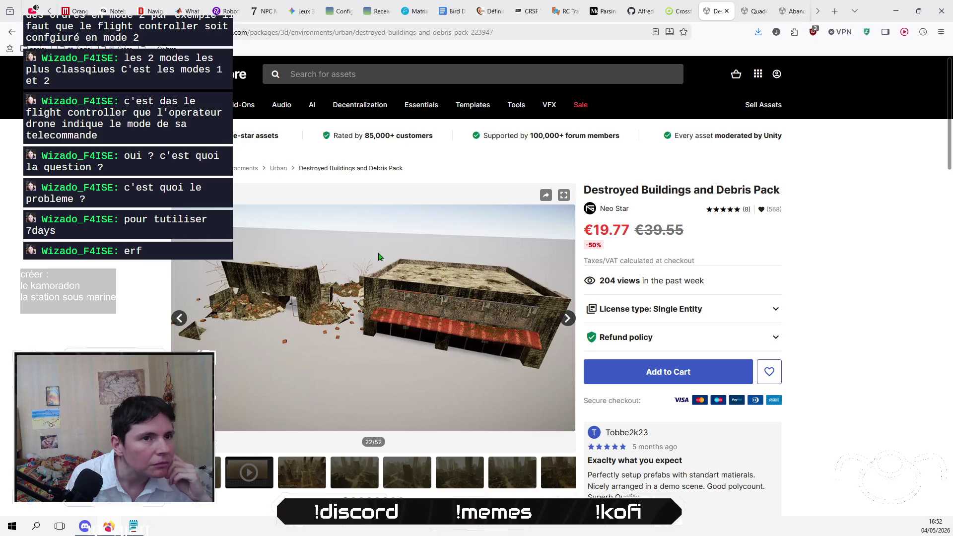
{"action": "left_click", "coordinate": [759, 12]}
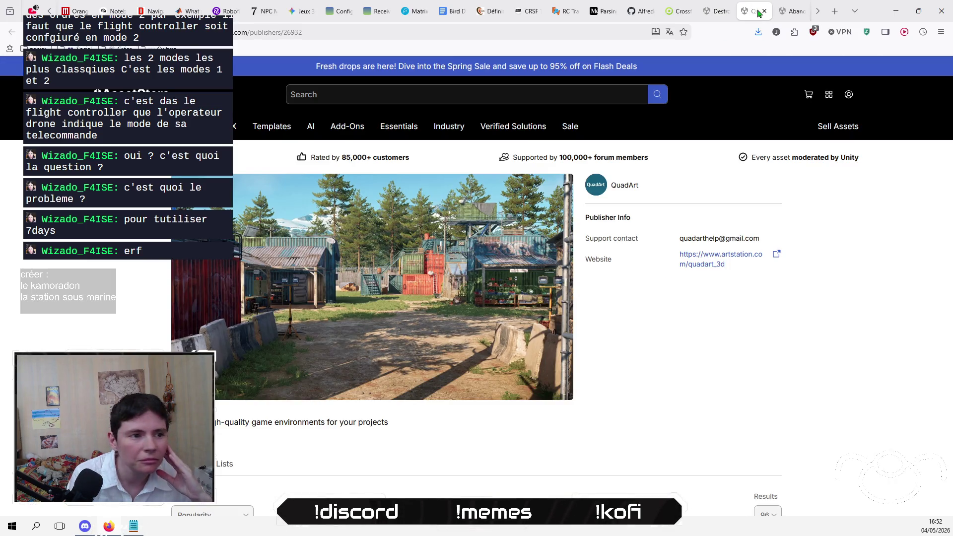
{"action": "scroll", "coordinate": [234, 392], "scroll_direction": "down", "scroll_amount": 4}
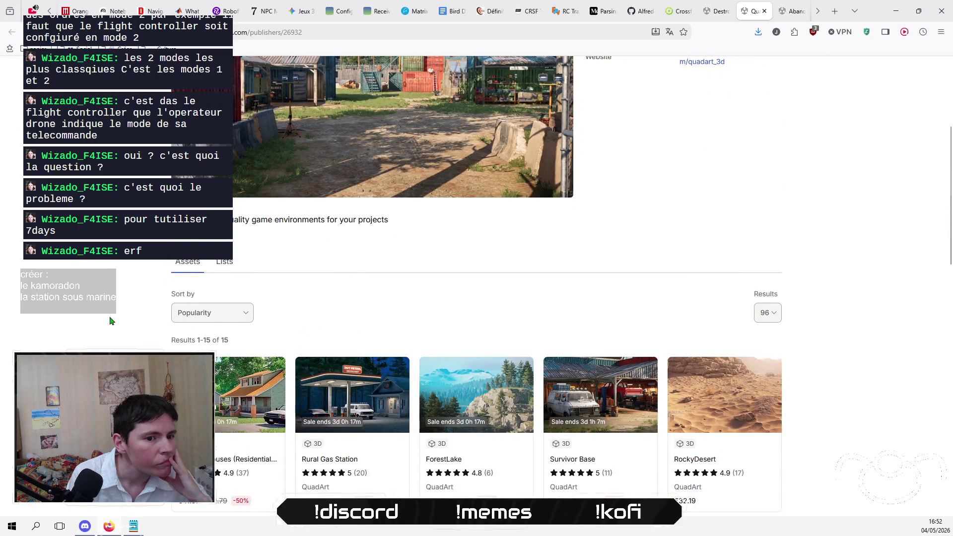
{"action": "scroll", "coordinate": [110, 320], "scroll_direction": "down", "scroll_amount": 4}
{"action": "scroll", "coordinate": [110, 320], "scroll_direction": "down", "scroll_amount": 1}
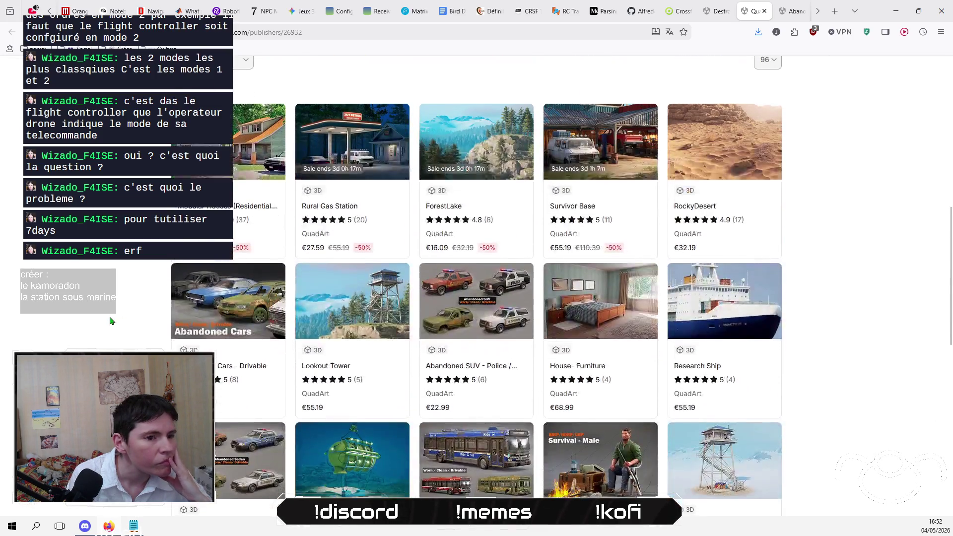
{"action": "scroll", "coordinate": [110, 320], "scroll_direction": "down", "scroll_amount": 2}
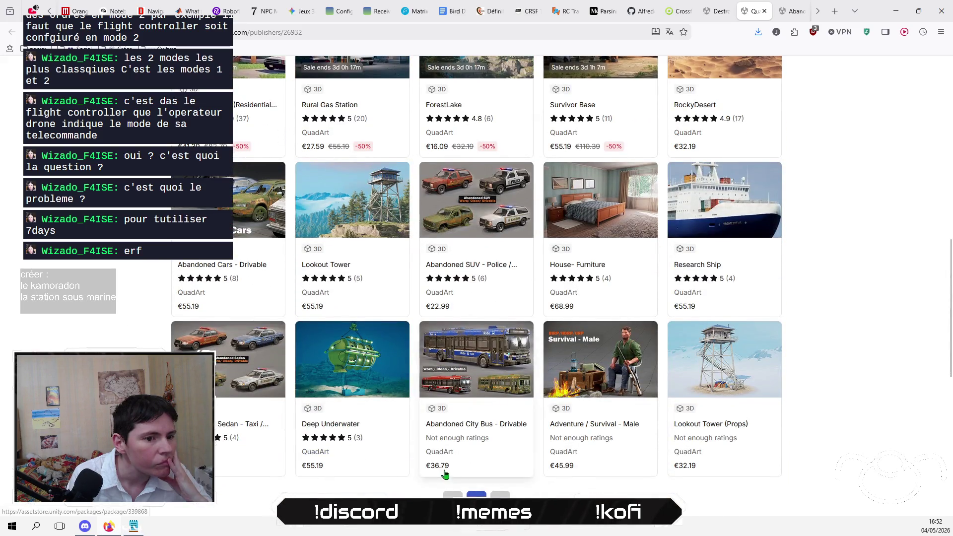
{"action": "scroll", "coordinate": [476, 286], "scroll_direction": "down", "scroll_amount": 1}
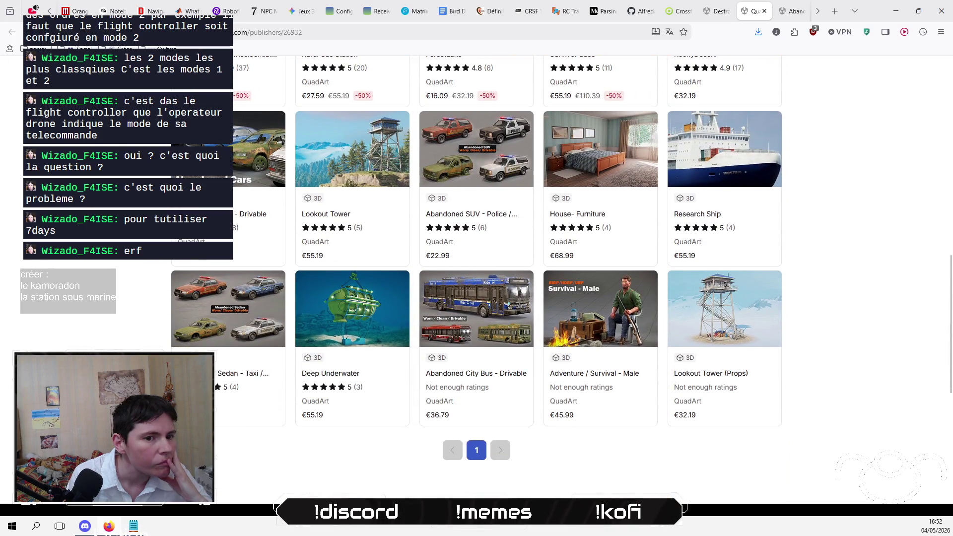
{"action": "scroll", "coordinate": [477, 286], "scroll_direction": "up", "scroll_amount": 5}
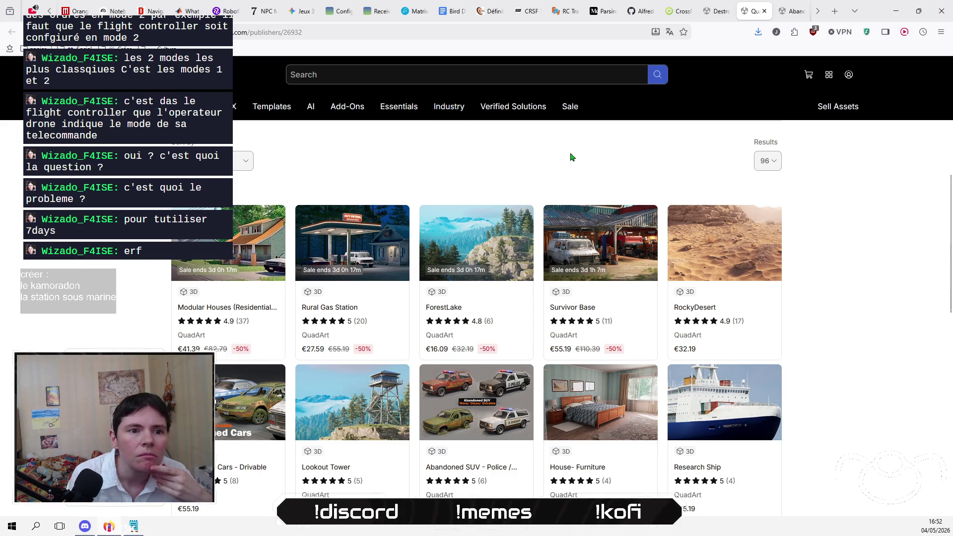
Step: Close the QuadArt page and browse hospital gallery images, including the render pipeline comparison
{"action": "left_click", "coordinate": [765, 12]}
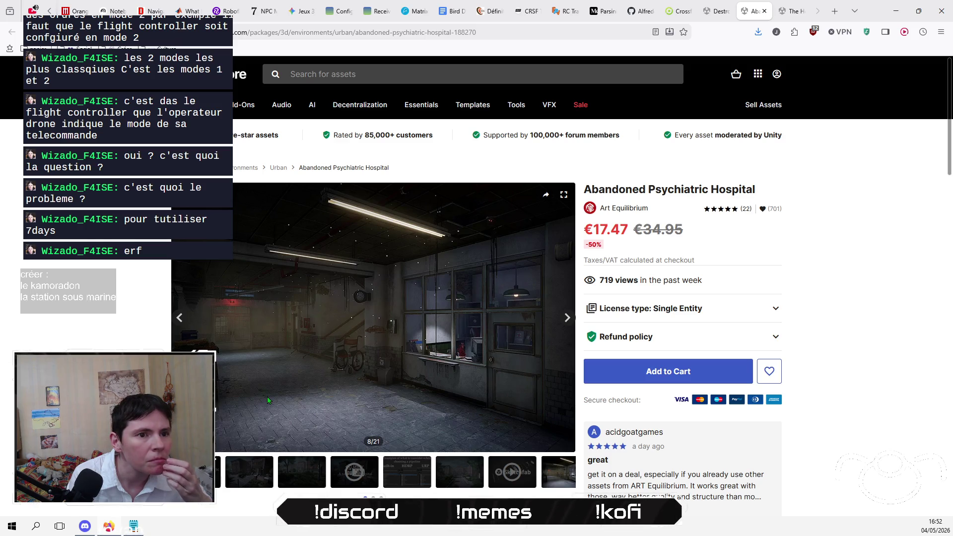
{"action": "scroll", "coordinate": [268, 400], "scroll_direction": "down", "scroll_amount": 5}
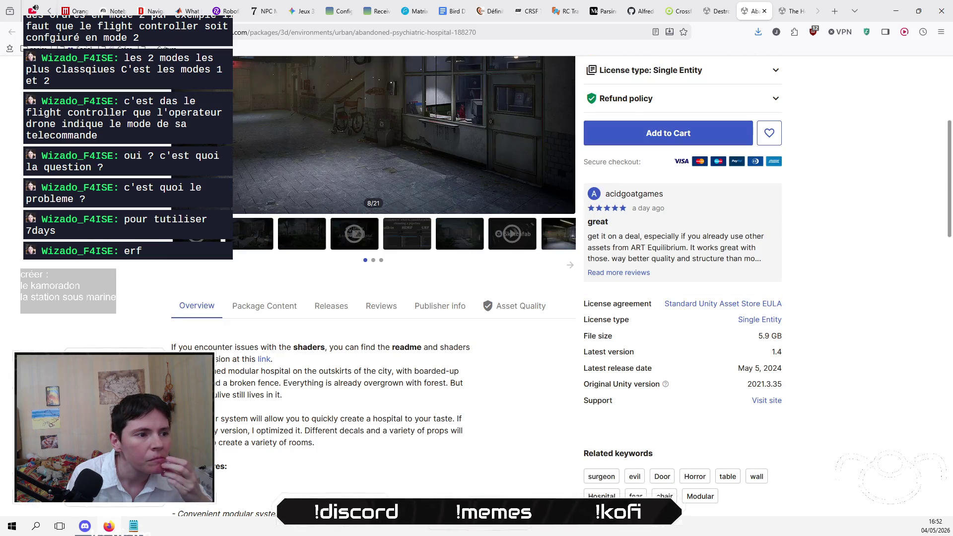
{"action": "scroll", "coordinate": [304, 447], "scroll_direction": "up", "scroll_amount": 5}
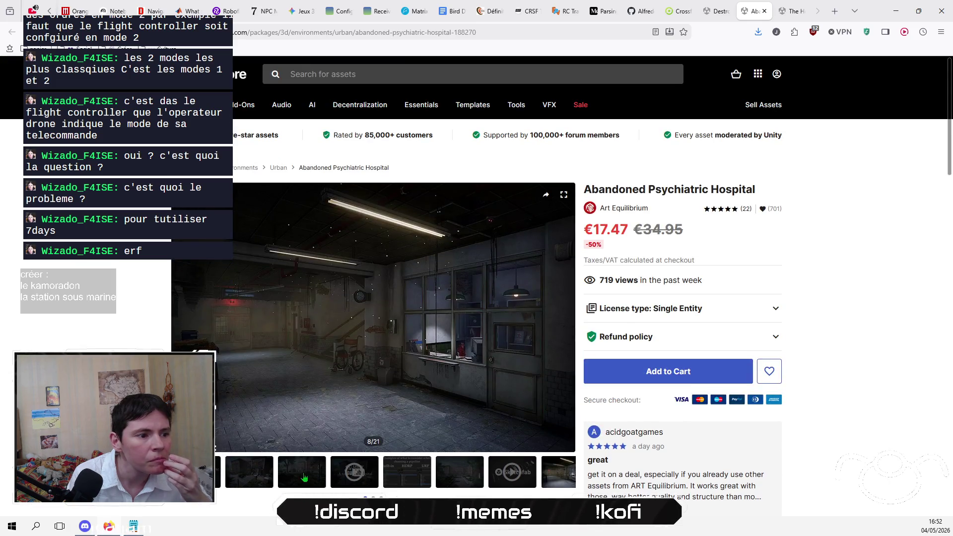
{"action": "left_click", "coordinate": [305, 478]}
{"action": "left_click", "coordinate": [412, 476]}
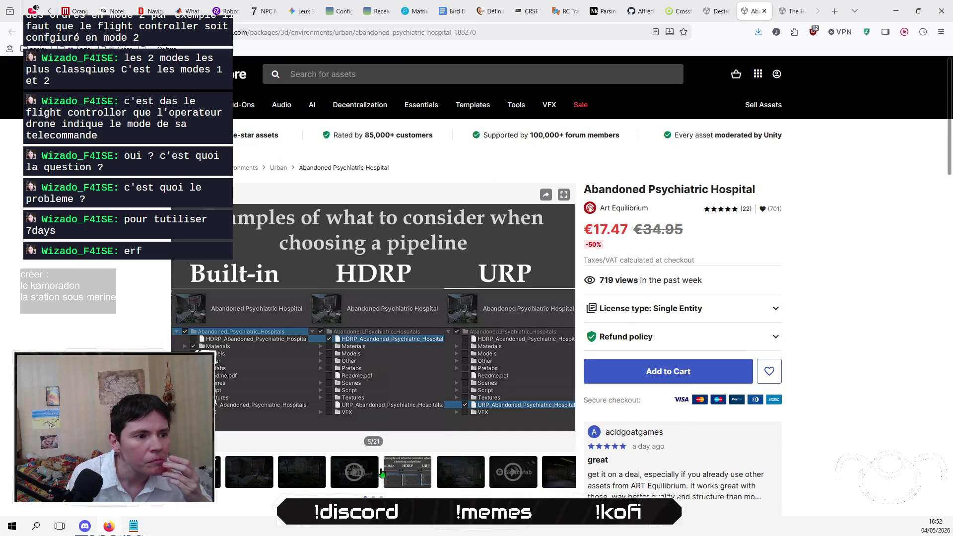
Step: Play the hospital tour video muted, skip ahead ten seconds, then close the page for Destroyed Buildings
{"action": "left_click", "coordinate": [356, 472]}
{"action": "left_click", "coordinate": [409, 312]}
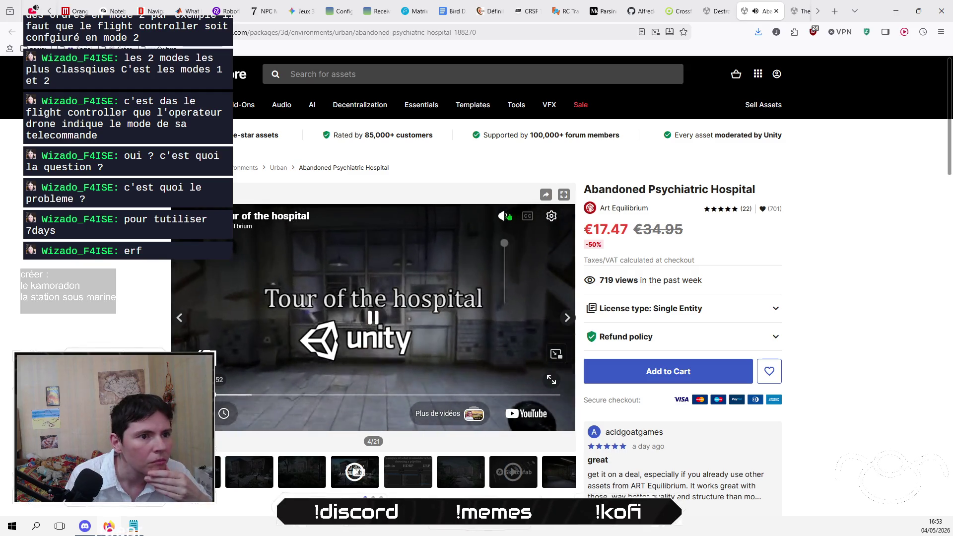
{"action": "key", "text": "m"}
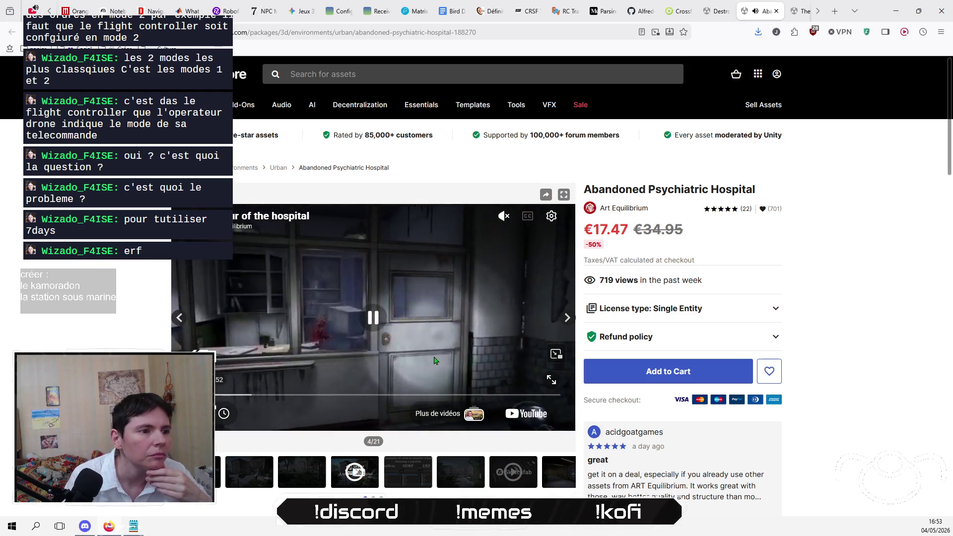
{"action": "key", "text": "l"}
{"action": "key", "text": "l"}
{"action": "key", "text": "l"}
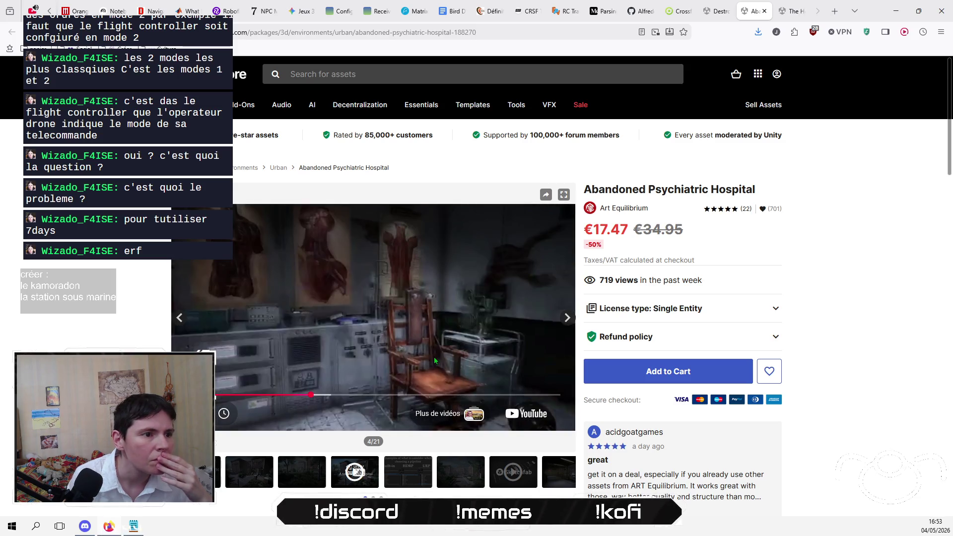
{"action": "left_click", "coordinate": [764, 10]}
{"action": "left_click", "coordinate": [721, 12]}
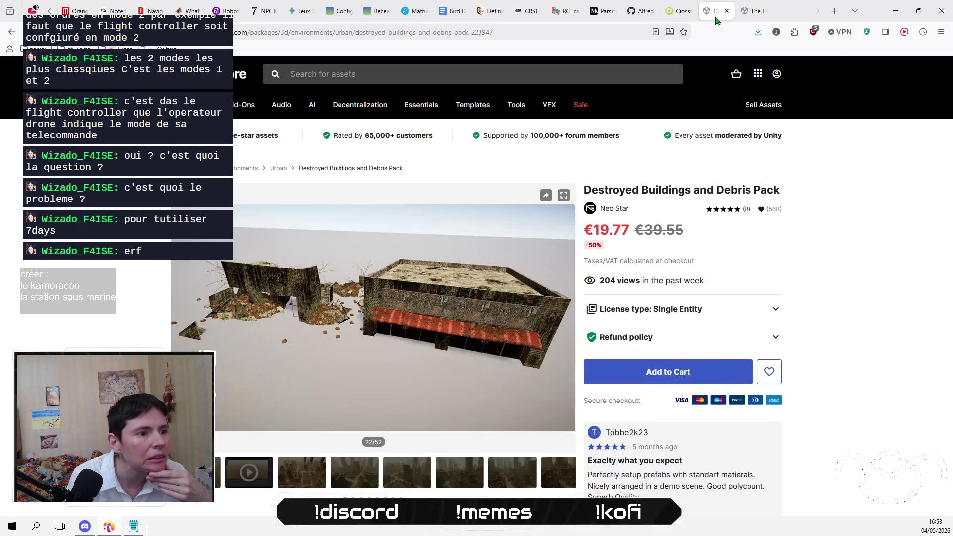
{"action": "left_click", "coordinate": [308, 483]}
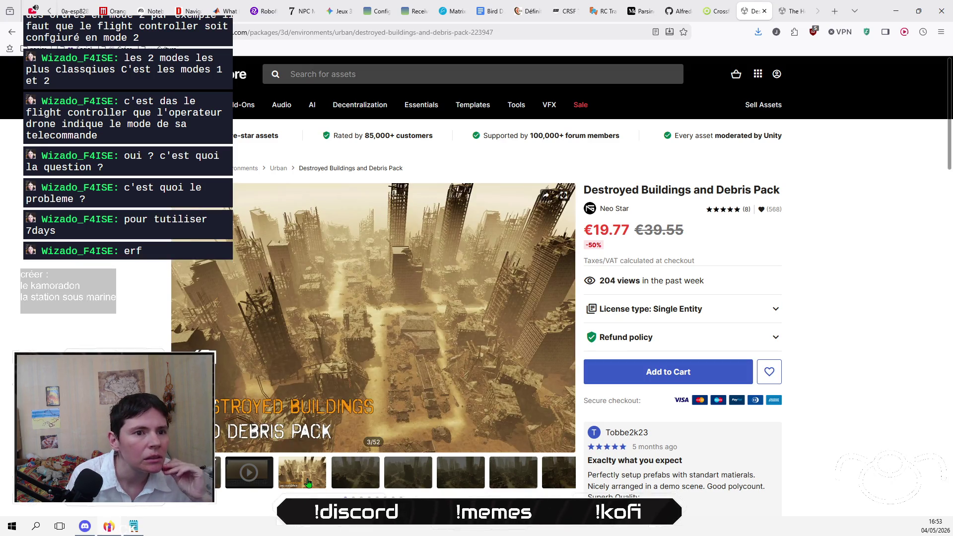
{"action": "scroll", "coordinate": [561, 286], "scroll_direction": "down", "scroll_amount": 5}
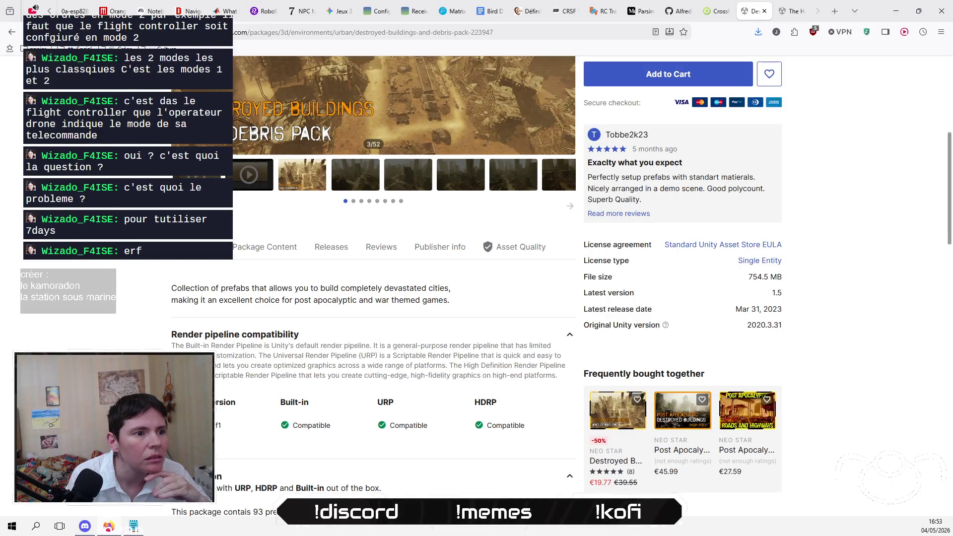
{"action": "scroll", "coordinate": [477, 285], "scroll_direction": "down", "scroll_amount": 4}
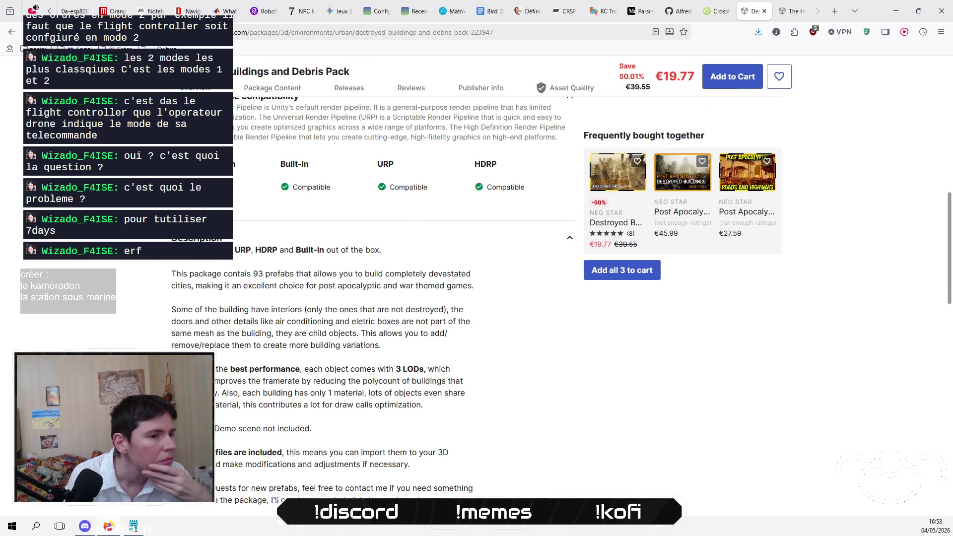
{"action": "scroll", "coordinate": [561, 313], "scroll_direction": "down", "scroll_amount": 3}
{"action": "scroll", "coordinate": [561, 312], "scroll_direction": "up", "scroll_amount": 8}
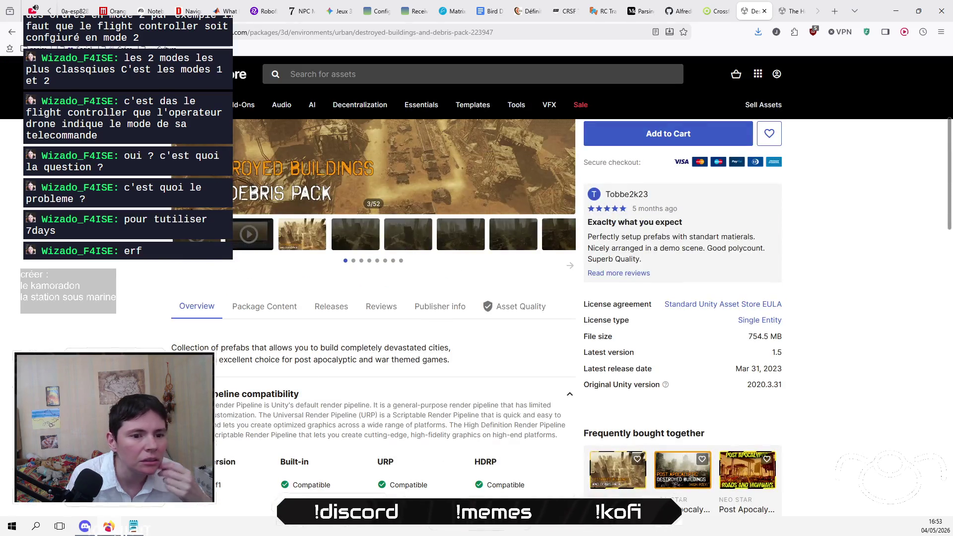
{"action": "scroll", "coordinate": [216, 467], "scroll_direction": "down", "scroll_amount": 10}
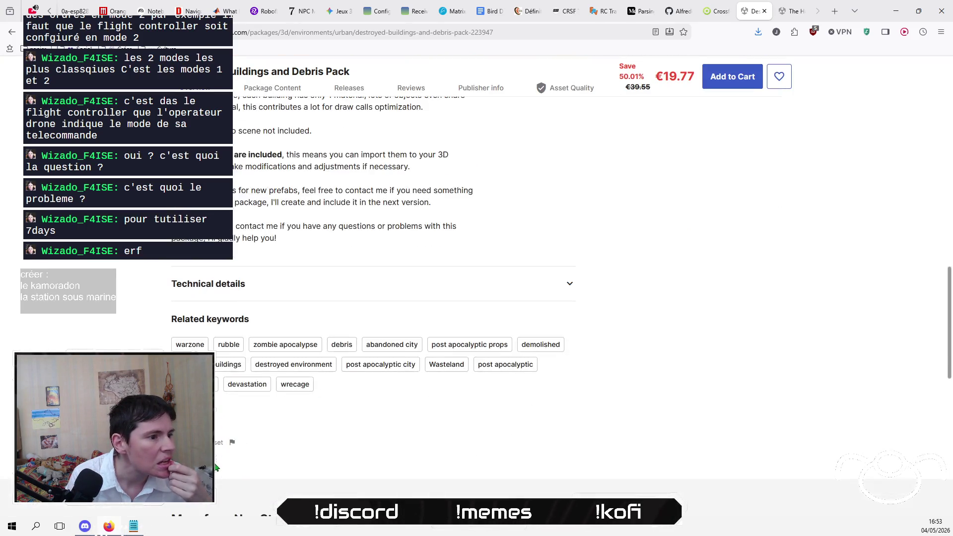
{"action": "left_click", "coordinate": [190, 345]}
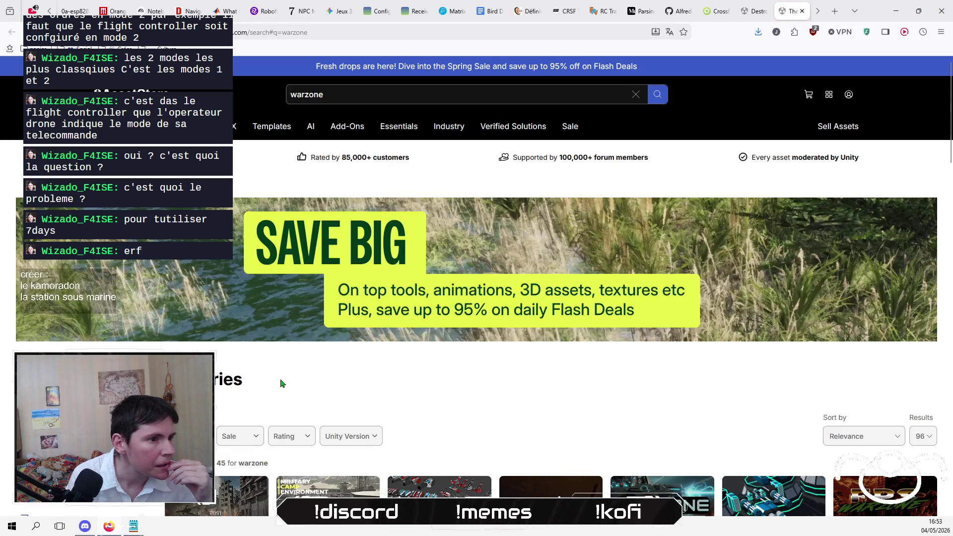
Step: Search the web for 'rust mod' from the browser address bar
{"action": "scroll", "coordinate": [281, 383], "scroll_direction": "down", "scroll_amount": 4}
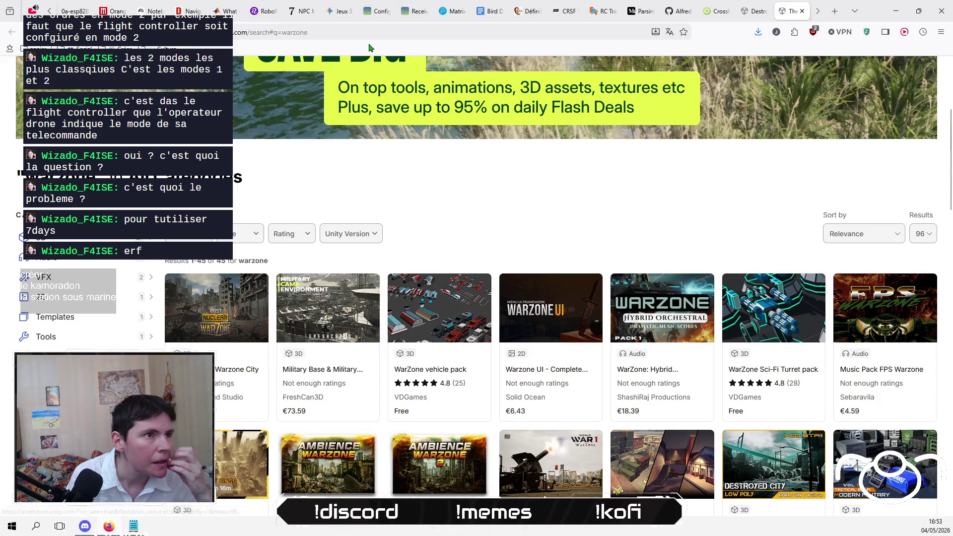
{"action": "left_click", "coordinate": [377, 26]}
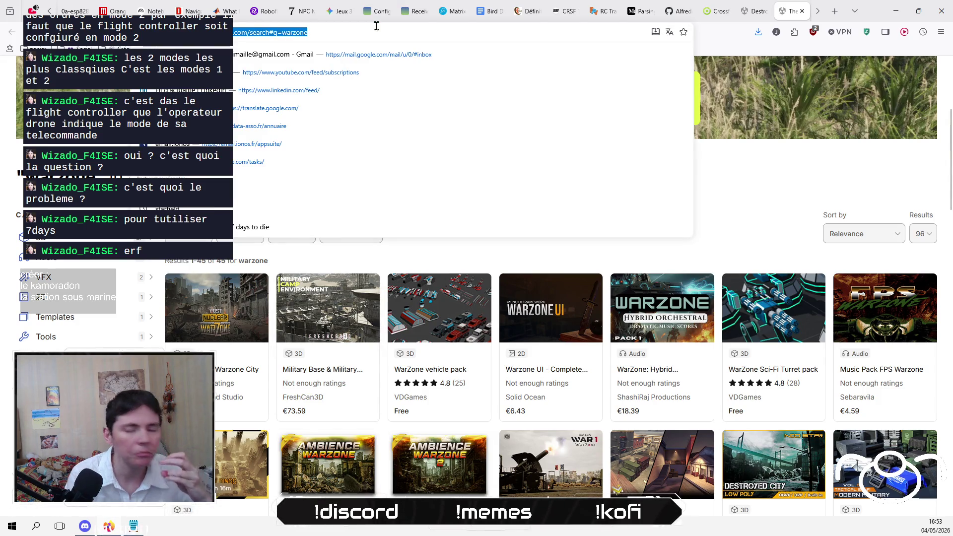
{"action": "type", "text": "rust"}
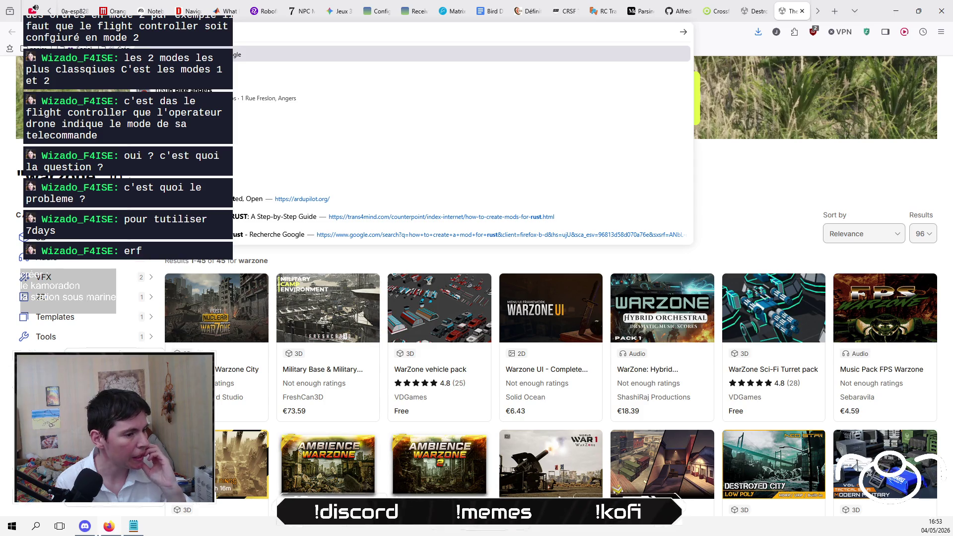
{"action": "type", "text": " mod"}
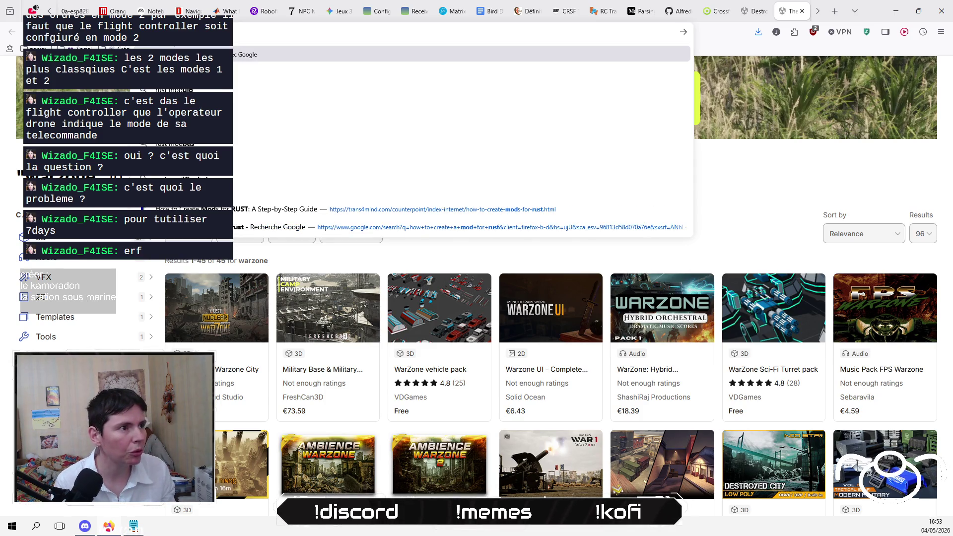
{"action": "key", "text": "Return"}
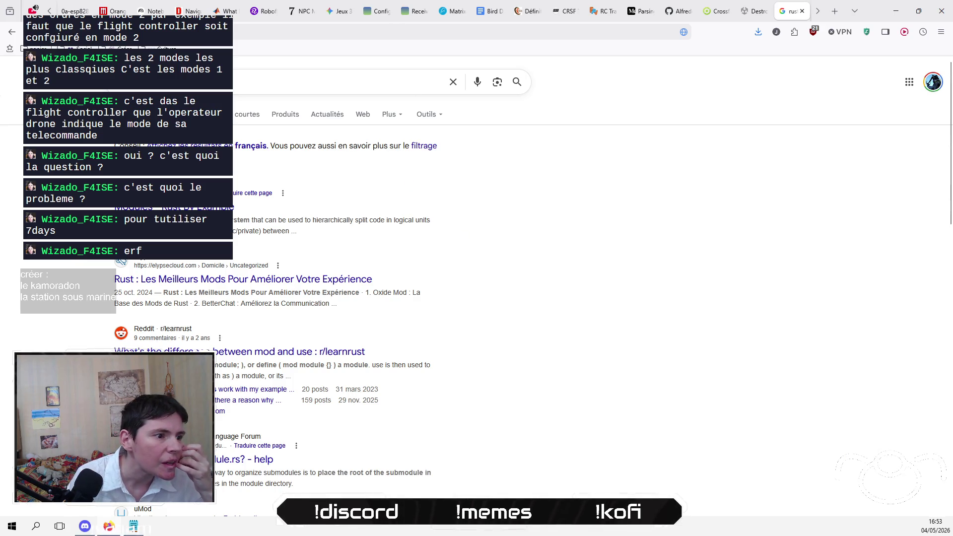
Step: Rerun the Google search as 'rust' and open the rustmods.com RUST Mods & Plugins result
{"action": "left_click", "coordinate": [173, 82]}
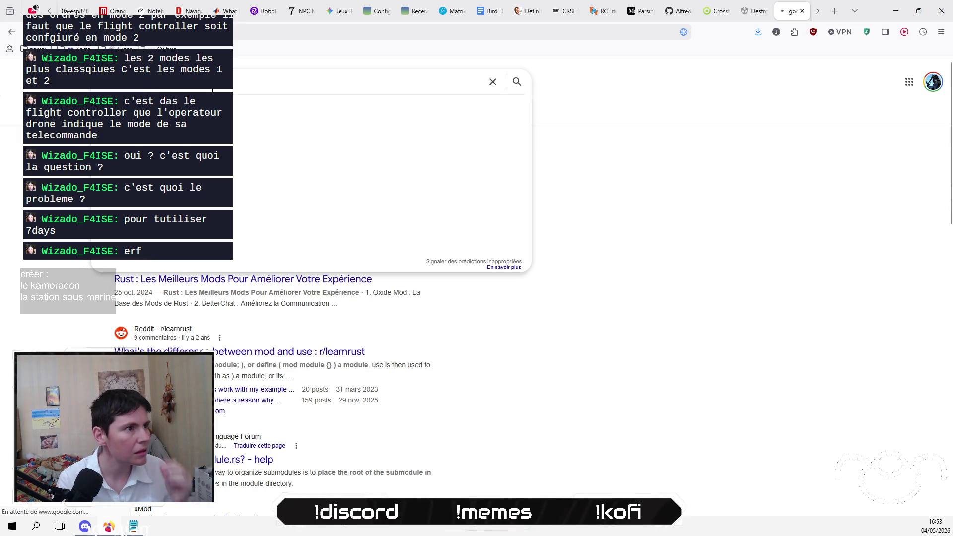
{"action": "key", "text": "Return"}
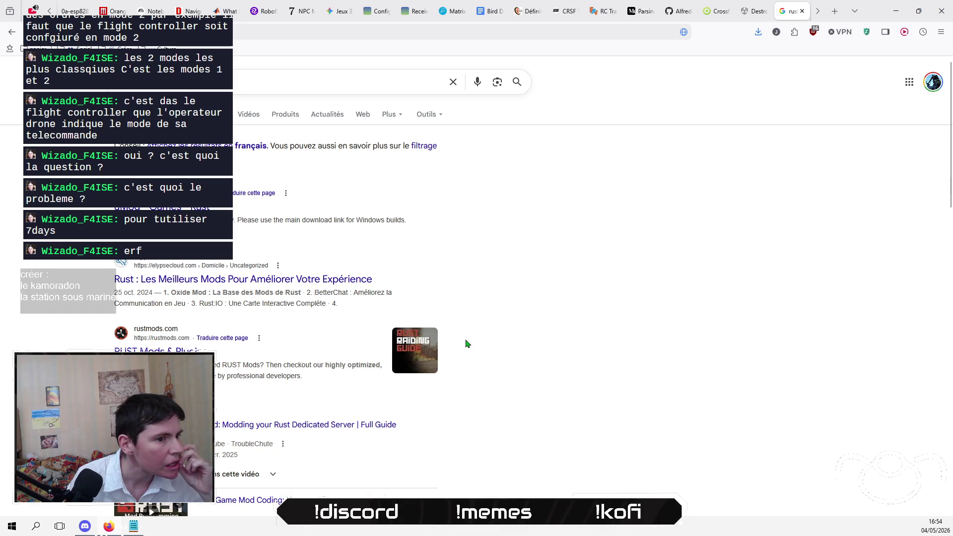
{"action": "left_click", "coordinate": [201, 351]}
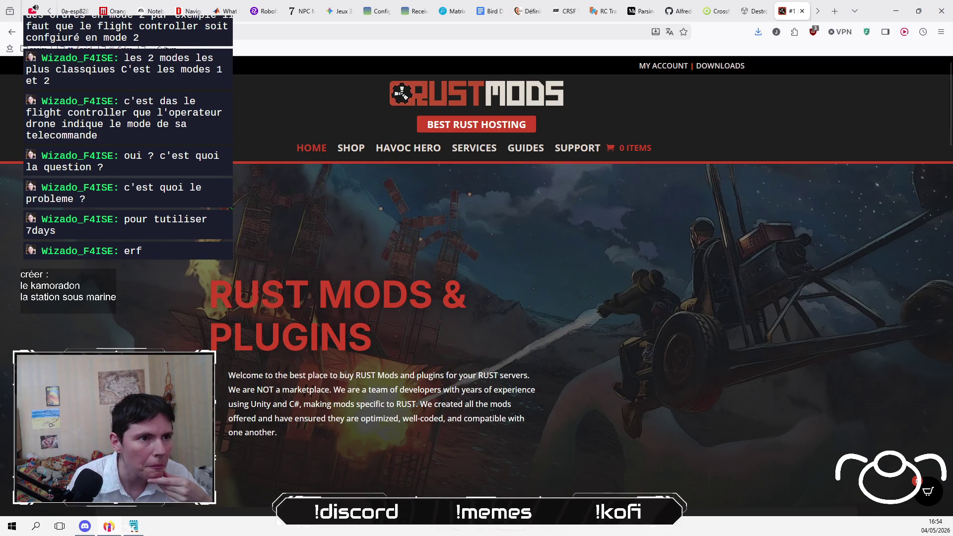
Step: Glance over RustMods, then visit uMod's Rust Oxide page and return to the Google results
{"action": "scroll", "coordinate": [477, 298], "scroll_direction": "down", "scroll_amount": 5}
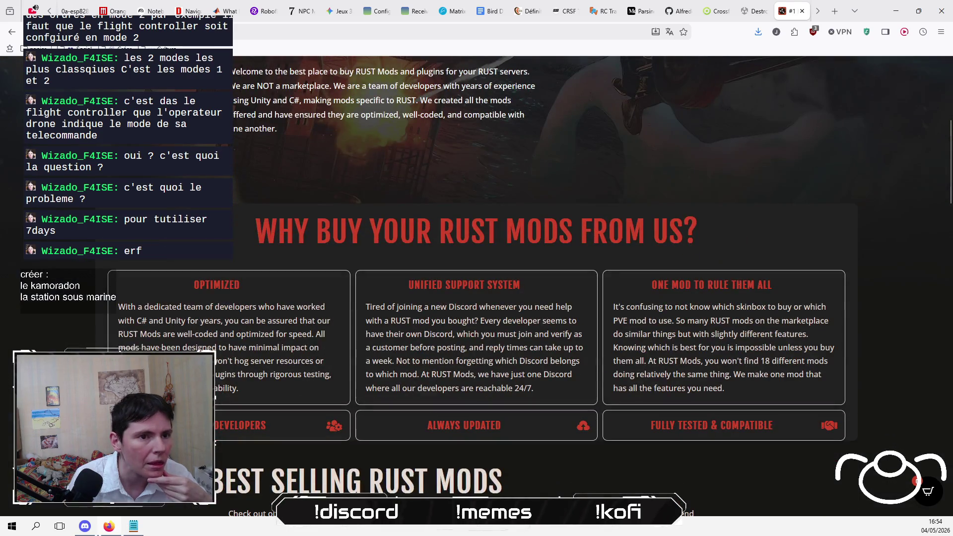
{"action": "left_click", "coordinate": [12, 31]}
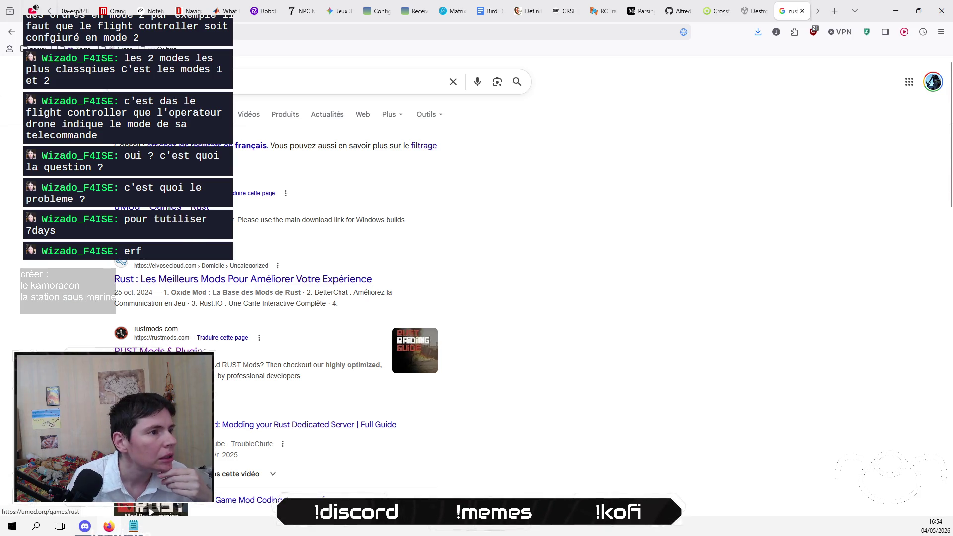
{"action": "left_click", "coordinate": [169, 208]}
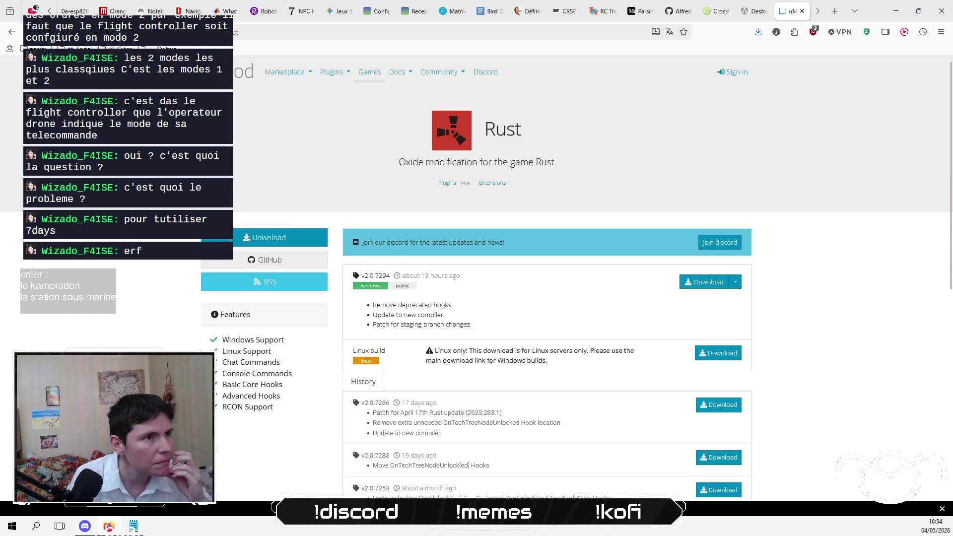
{"action": "left_click", "coordinate": [11, 32]}
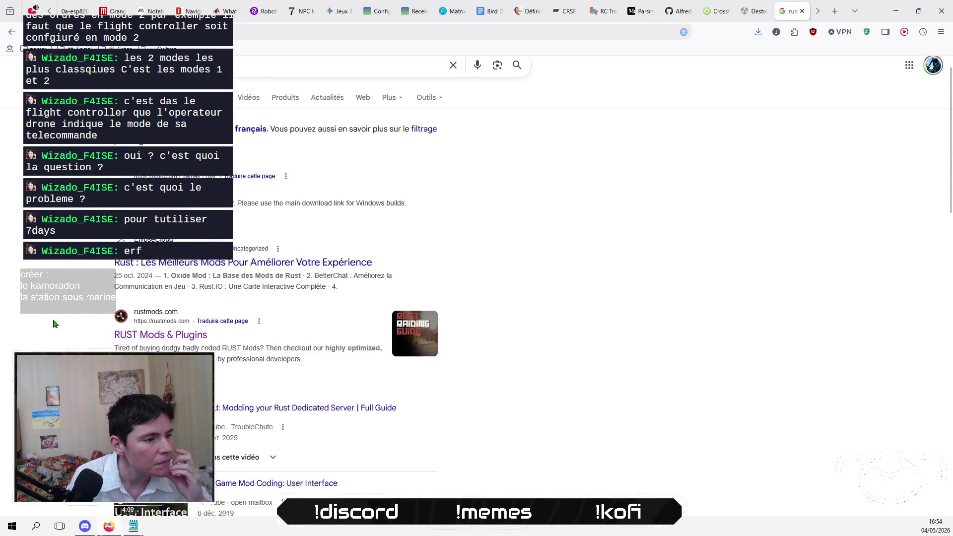
Step: Scroll down the rust results and open the Nexus Mods Rust game page
{"action": "scroll", "coordinate": [55, 324], "scroll_direction": "down", "scroll_amount": 3}
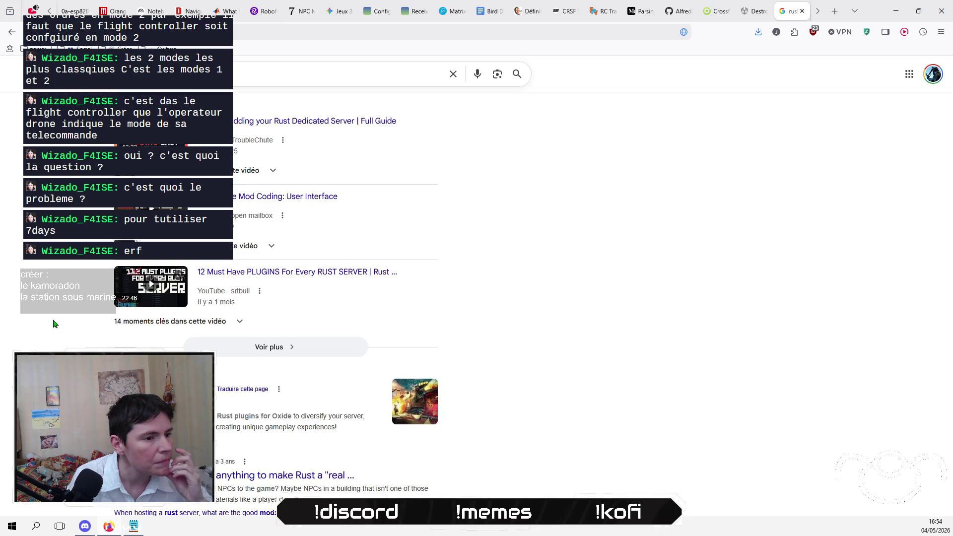
{"action": "scroll", "coordinate": [55, 323], "scroll_direction": "down", "scroll_amount": 2}
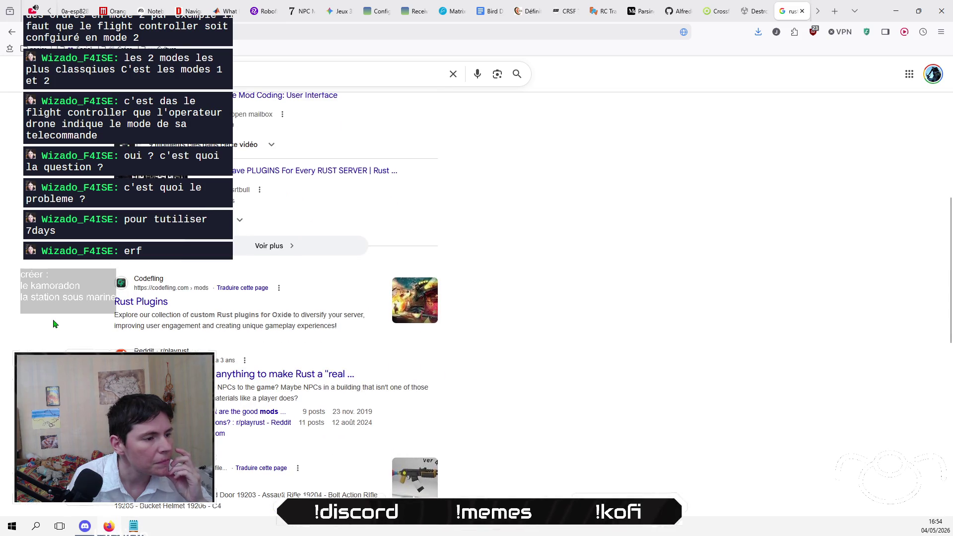
{"action": "scroll", "coordinate": [54, 324], "scroll_direction": "down", "scroll_amount": 2}
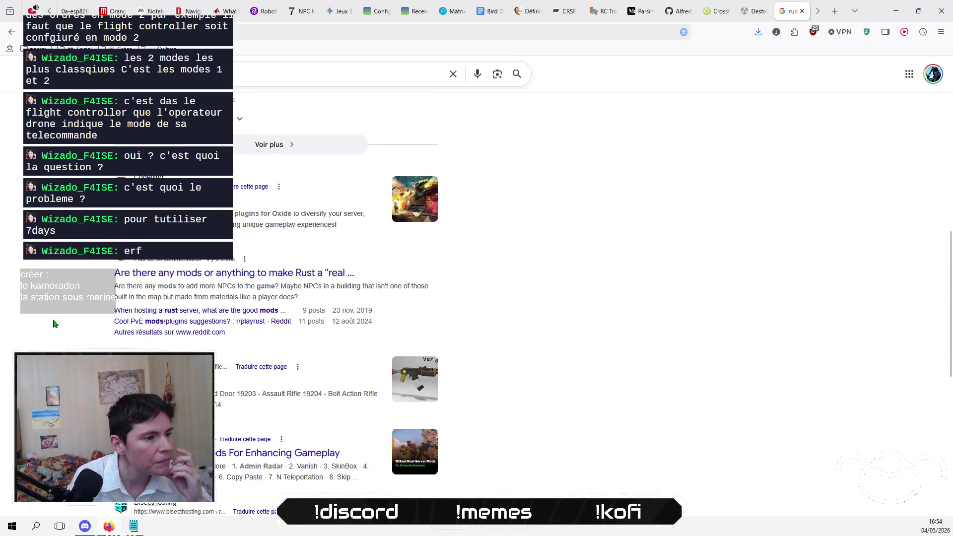
{"action": "scroll", "coordinate": [55, 323], "scroll_direction": "down", "scroll_amount": 1}
{"action": "scroll", "coordinate": [55, 323], "scroll_direction": "down", "scroll_amount": 3}
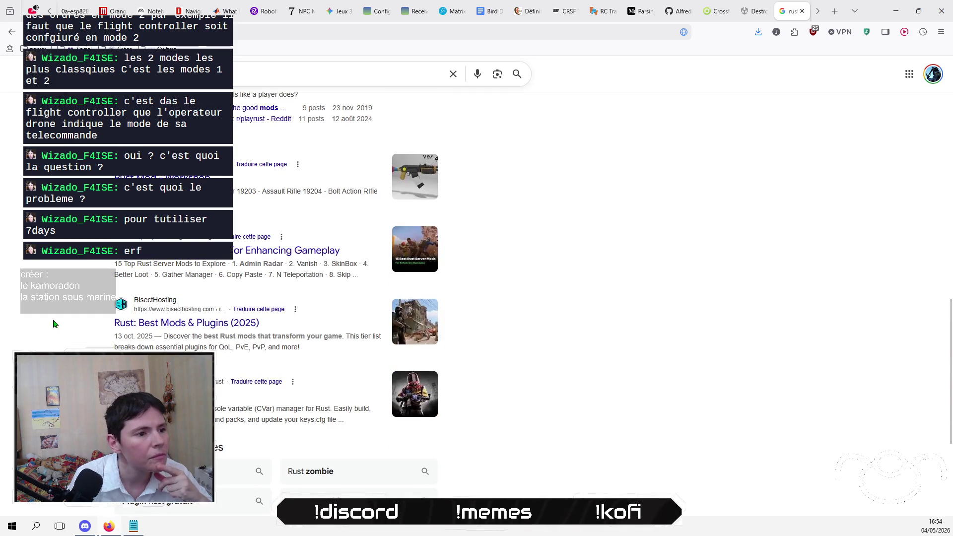
{"action": "left_click", "coordinate": [149, 395]}
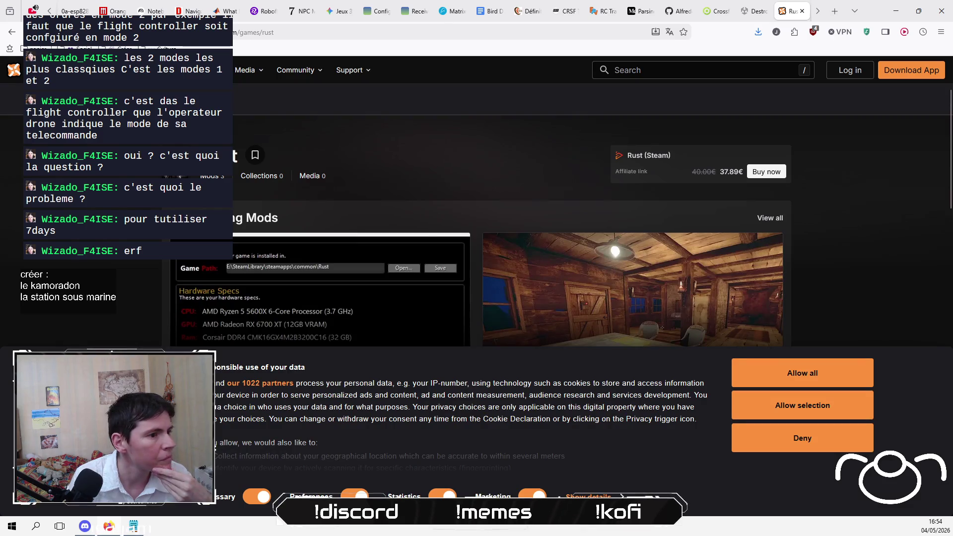
Step: Allow all cookies on Nexus Mods, scroll through Rust trending mods and news, then go back
{"action": "left_click", "coordinate": [804, 380]}
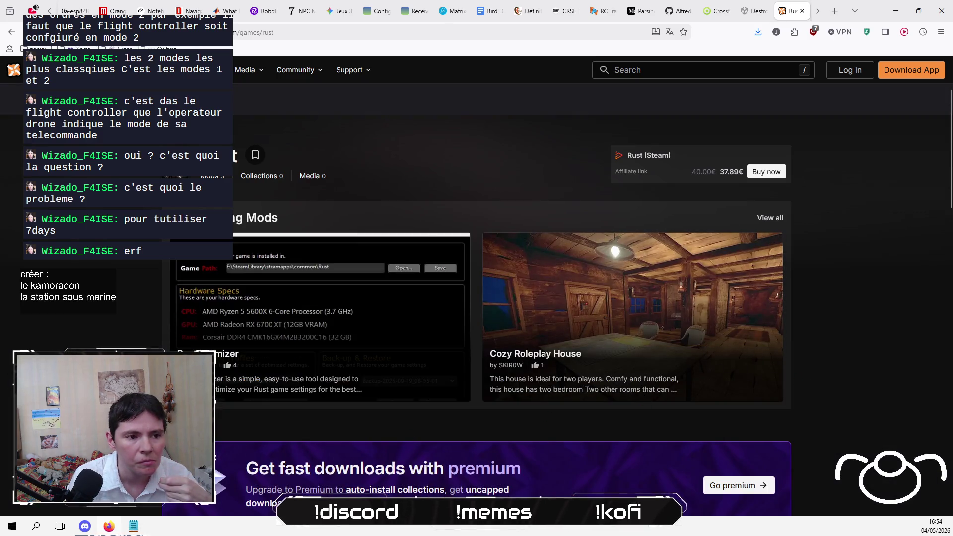
{"action": "scroll", "coordinate": [477, 298], "scroll_direction": "down", "scroll_amount": 7}
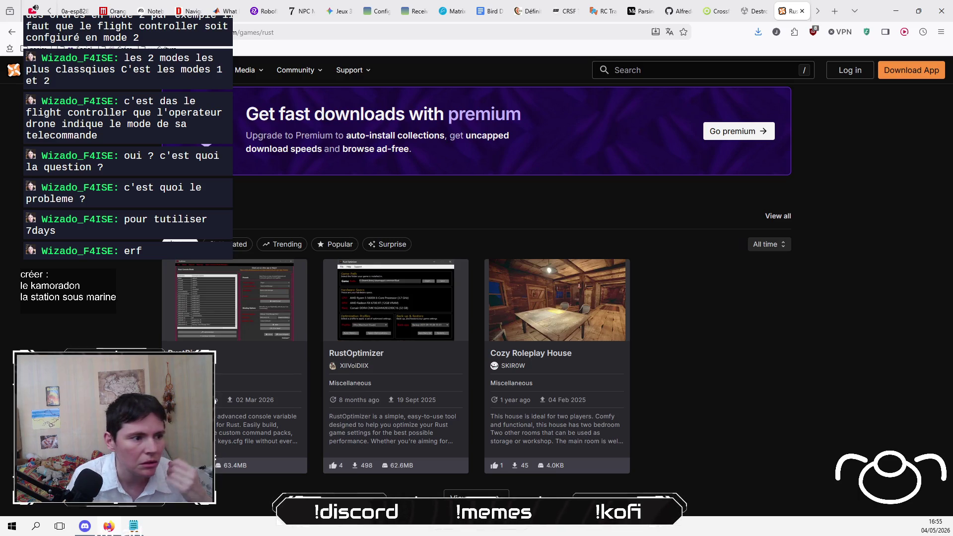
{"action": "scroll", "coordinate": [512, 291], "scroll_direction": "down", "scroll_amount": 4}
{"action": "scroll", "coordinate": [511, 292], "scroll_direction": "down", "scroll_amount": 3}
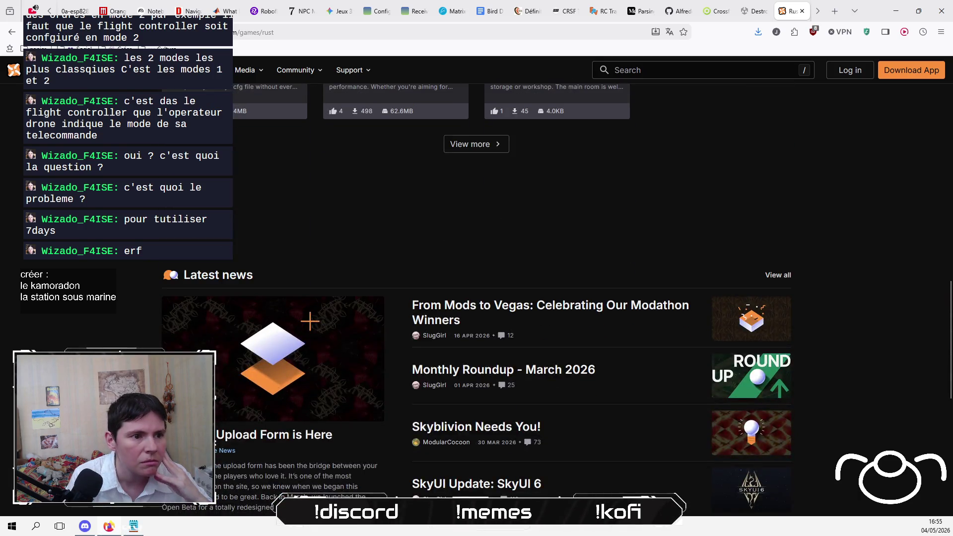
{"action": "scroll", "coordinate": [511, 292], "scroll_direction": "down", "scroll_amount": 2}
{"action": "scroll", "coordinate": [511, 292], "scroll_direction": "up", "scroll_amount": 10}
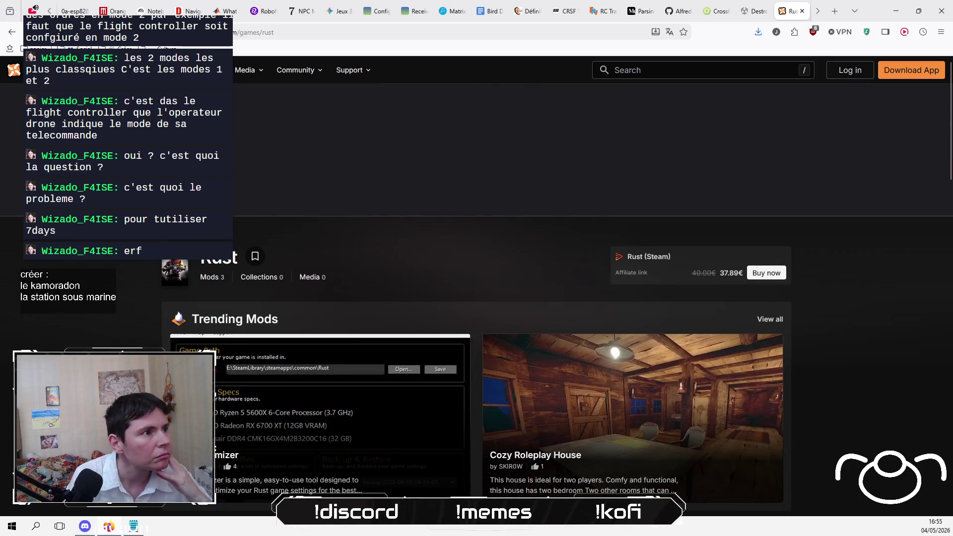
{"action": "left_click", "coordinate": [12, 32]}
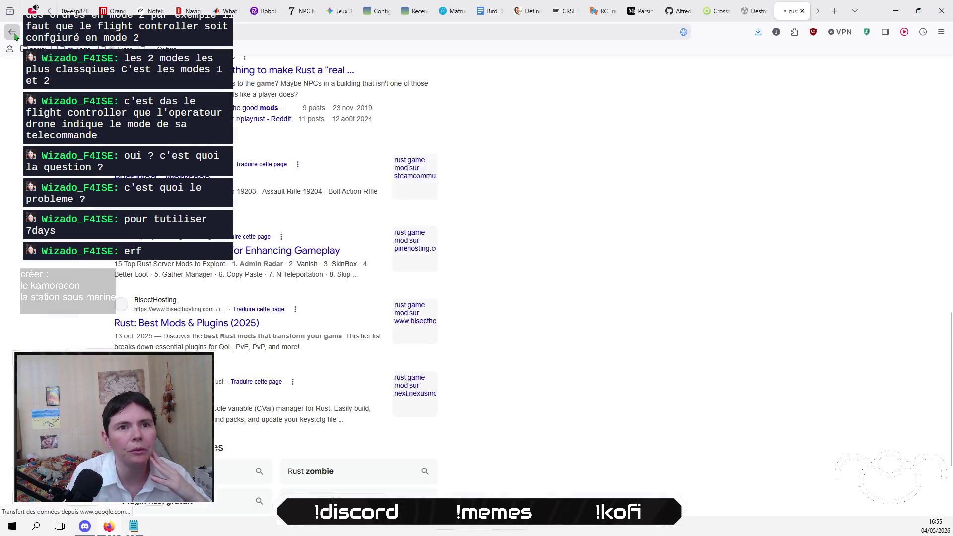
Step: Scroll through the Rust mod results, then open a new empty browser tab
{"action": "scroll", "coordinate": [398, 269], "scroll_direction": "up", "scroll_amount": 10}
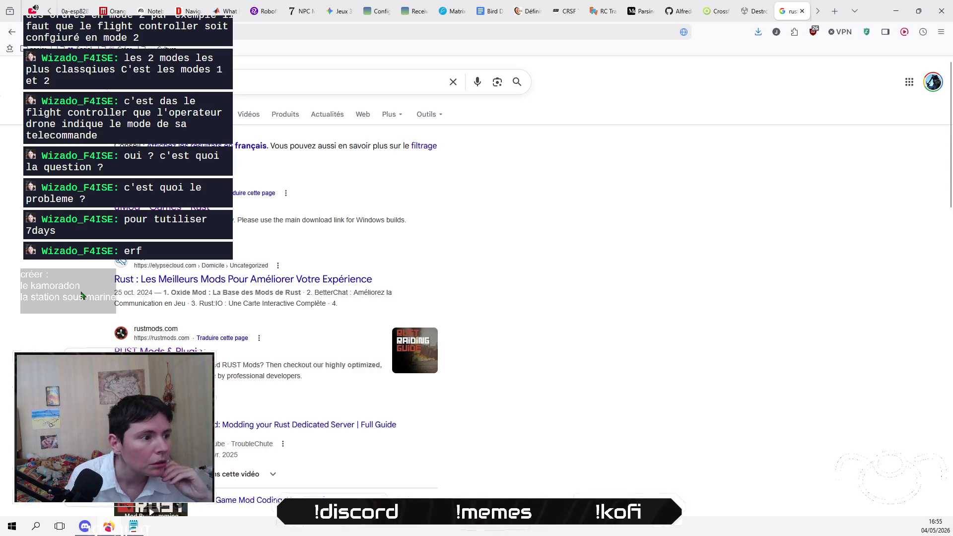
{"action": "scroll", "coordinate": [81, 296], "scroll_direction": "down", "scroll_amount": 5}
{"action": "scroll", "coordinate": [81, 295], "scroll_direction": "down", "scroll_amount": 3}
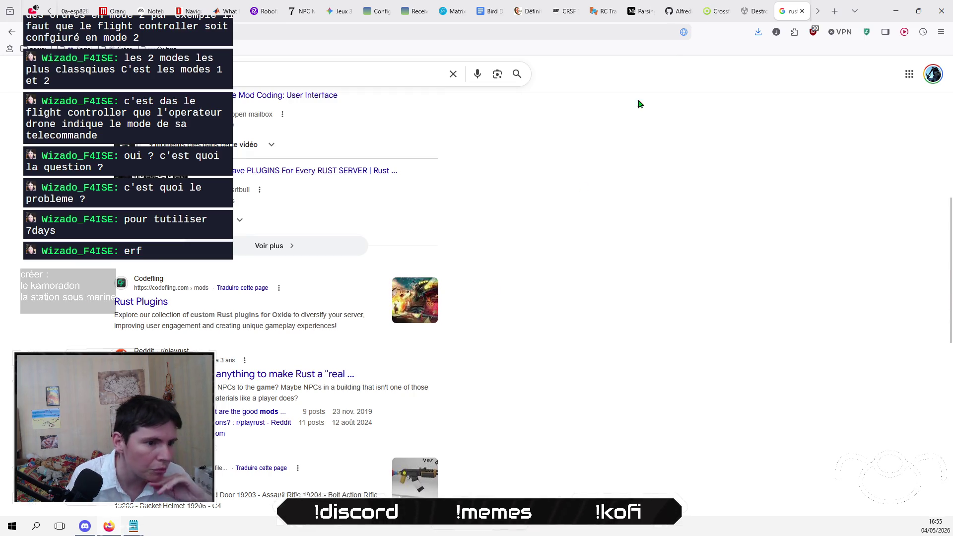
{"action": "left_click", "coordinate": [835, 11]}
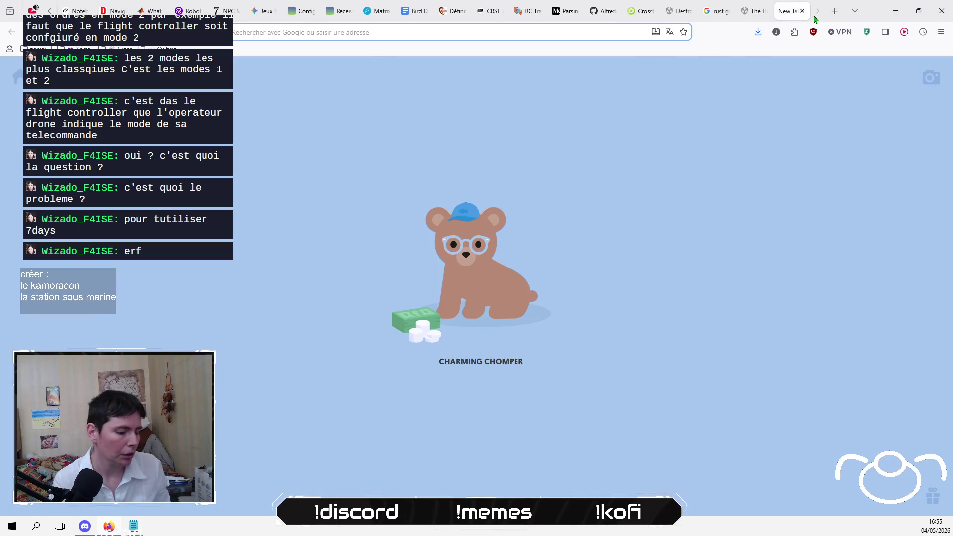
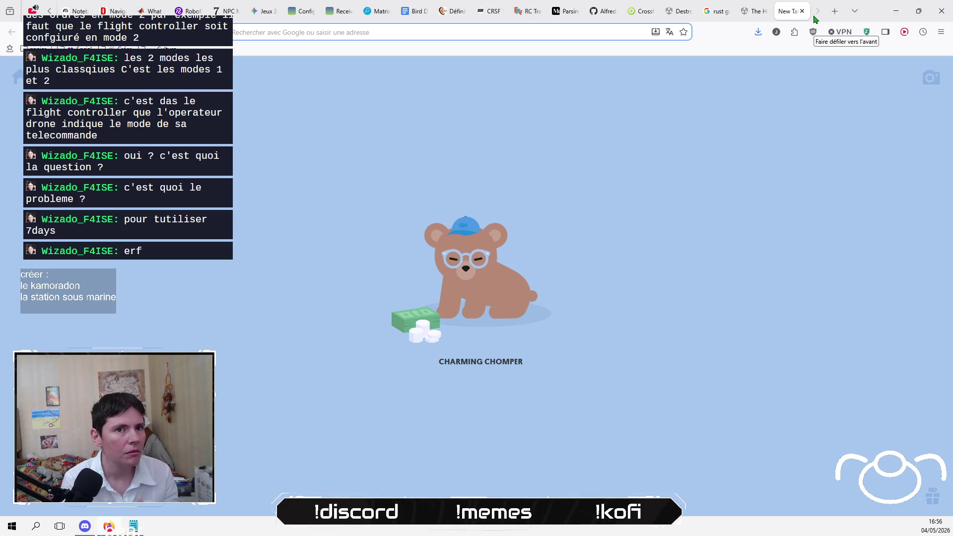
Step: Go to steamcommunity.com and open the Se connecter sign-in page
{"action": "key", "text": "ctrl+v"}
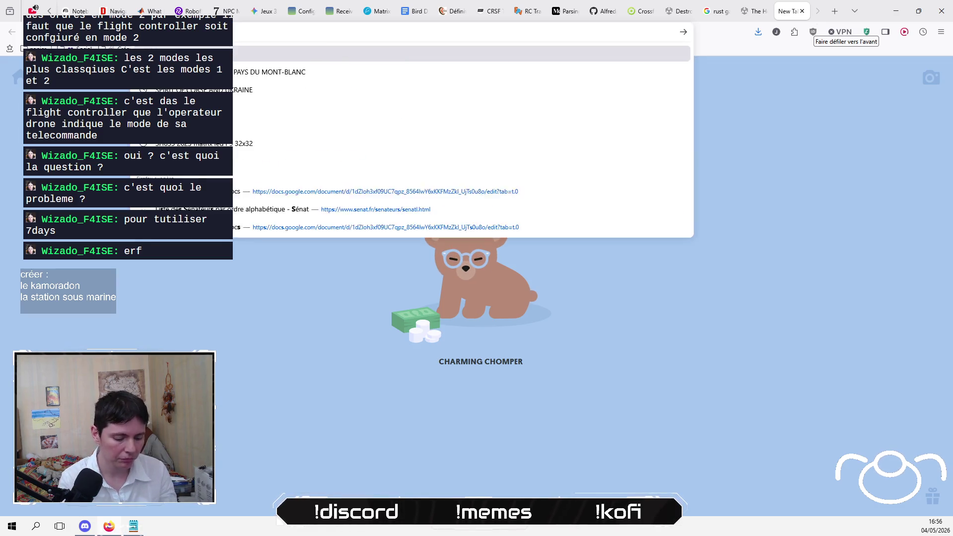
{"action": "key", "text": "Return"}
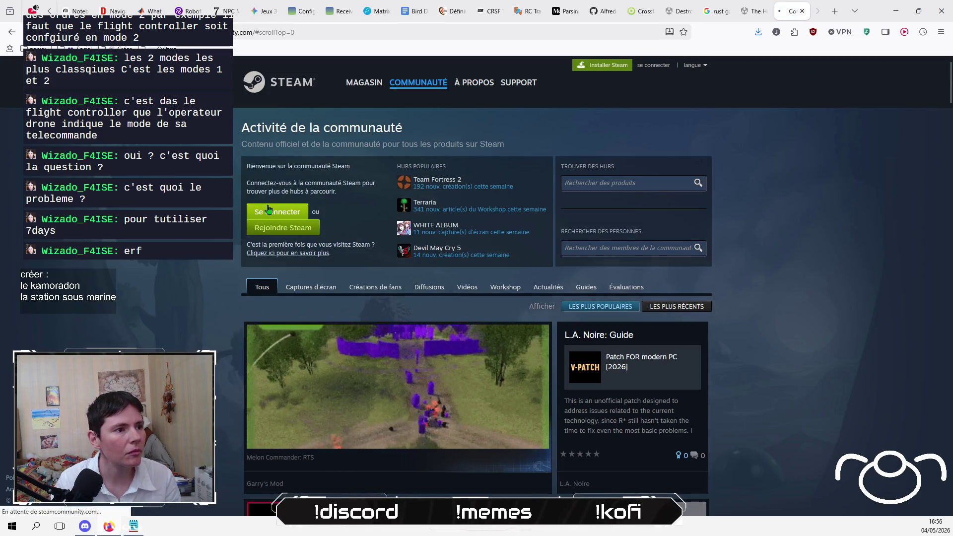
{"action": "left_click", "coordinate": [269, 207]}
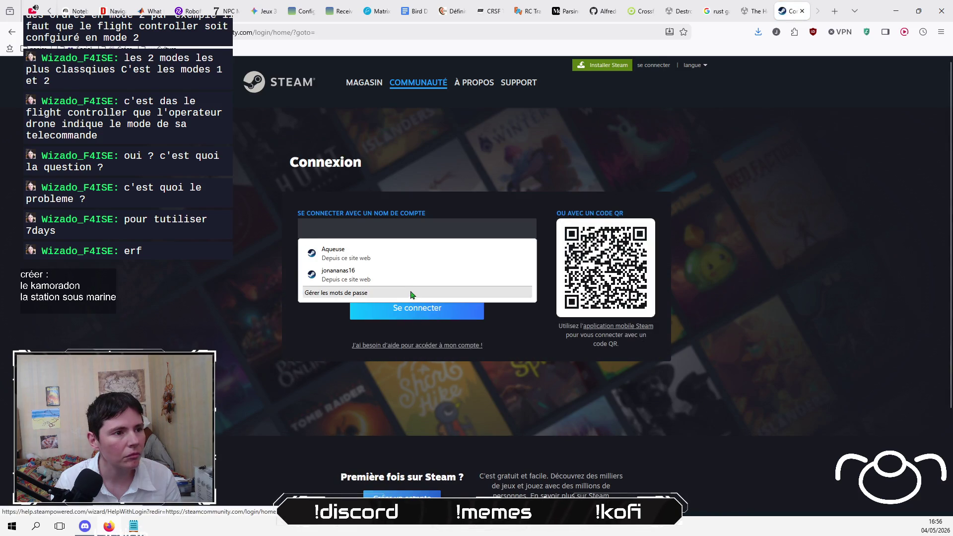
Step: Sign in with the saved account, enter the e-mailed verification code and dismiss the cookie notice
{"action": "left_click", "coordinate": [422, 257]}
{"action": "left_click", "coordinate": [434, 309]}
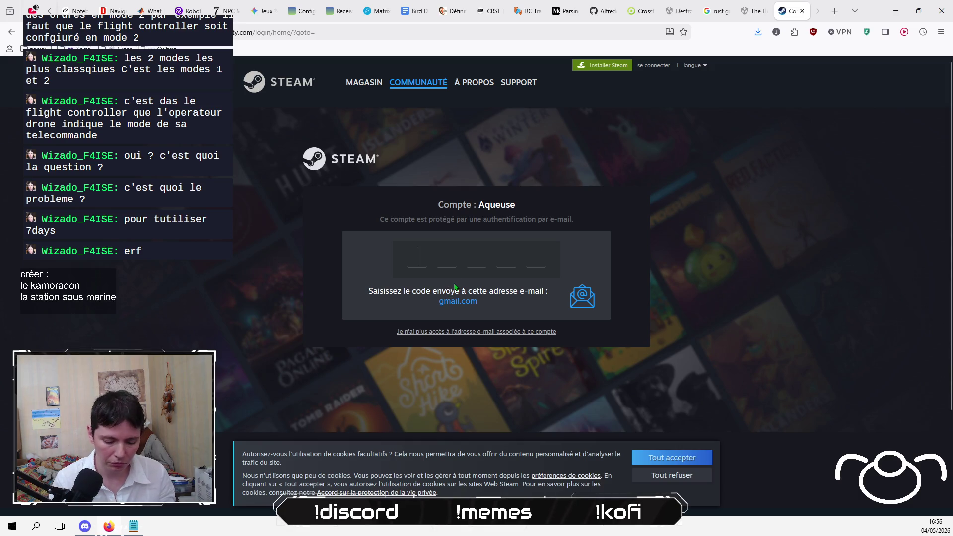
{"action": "type", "text": "N2JG"}
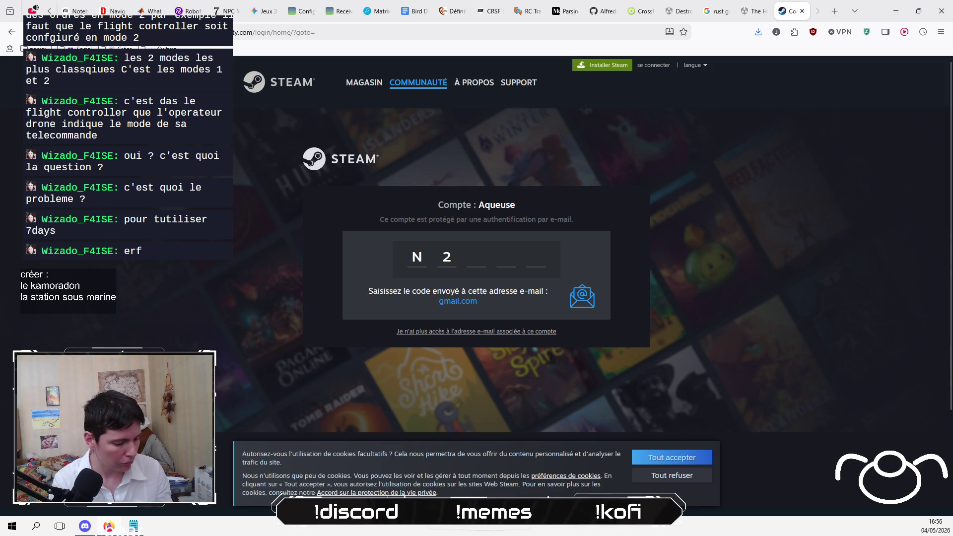
{"action": "type", "text": "K"}
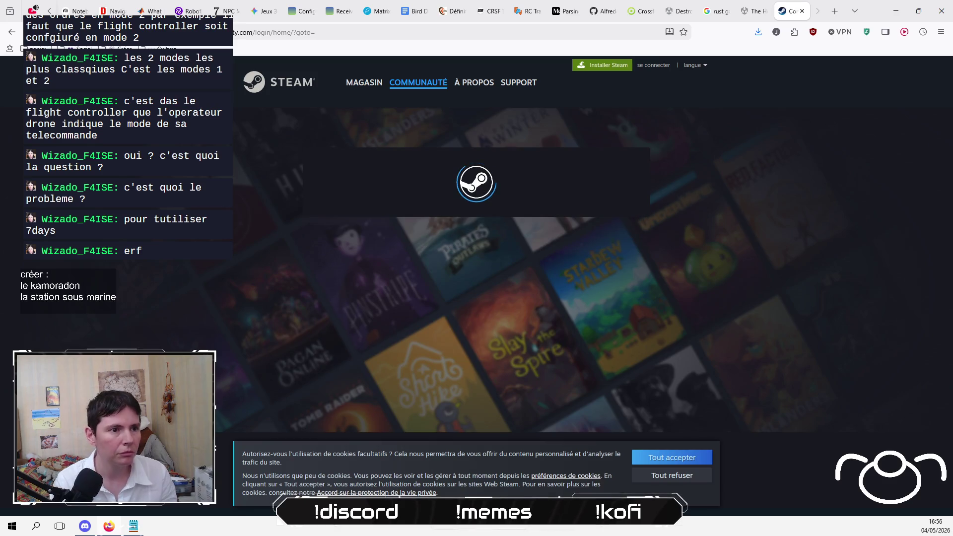
{"action": "left_click", "coordinate": [690, 456]}
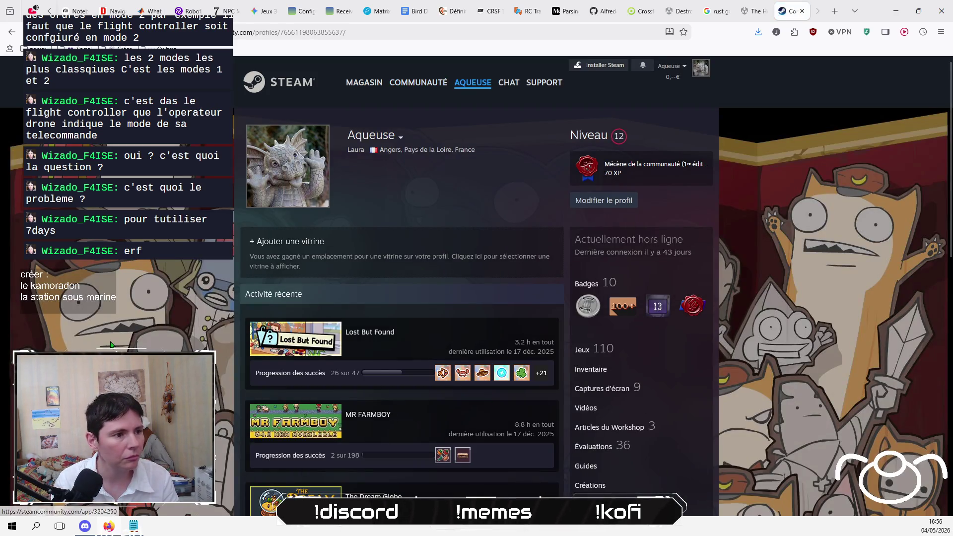
Step: Search the MAGASIN store for Rust, open its store page and show a screenshot instead of the trailer
{"action": "mouse_move", "coordinate": [361, 85]}
{"action": "left_click", "coordinate": [362, 86]}
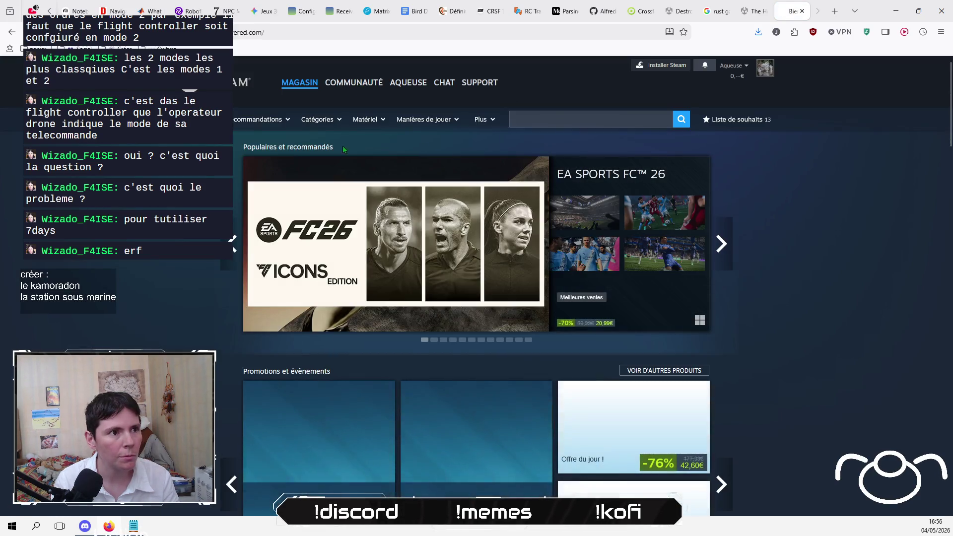
{"action": "left_click", "coordinate": [581, 120]}
{"action": "type", "text": "Rust"}
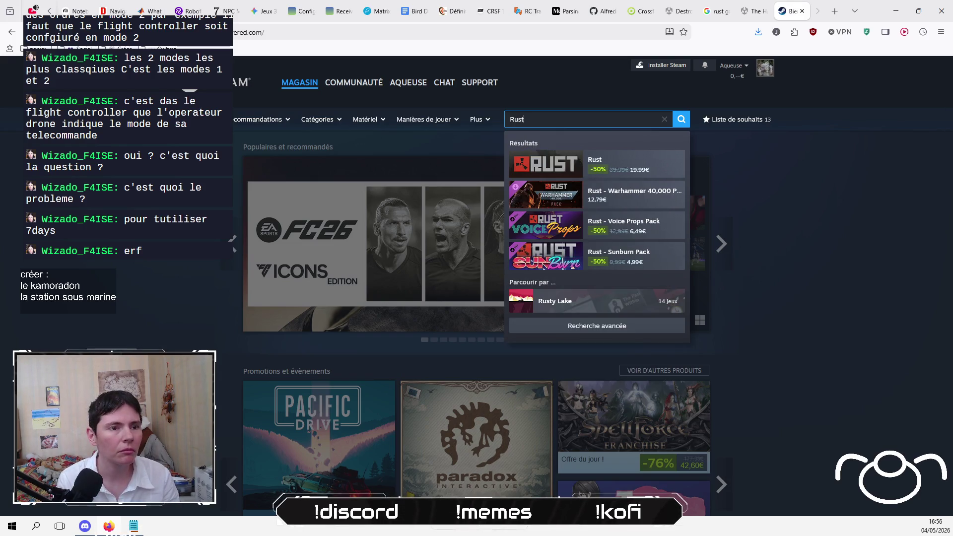
{"action": "left_click", "coordinate": [618, 167]}
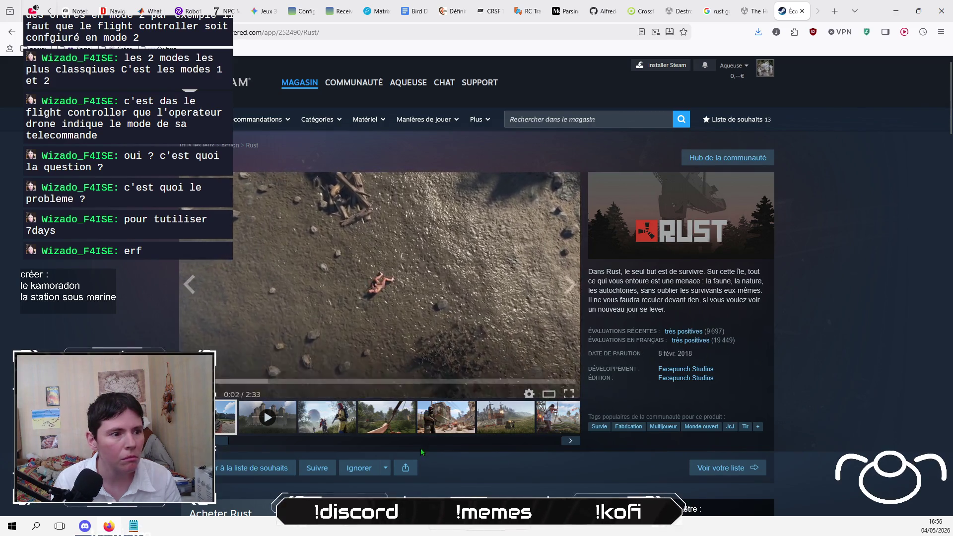
{"action": "left_click", "coordinate": [437, 425]}
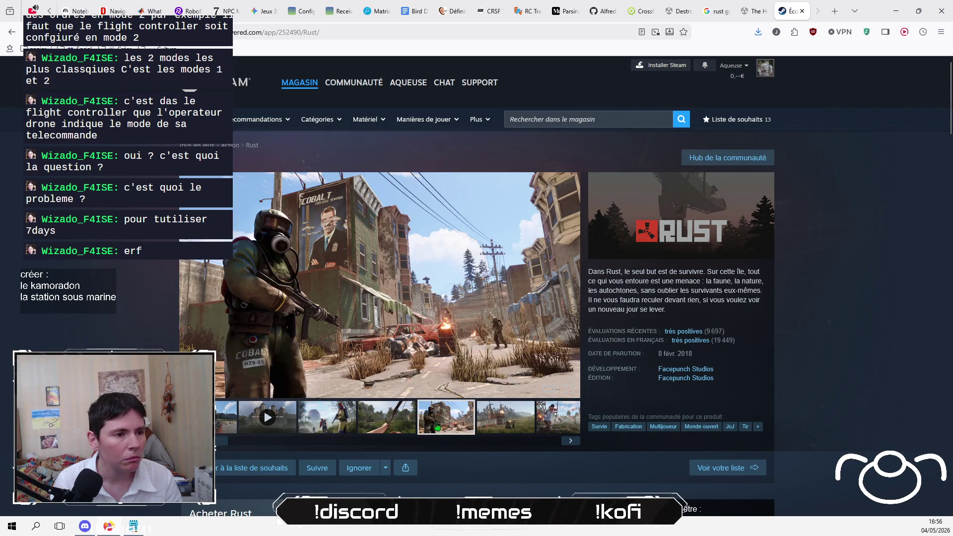
Step: Advance through the Rust screenshots to the forest, helicopter and fishing shots
{"action": "scroll", "coordinate": [437, 426], "scroll_direction": "down", "scroll_amount": 1}
{"action": "left_click", "coordinate": [521, 375]}
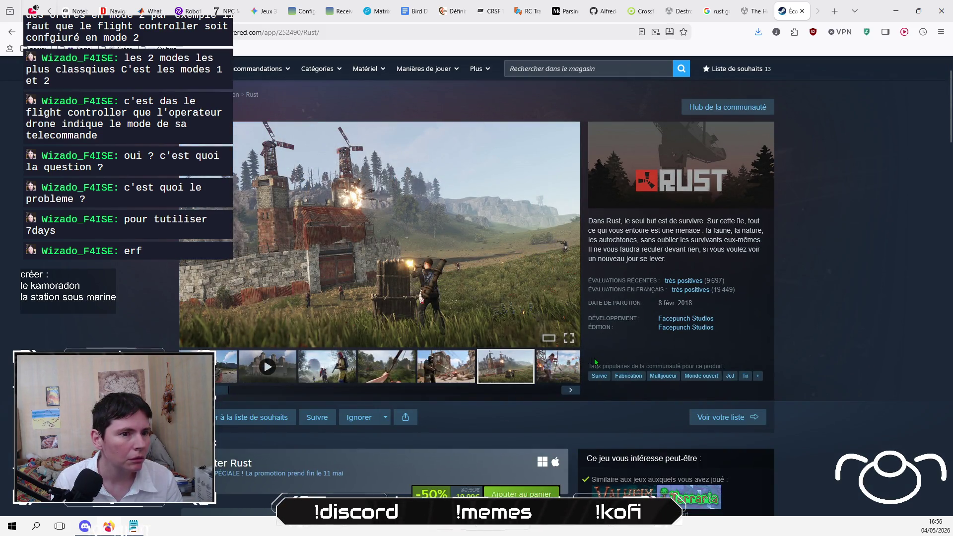
{"action": "left_click", "coordinate": [572, 391]}
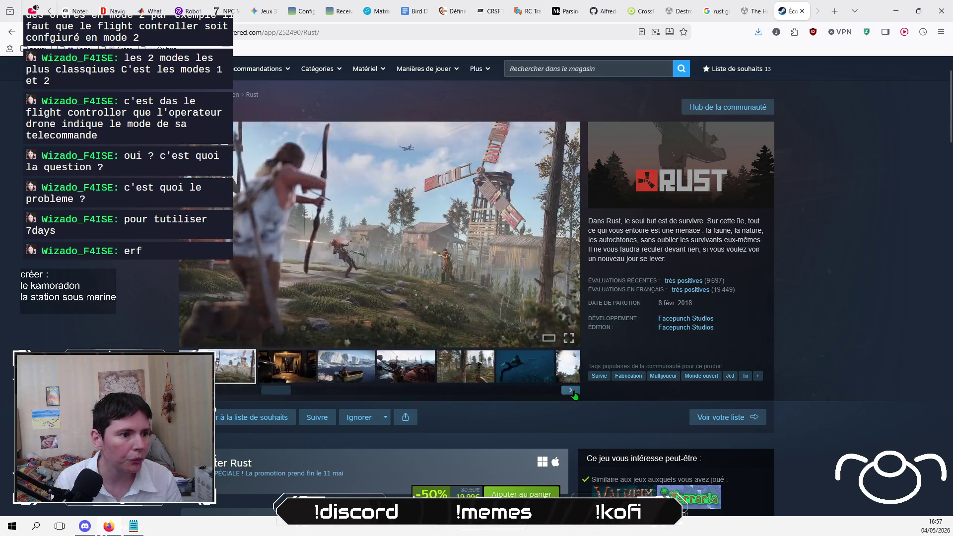
{"action": "left_click", "coordinate": [572, 391]}
{"action": "left_click", "coordinate": [571, 391]}
{"action": "left_click", "coordinate": [571, 391]}
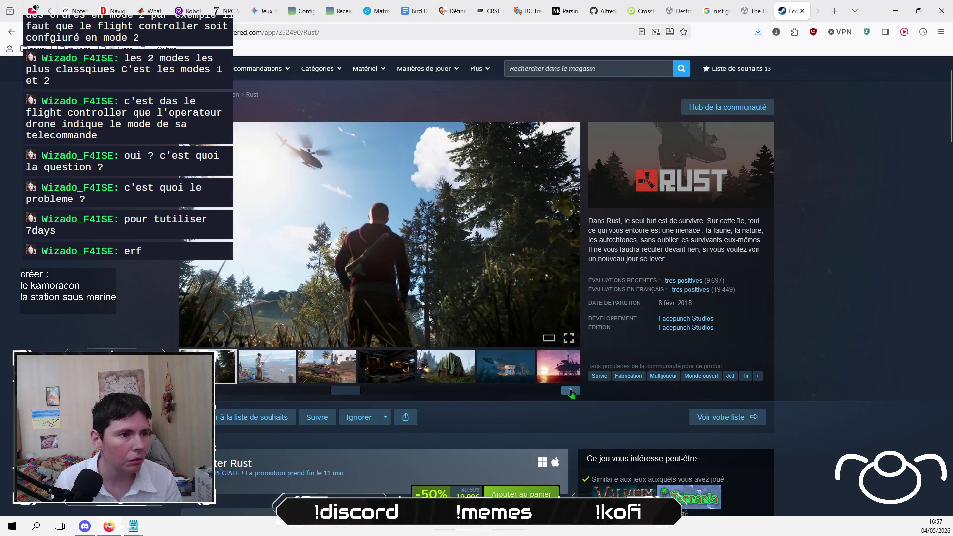
{"action": "left_click", "coordinate": [572, 391]}
Step: View the truck, dark interior, train, underwater base, oil platform and night soldiers screenshots
{"action": "left_click", "coordinate": [325, 379]}
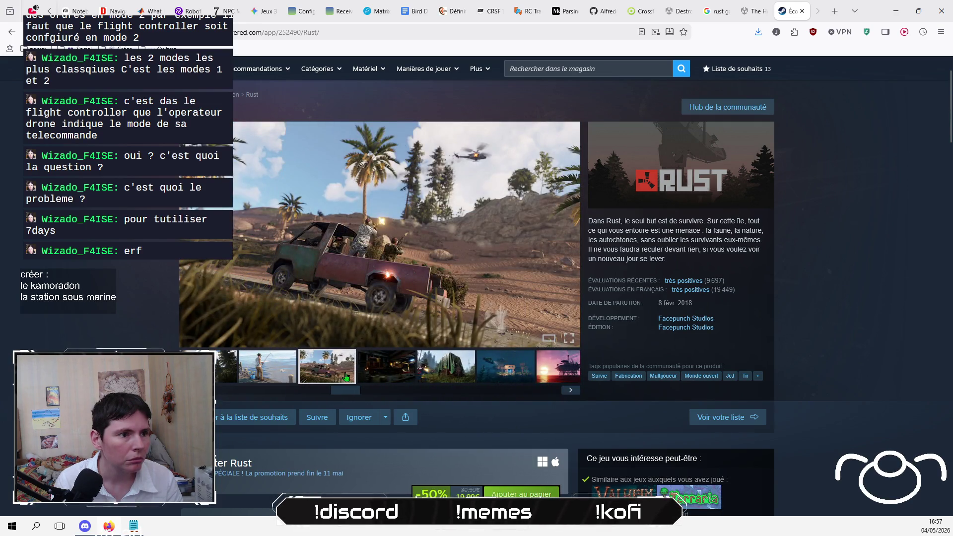
{"action": "left_click", "coordinate": [379, 373]}
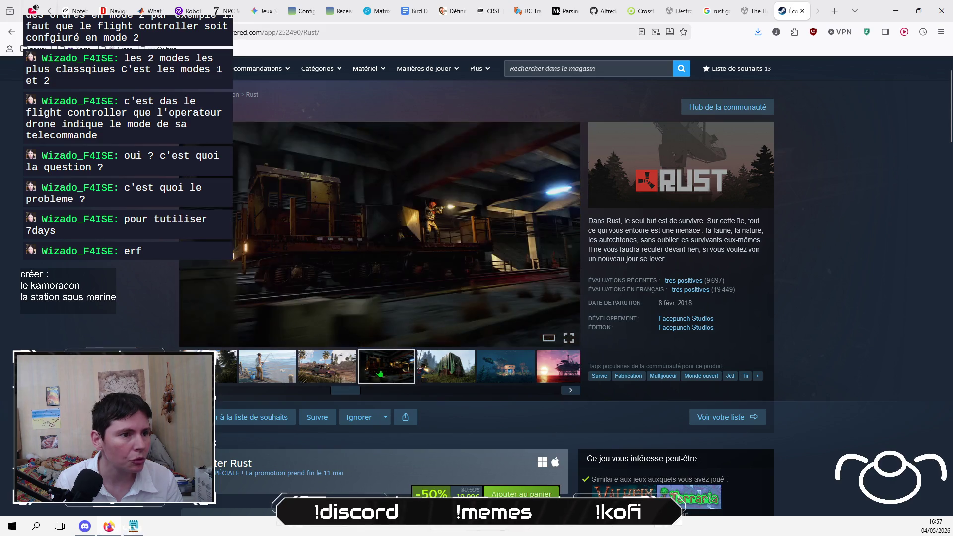
{"action": "left_click", "coordinate": [438, 373]}
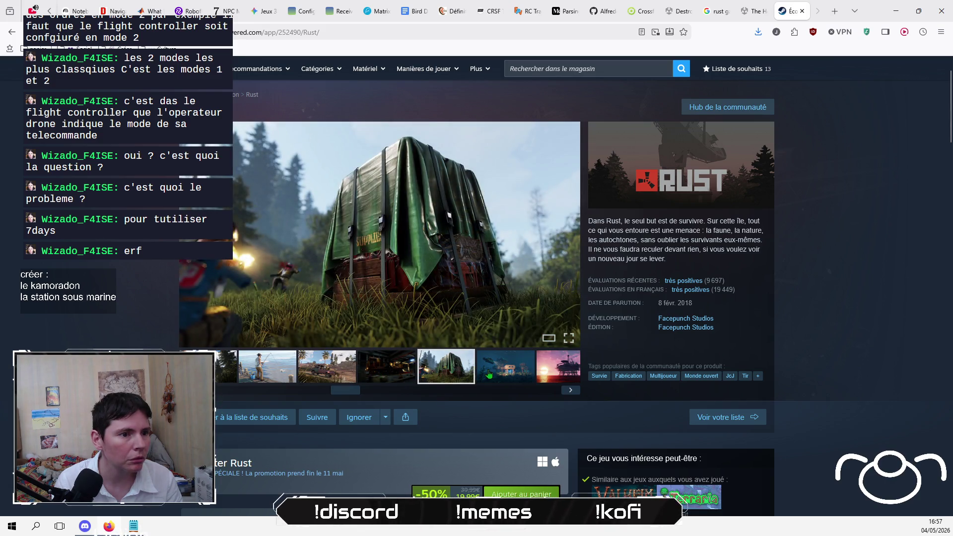
{"action": "left_click", "coordinate": [489, 374]}
{"action": "left_click", "coordinate": [557, 370]}
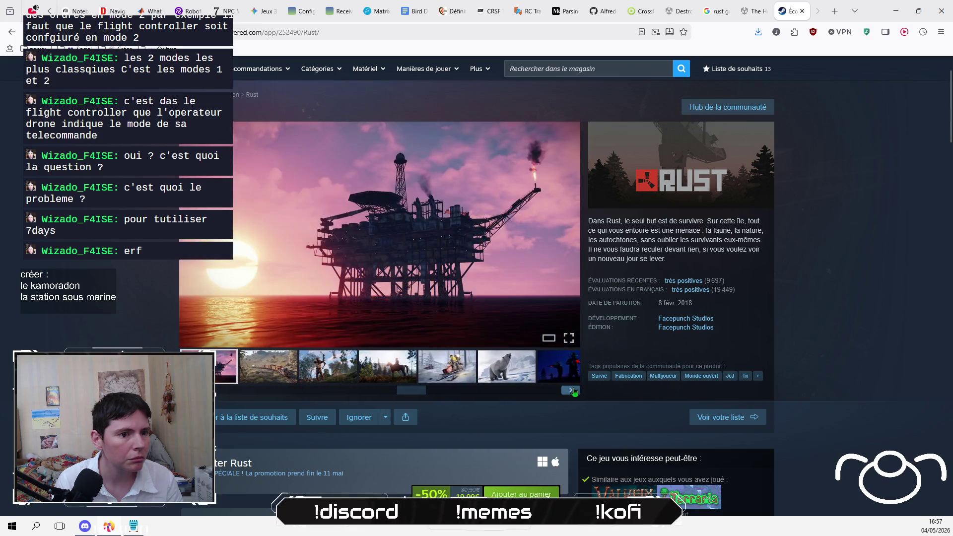
{"action": "left_click", "coordinate": [557, 372]}
{"action": "left_click", "coordinate": [557, 375]}
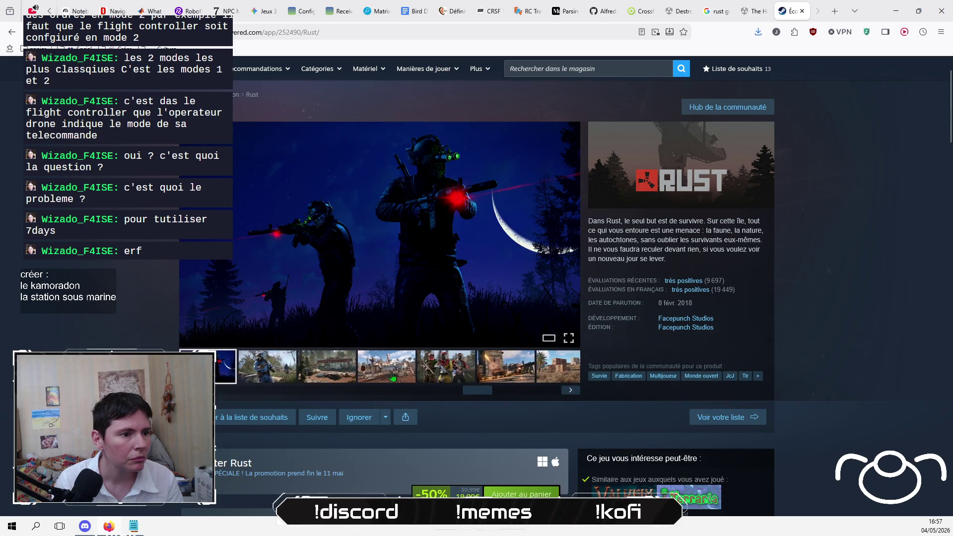
Step: View the gas station, three soldiers and armoured vehicle screenshots, then move on to the purchase options
{"action": "left_click", "coordinate": [397, 370]}
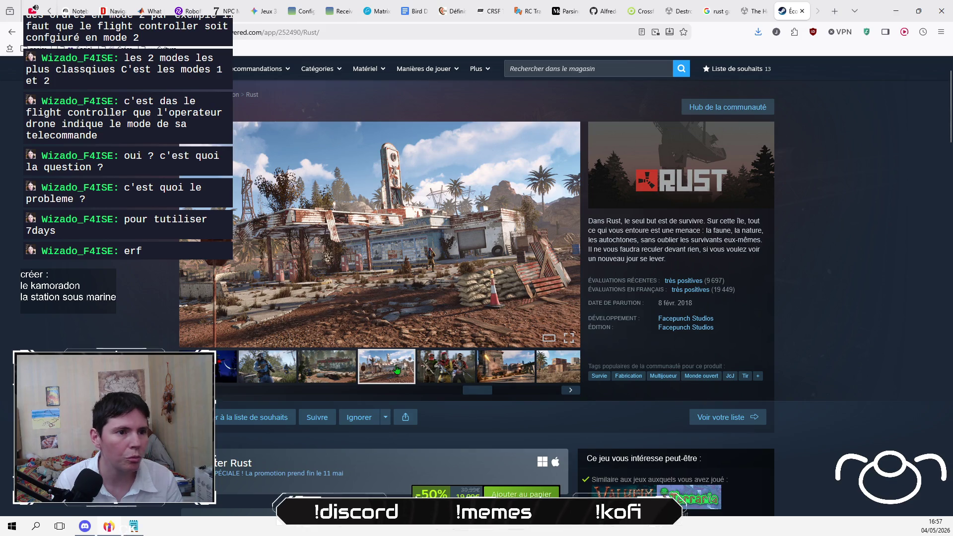
{"action": "left_click", "coordinate": [428, 376]}
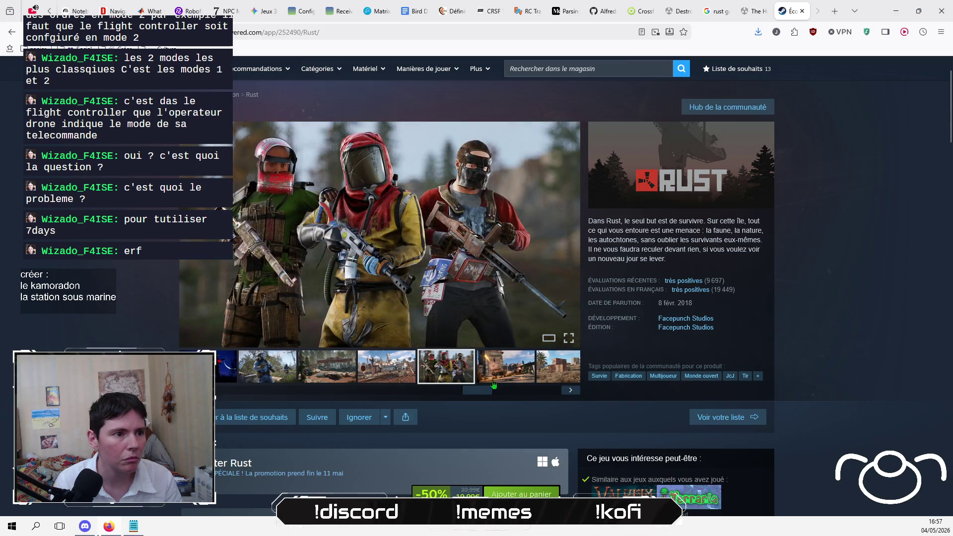
{"action": "left_click", "coordinate": [498, 375]}
{"action": "left_click", "coordinate": [552, 377]}
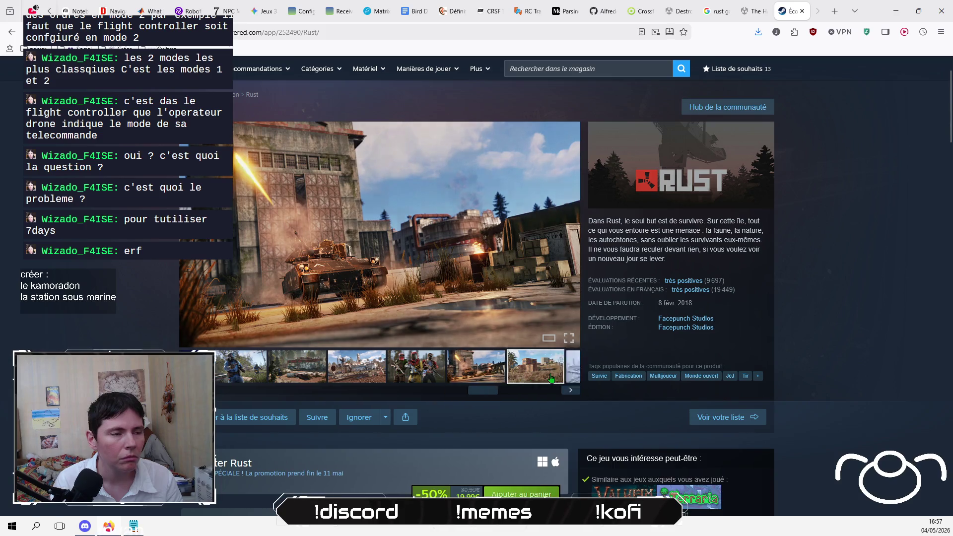
{"action": "scroll", "coordinate": [477, 283], "scroll_direction": "down", "scroll_amount": 4}
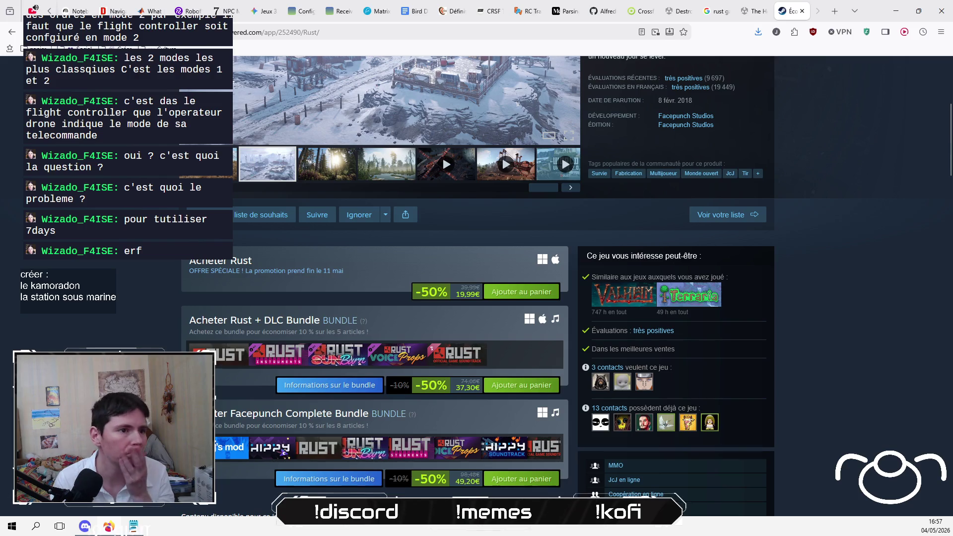
Step: Scroll down the Rust store page and expand the About this game description with EN SAVOIR PLUS
{"action": "scroll", "coordinate": [476, 286], "scroll_direction": "down", "scroll_amount": 9}
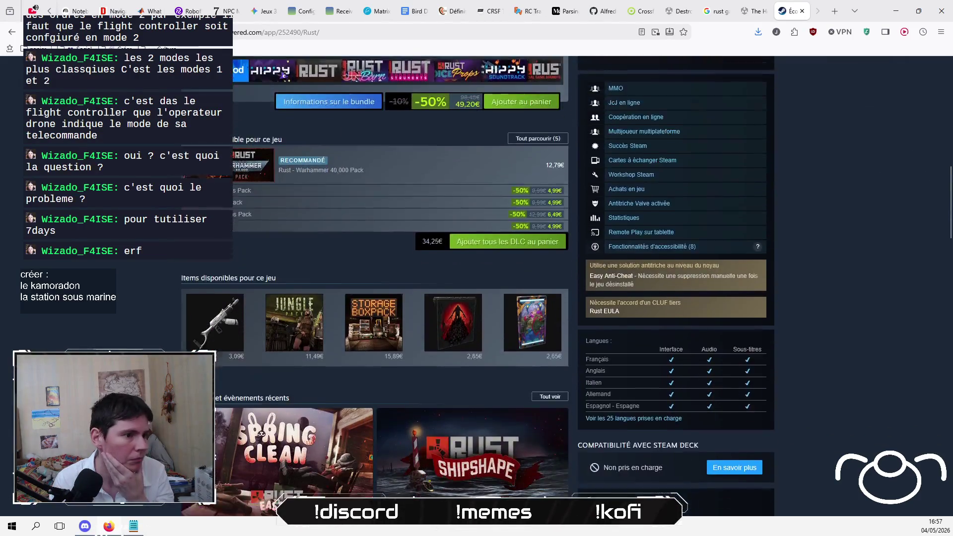
{"action": "scroll", "coordinate": [477, 286], "scroll_direction": "down", "scroll_amount": 1}
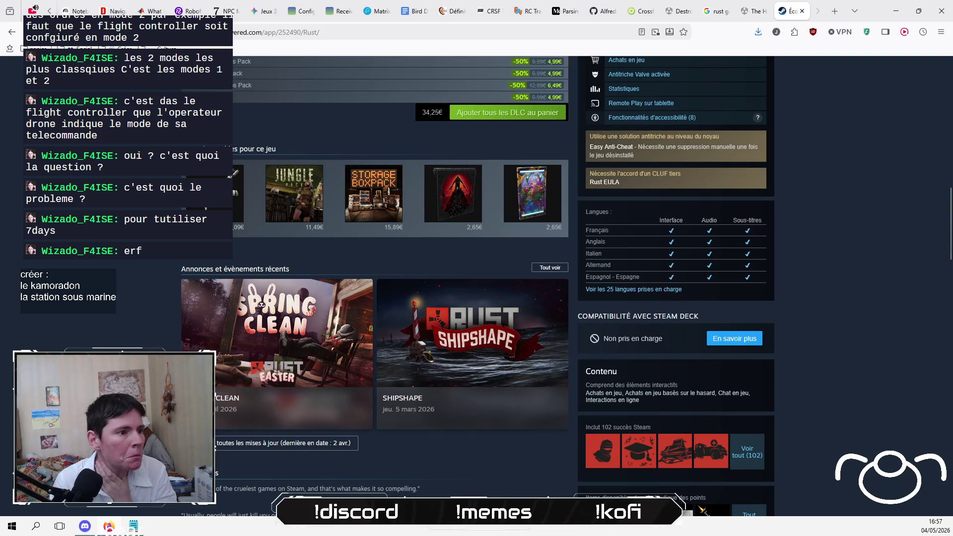
{"action": "scroll", "coordinate": [476, 286], "scroll_direction": "down", "scroll_amount": 4}
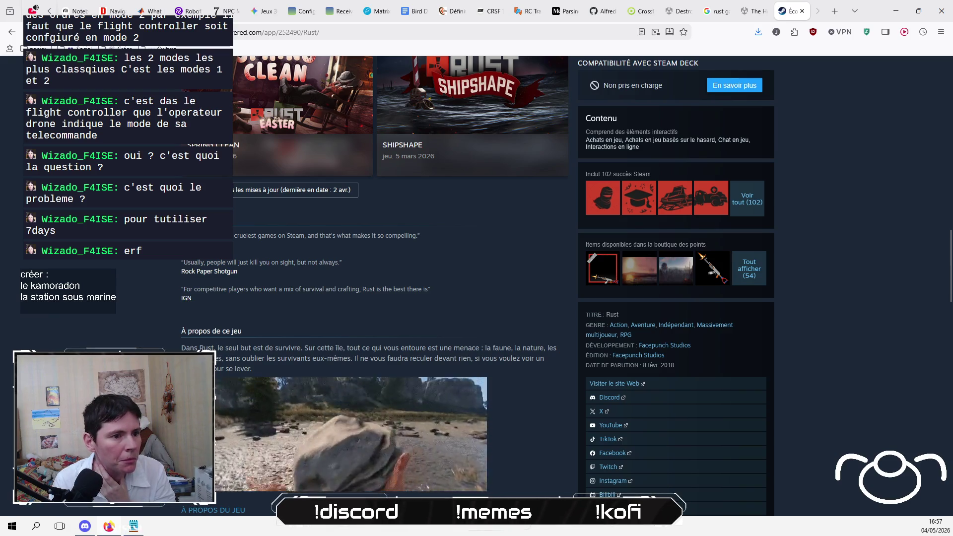
{"action": "scroll", "coordinate": [476, 286], "scroll_direction": "down", "scroll_amount": 5}
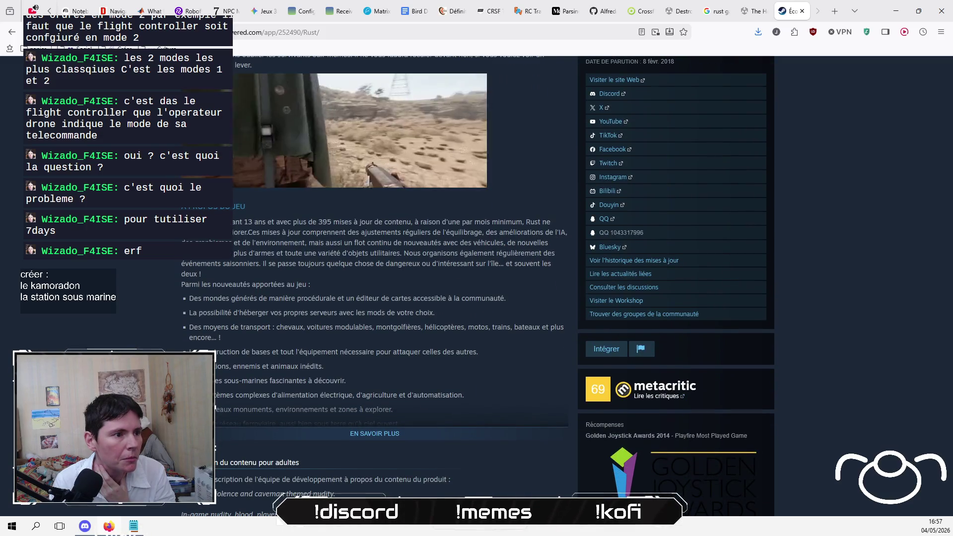
{"action": "left_click", "coordinate": [366, 432]}
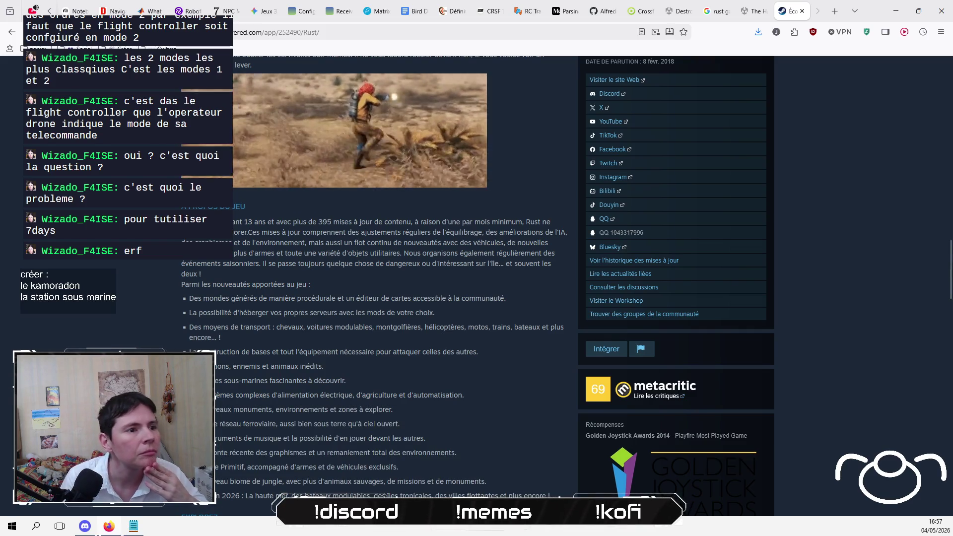
Step: Read through the full list of new features, then return to the Google results for Rust mods
{"action": "scroll", "coordinate": [476, 276], "scroll_direction": "down", "scroll_amount": 3}
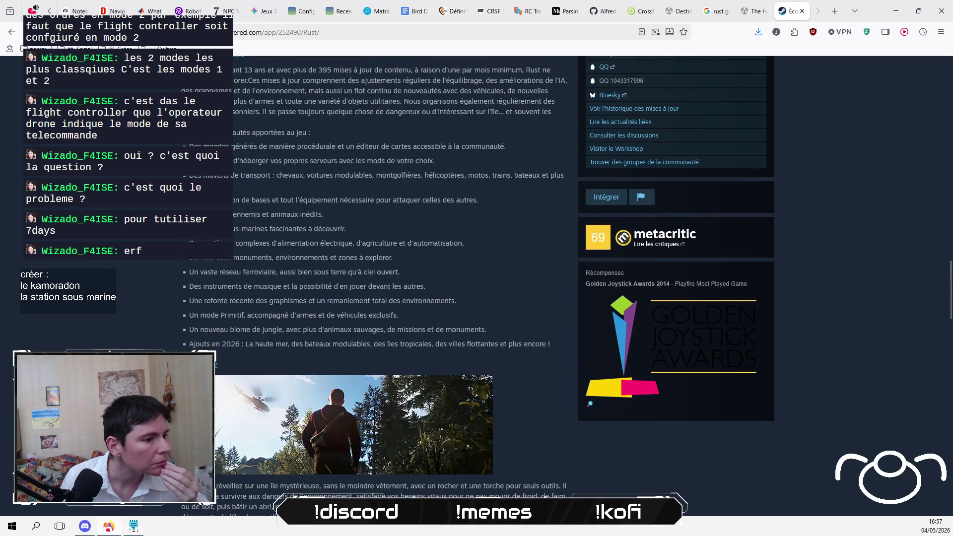
{"action": "scroll", "coordinate": [476, 276], "scroll_direction": "down", "scroll_amount": 2}
{"action": "scroll", "coordinate": [476, 276], "scroll_direction": "down", "scroll_amount": 4}
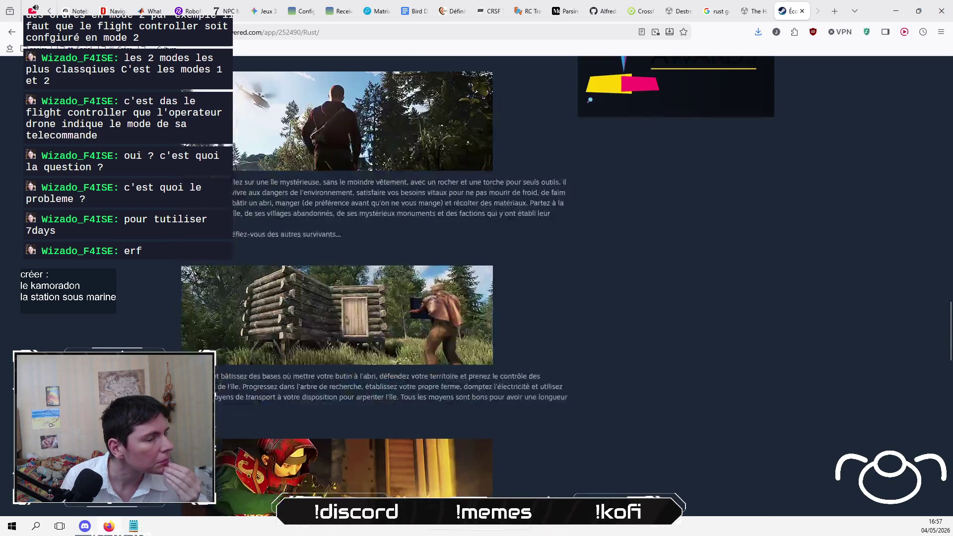
{"action": "scroll", "coordinate": [477, 276], "scroll_direction": "down", "scroll_amount": 5}
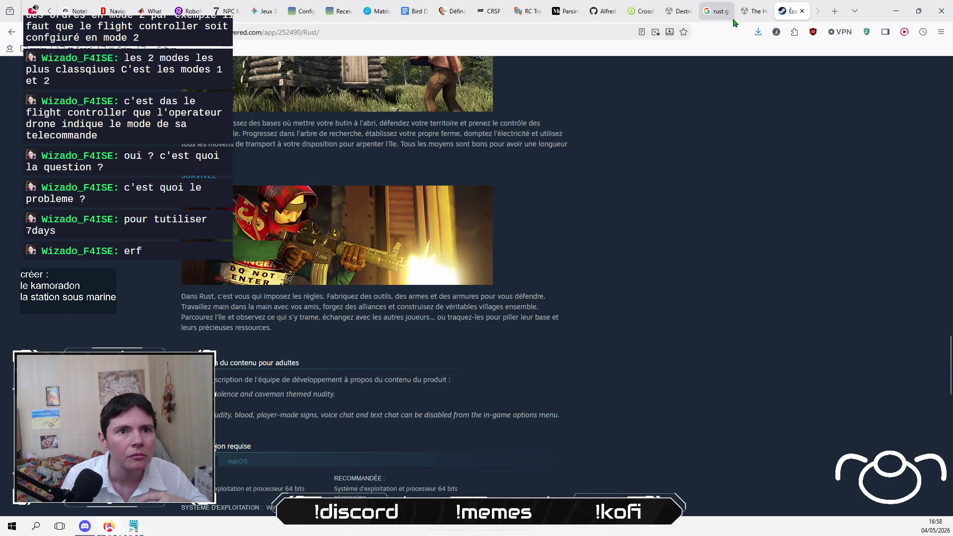
{"action": "left_click", "coordinate": [717, 11]}
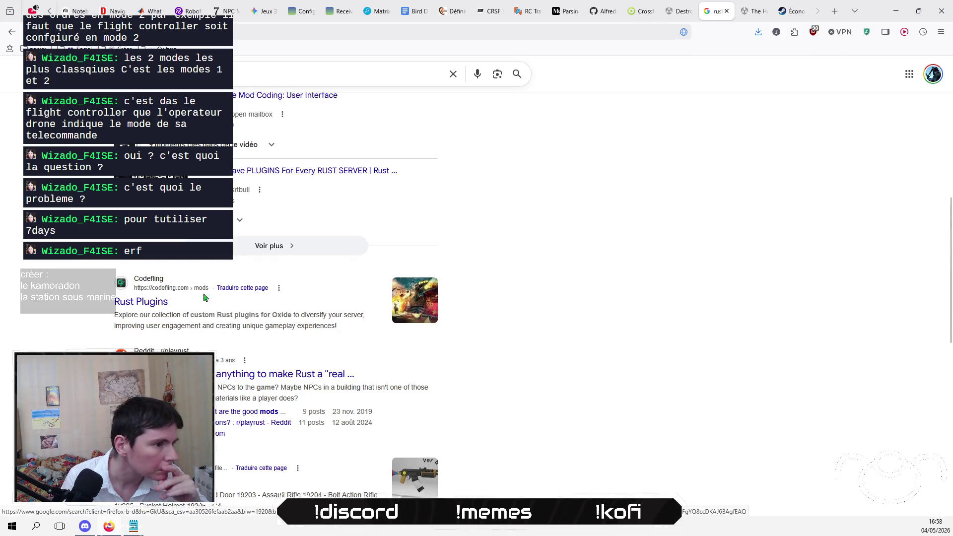
Step: Search Google for 'rust create mod' and open the Trans4mind 'How to Create Mods for RUST' guide in a new tab
{"action": "scroll", "coordinate": [90, 349], "scroll_direction": "up", "scroll_amount": 8}
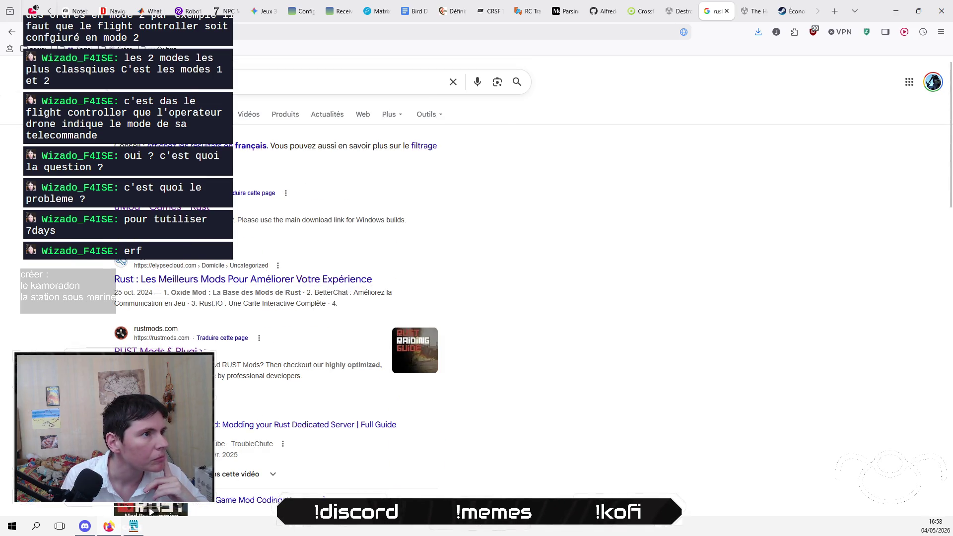
{"action": "left_click", "coordinate": [298, 82]}
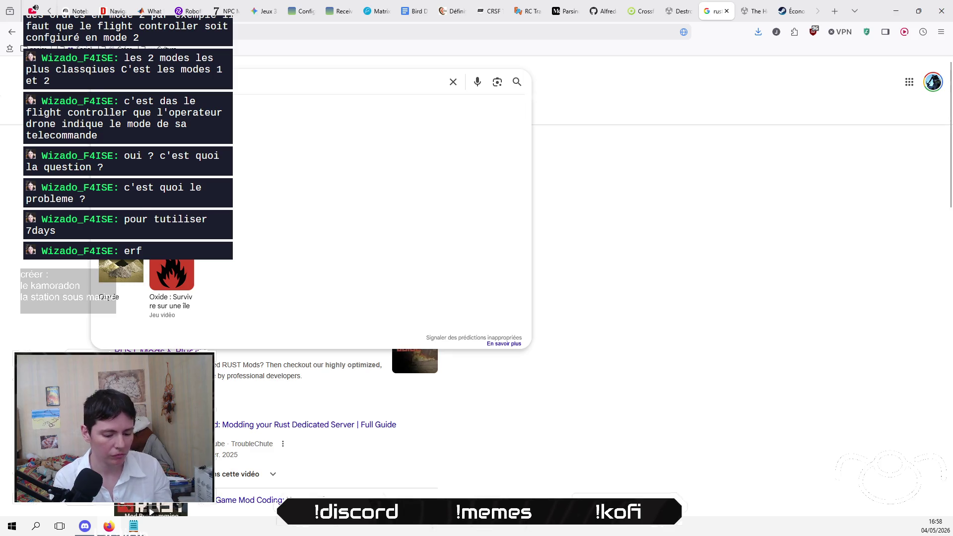
{"action": "type", "text": "va"}
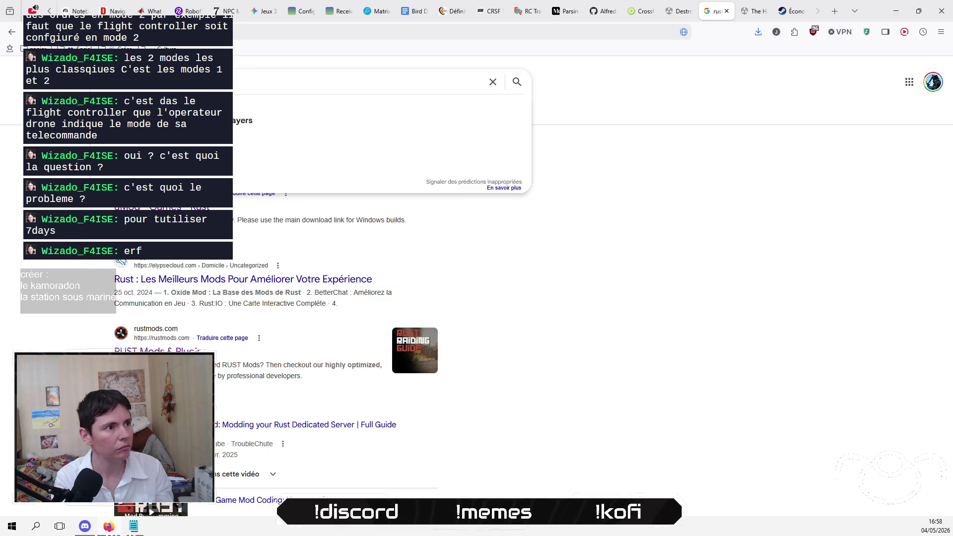
{"action": "key", "text": "Return"}
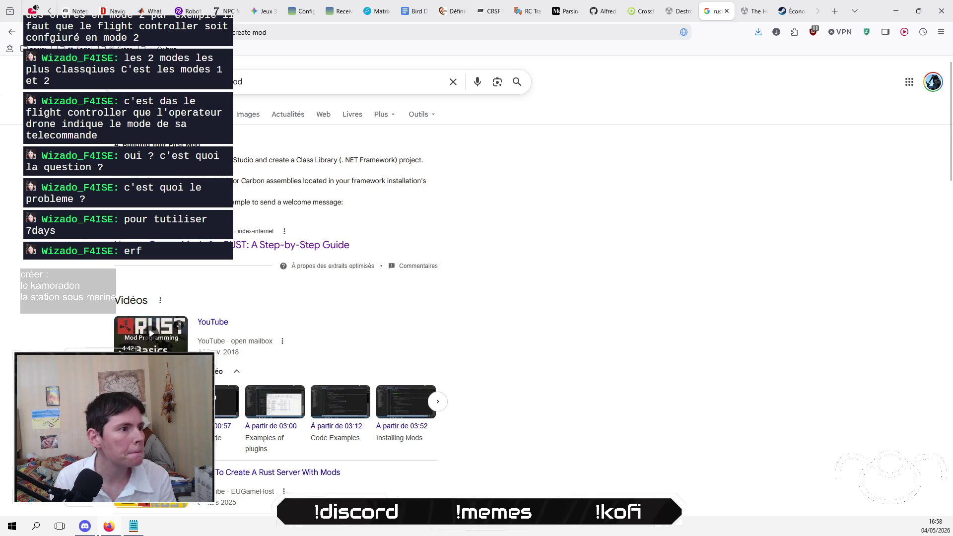
{"action": "right_click", "coordinate": [256, 245]}
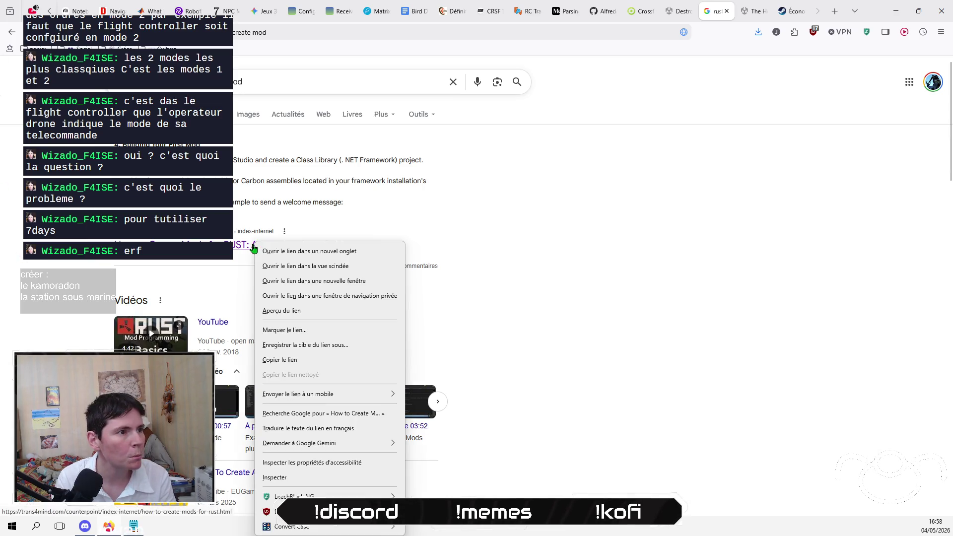
{"action": "left_click", "coordinate": [317, 252]}
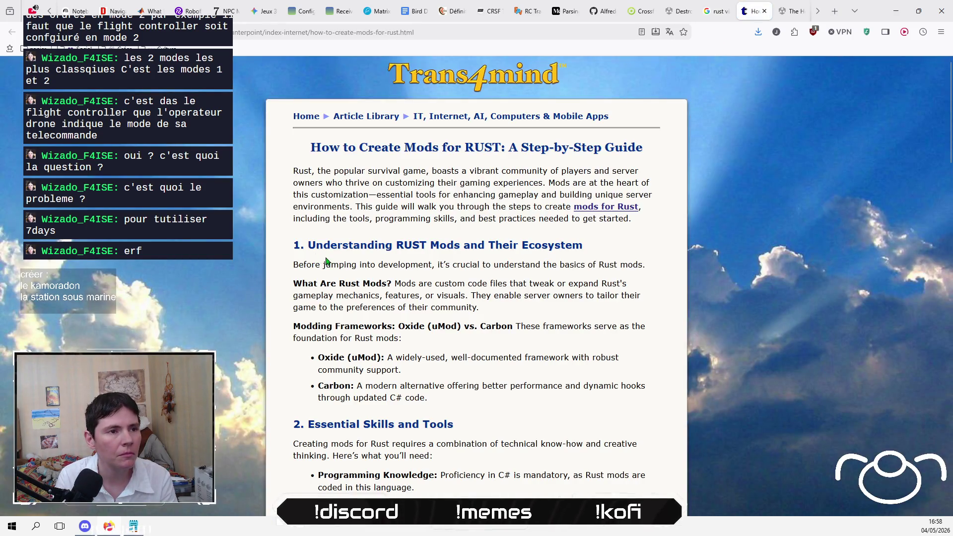